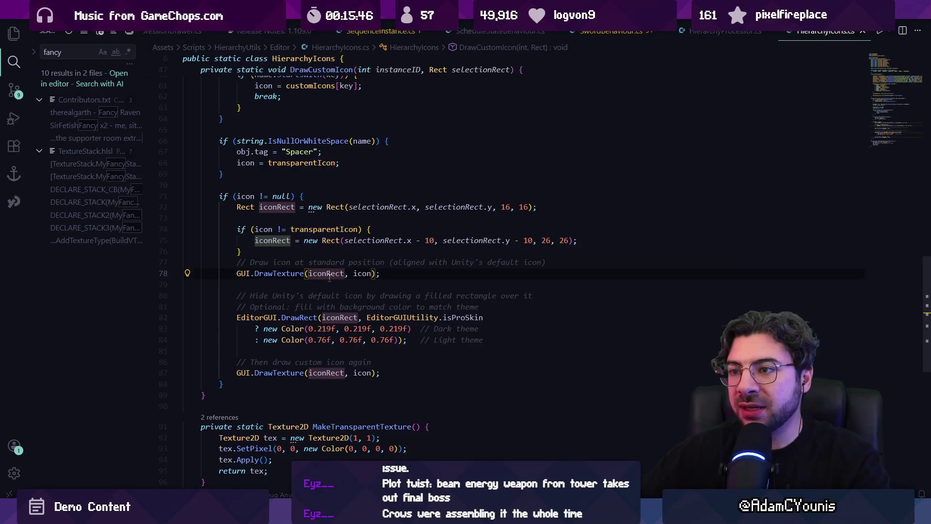
# - In HierarchyIcons.cs, highlight selectionRect uses and inspect the DrawCustomIcon method declaration
pyautogui.click(357, 206)
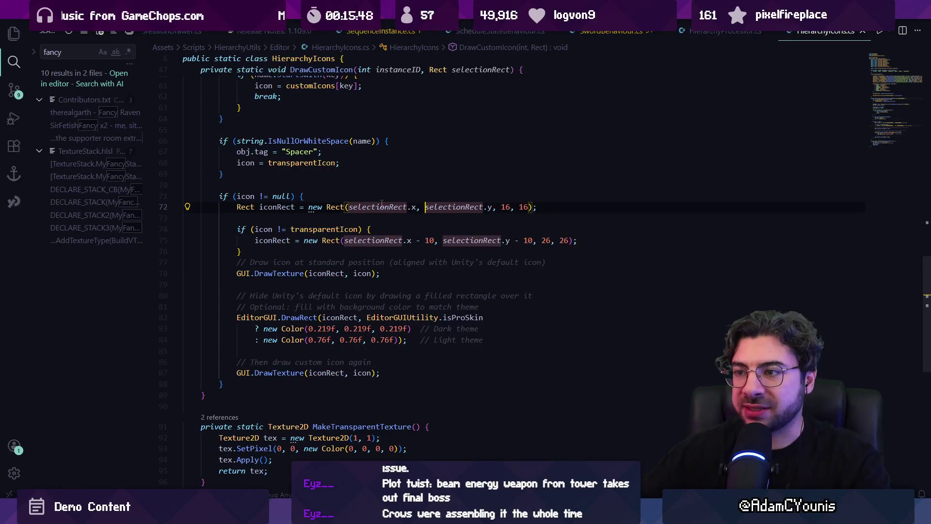
pyautogui.scroll(7, 382, 203)
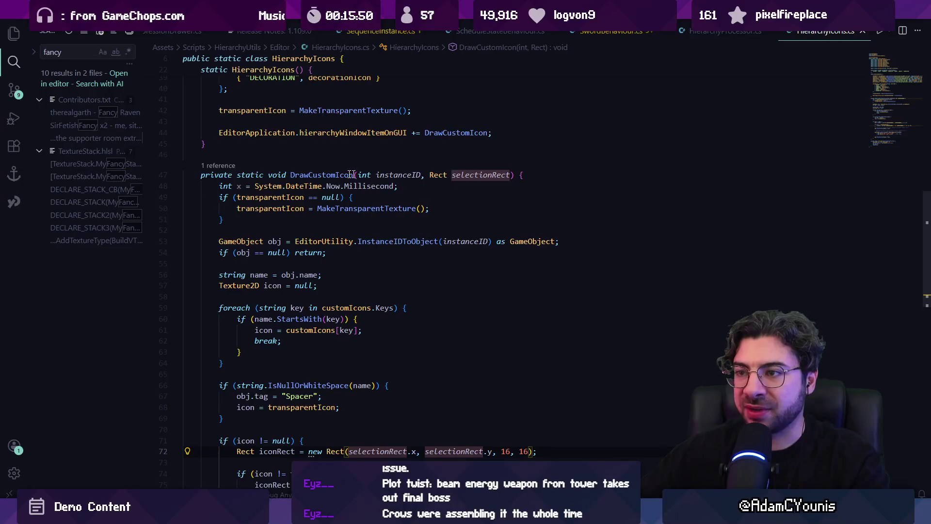
pyautogui.click(305, 175)
pyautogui.click(223, 165)
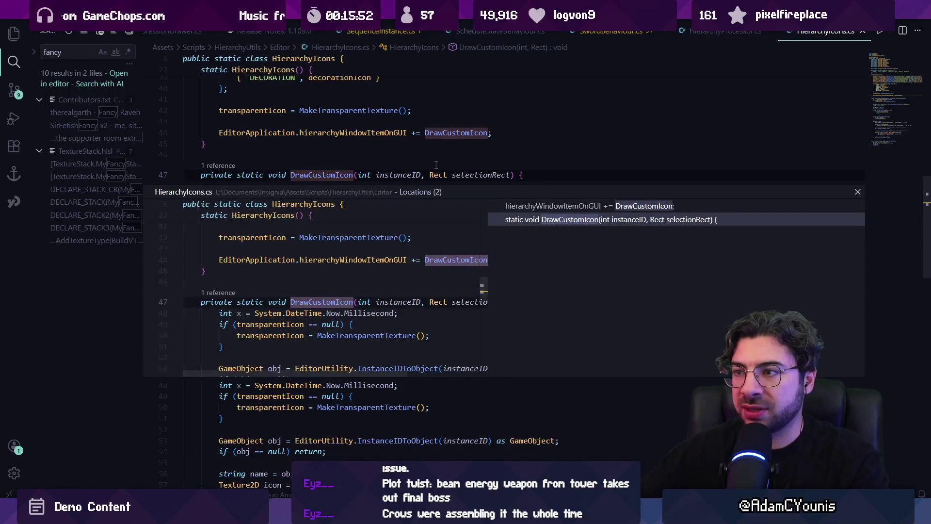
pyautogui.press('Escape')
pyautogui.click(470, 174)
pyautogui.scroll(4, 471, 179)
pyautogui.scroll(5, 472, 179)
pyautogui.scroll(-7, 435, 206)
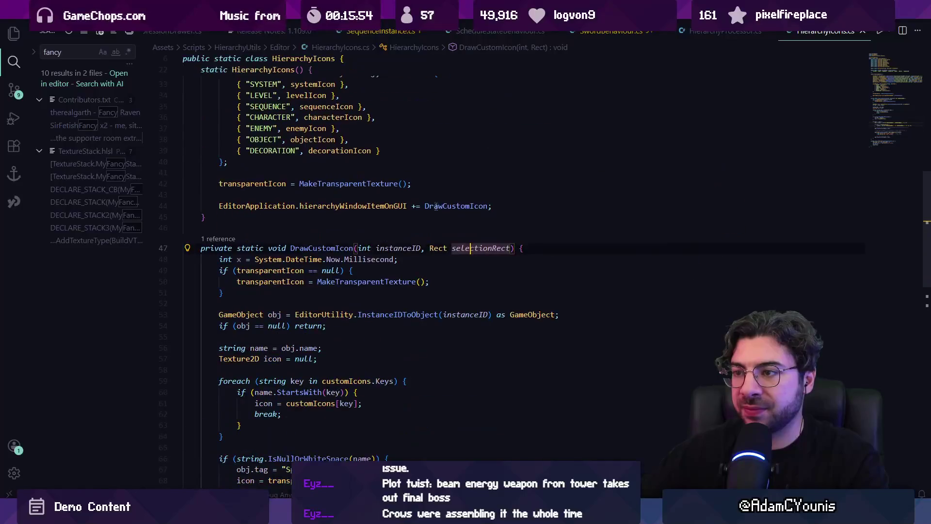
# - Follow DrawCustomIcon's reference to its hierarchyWindowItemOnGUI registration at line 44, then switch to Unity
pyautogui.click(214, 239)
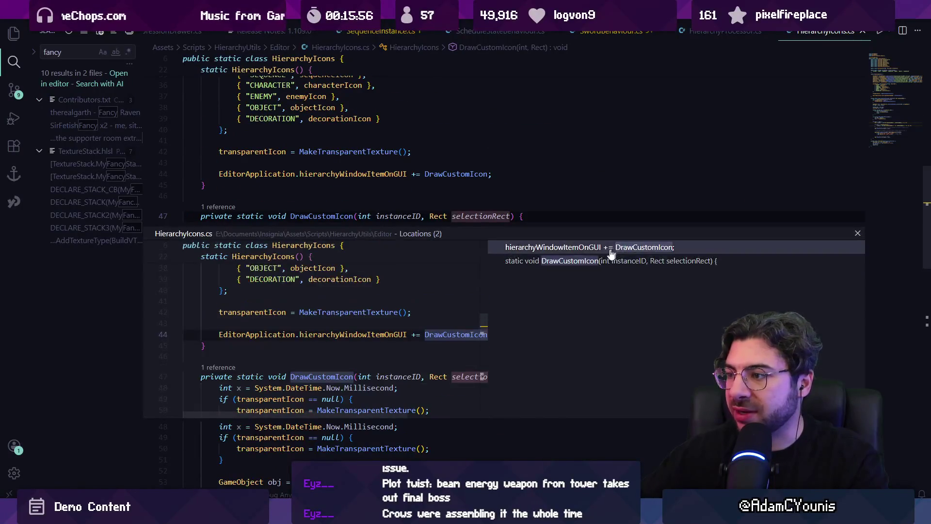
pyautogui.doubleClick(435, 336)
pyautogui.click(361, 276)
pyautogui.click(443, 275)
pyautogui.moveTo(439, 279)
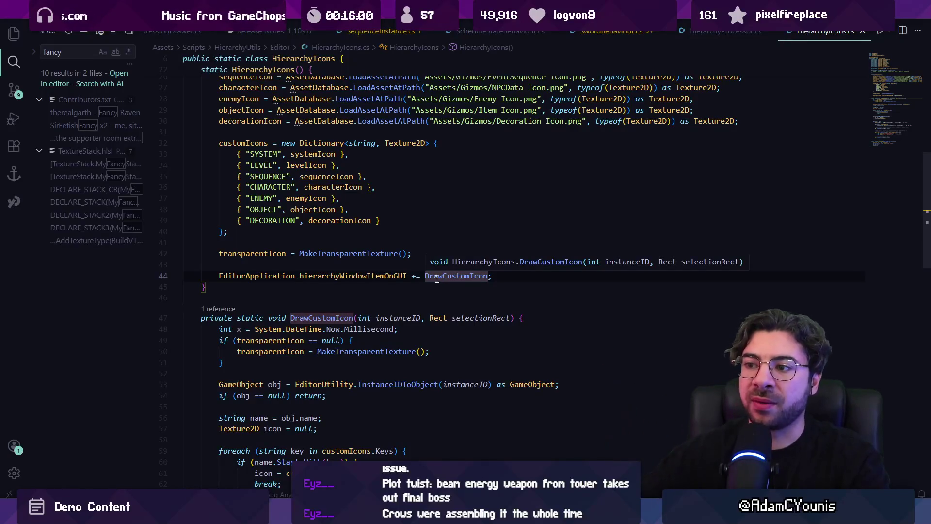
pyautogui.click(308, 276)
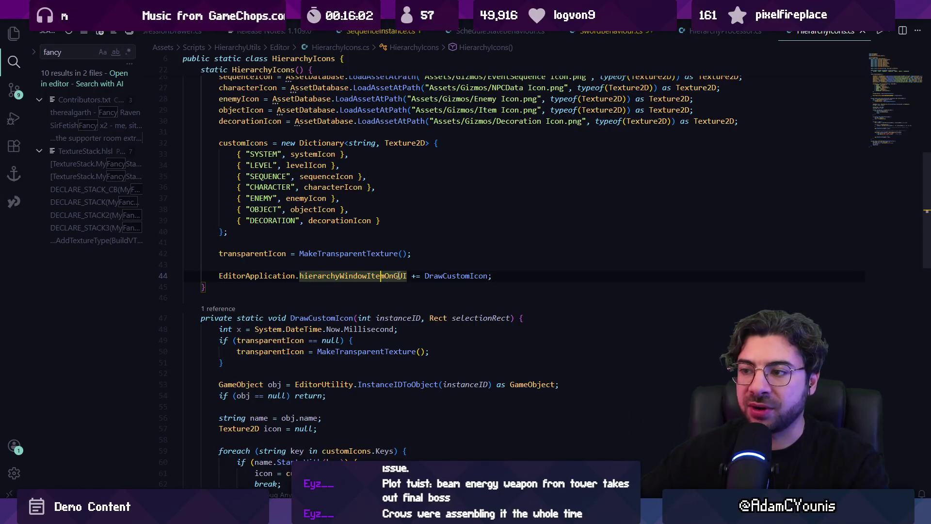
pyautogui.hotkey('alt', 'Tab')
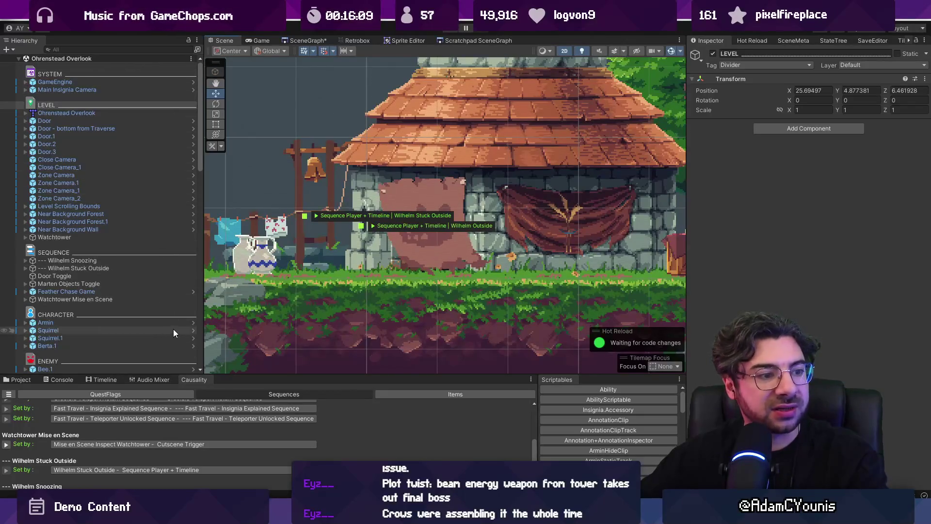
# - Inspect the LEVEL, Door and Ohrenstead Overlook objects, then return to HierarchyIcons.cs in VS Code
pyautogui.click(61, 107)
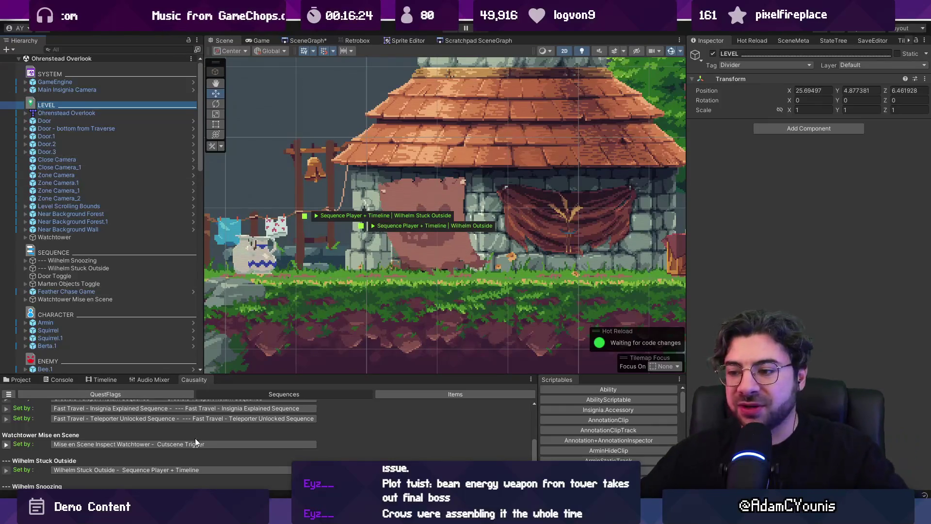
pyautogui.moveTo(338, 514)
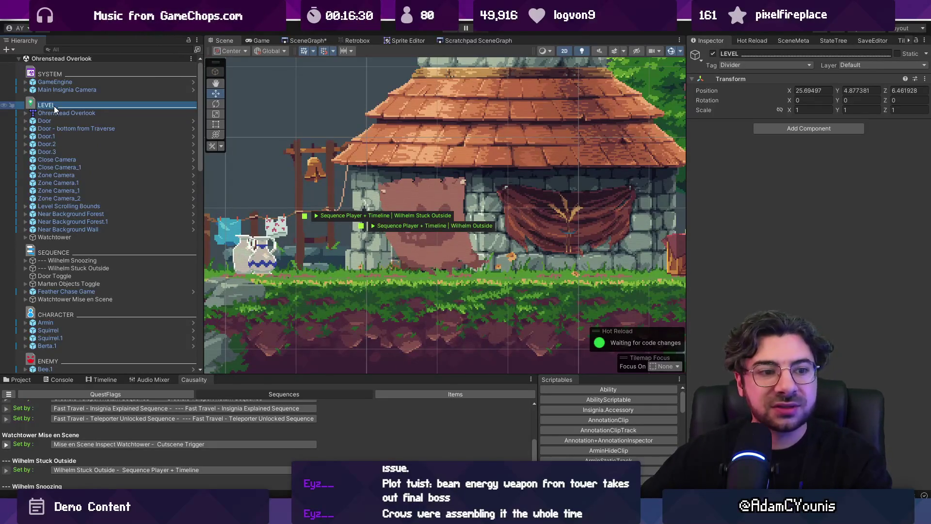
pyautogui.click(33, 127)
pyautogui.click(33, 121)
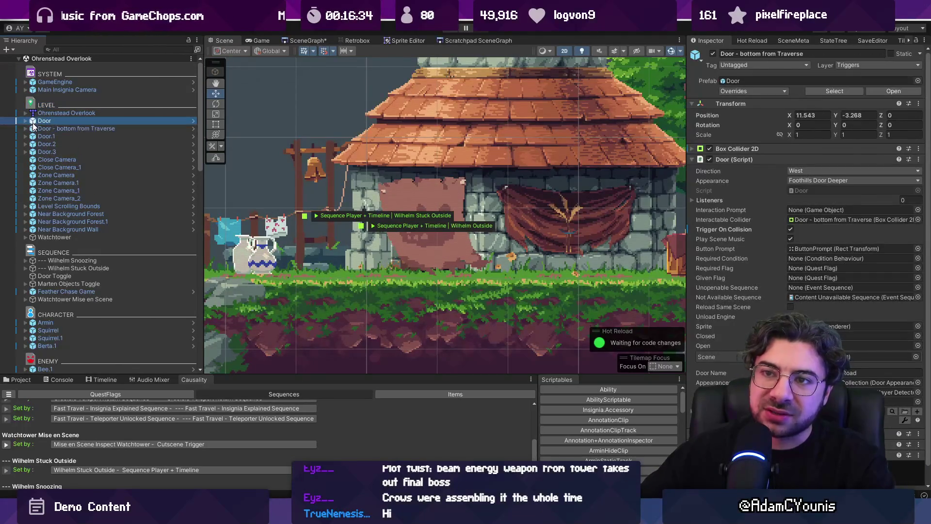
pyautogui.click(34, 113)
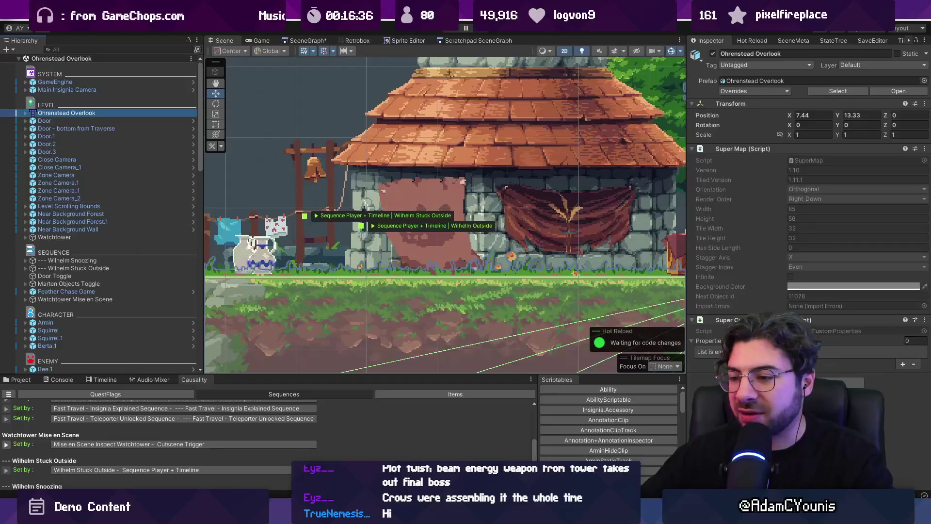
pyautogui.hotkey('alt', 'Tab')
pyautogui.scroll(-1, 314, 296)
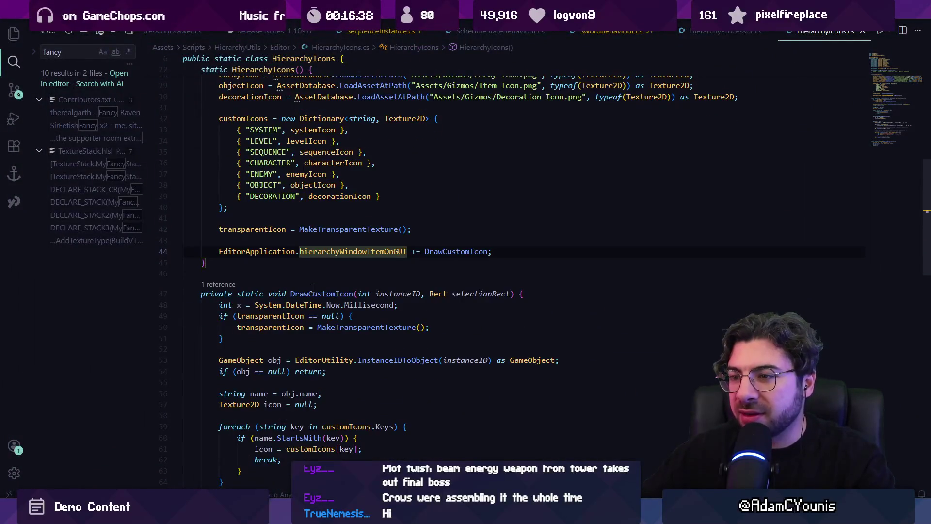
# - Read through DrawCustomIcon, highlighting the icon assignment and iconRect usages, then return to Unity
pyautogui.click(314, 294)
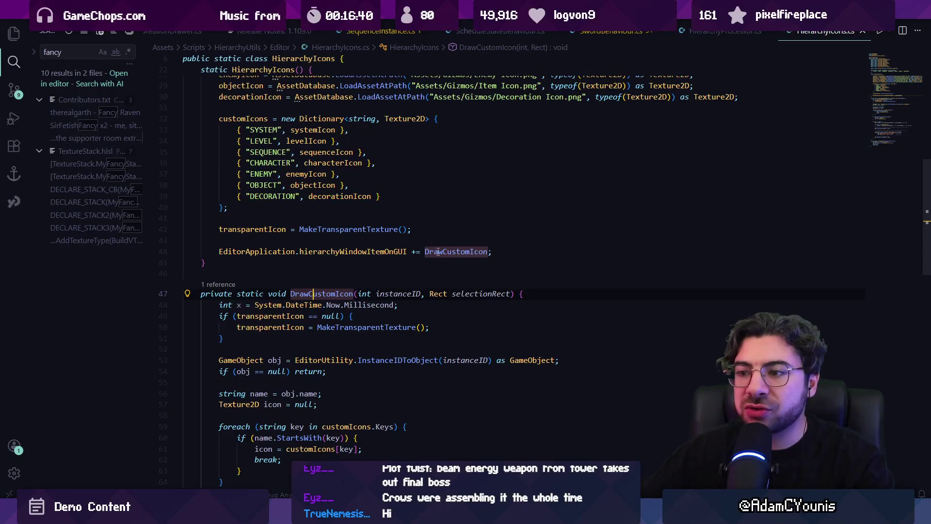
pyautogui.scroll(-2, 340, 285)
pyautogui.scroll(-3, 340, 285)
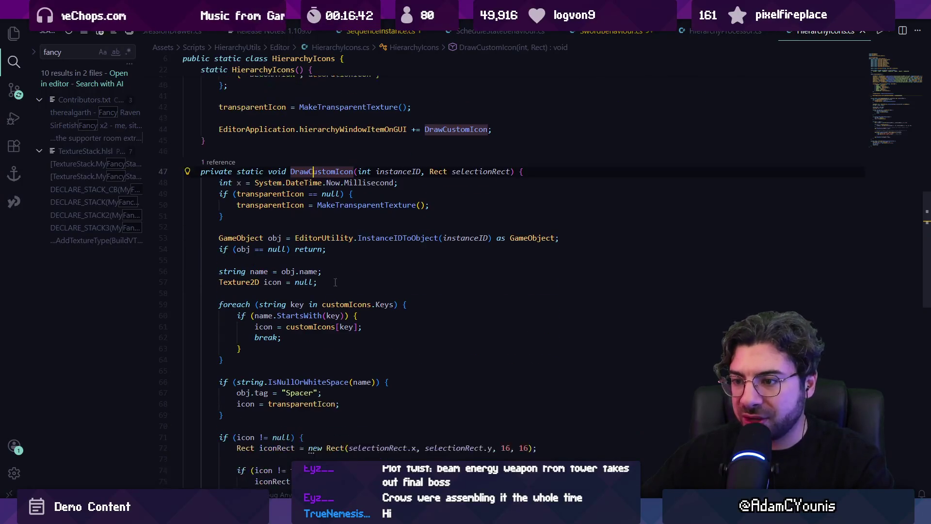
pyautogui.click(274, 285)
pyautogui.scroll(-2, 274, 286)
pyautogui.click(270, 277)
pyautogui.scroll(-5, 256, 310)
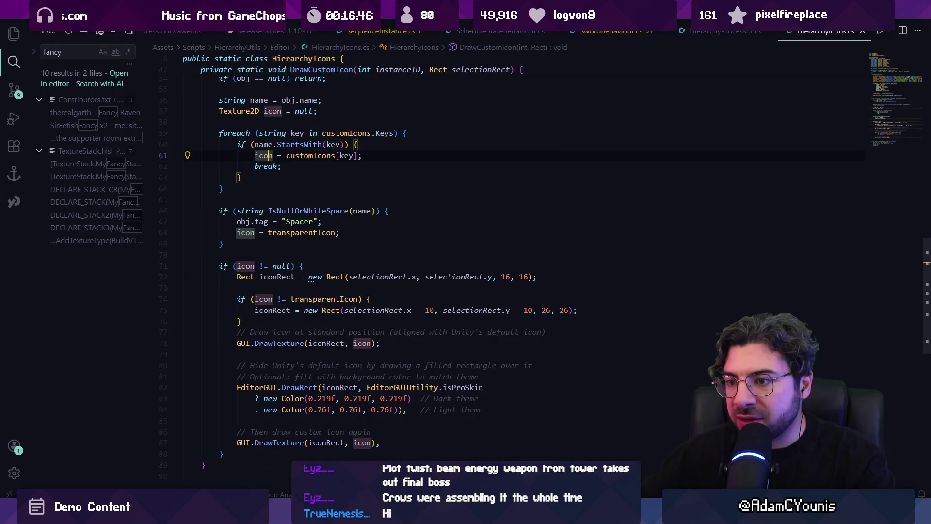
pyautogui.click(326, 343)
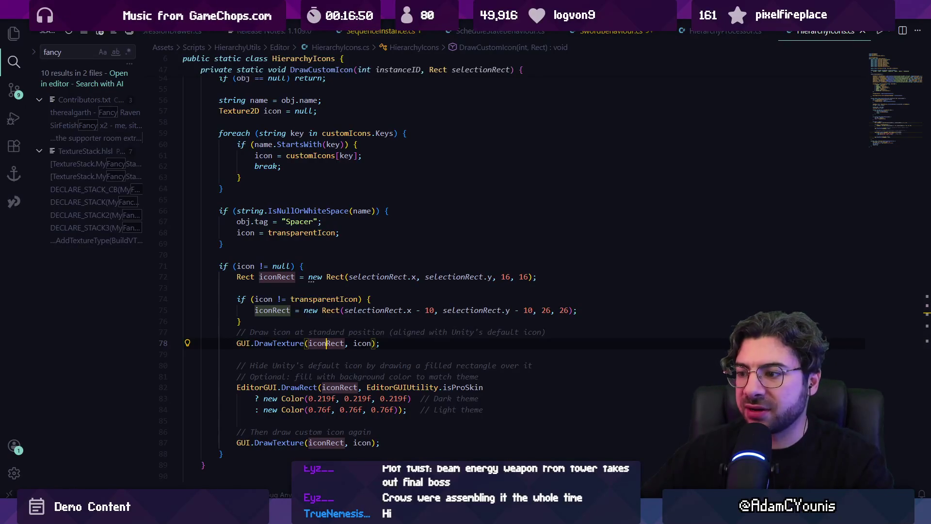
pyautogui.click(340, 515)
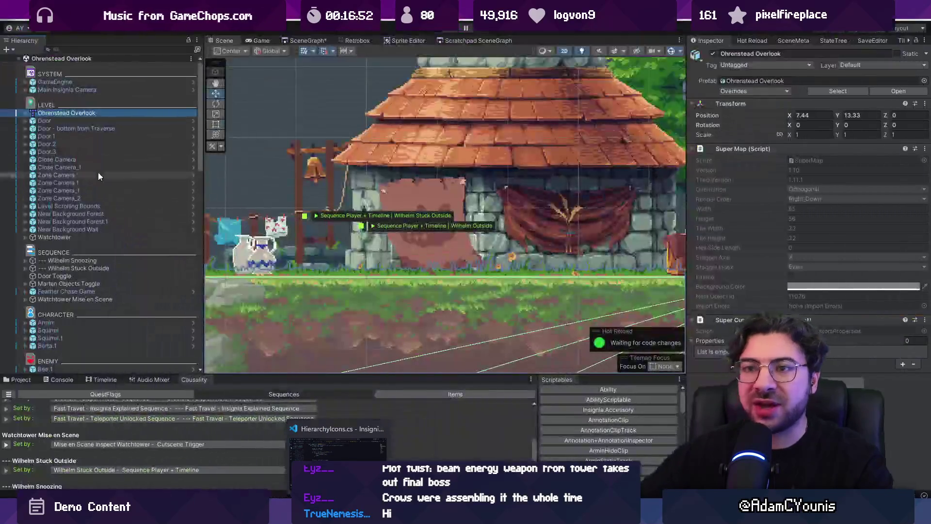
# - Select LEVEL and narrow the Hierarchy to widen the Scene view, zooming it out
pyautogui.click(42, 107)
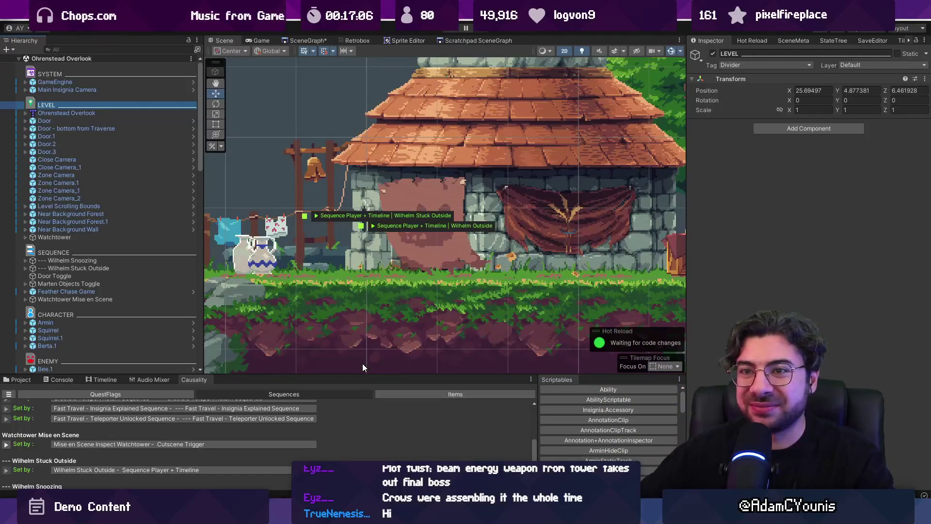
pyautogui.moveTo(339, 515)
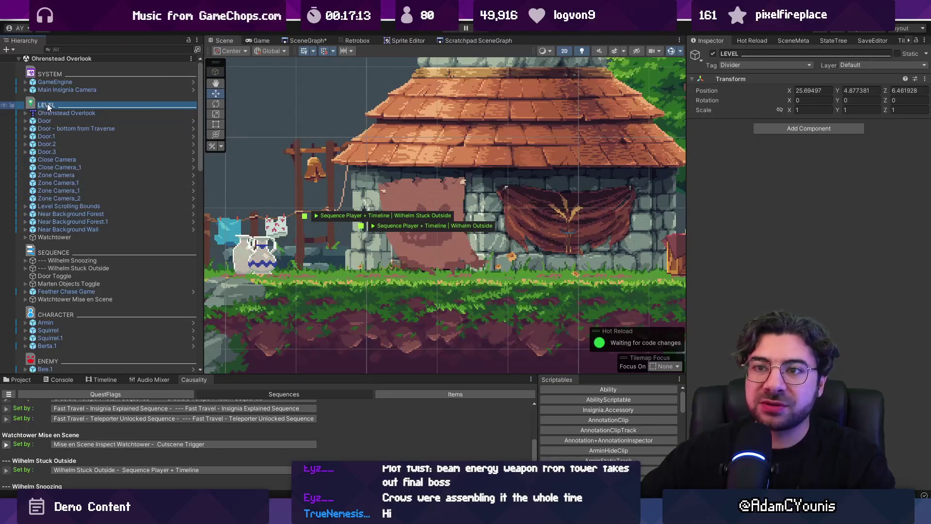
pyautogui.moveTo(49, 110)
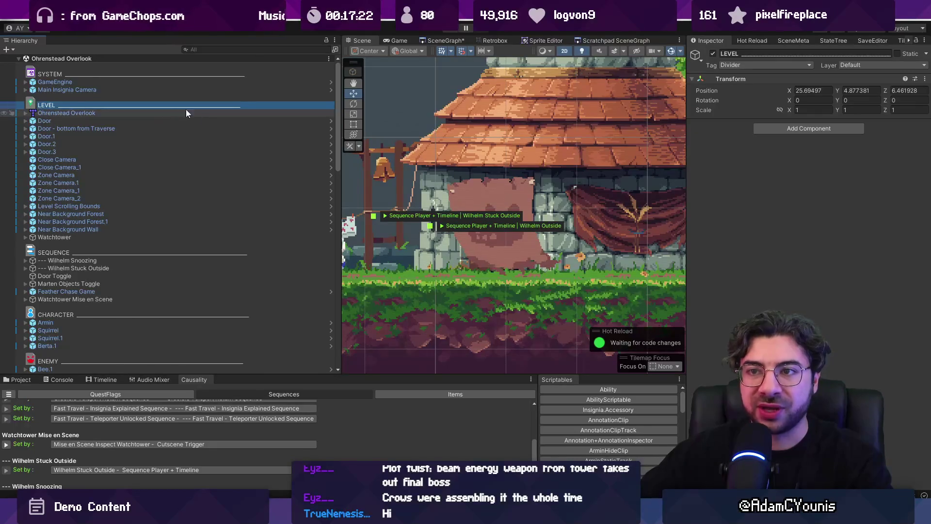
pyautogui.moveTo(341, 125); pyautogui.dragTo(173, 124)
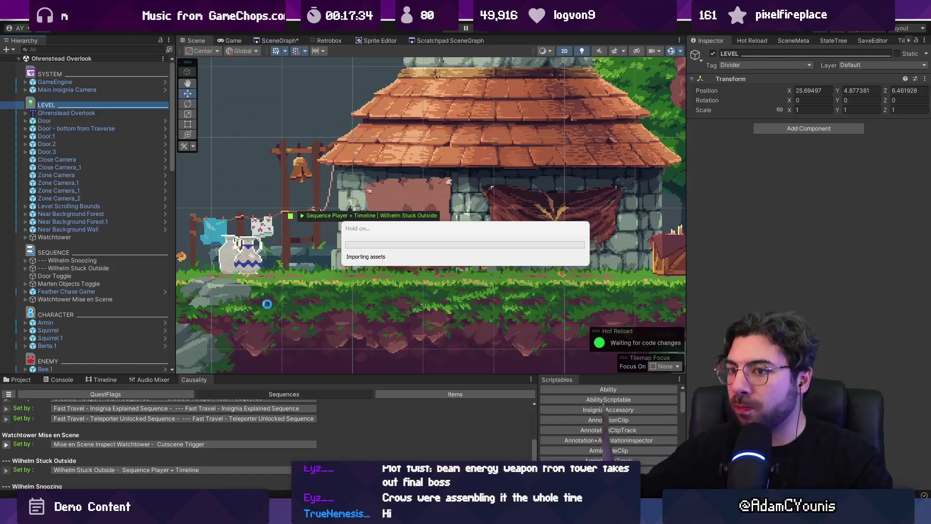
pyautogui.scroll(-5, 363, 269)
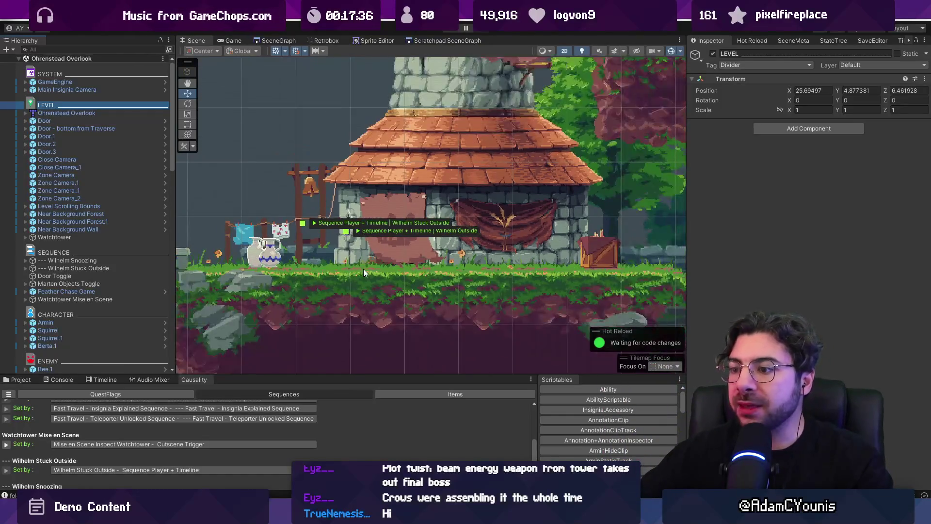
# - Glance at Today's schedule in Figma, then come back to Unity
pyautogui.hotkey('alt', 'Tab')
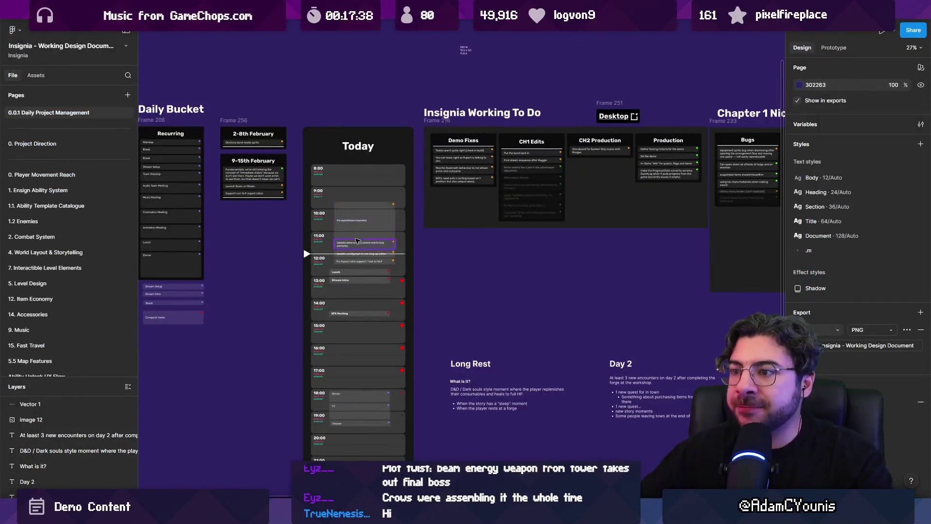
pyautogui.keyDown('ctrl'); pyautogui.scroll(5, 357, 241); pyautogui.keyUp('ctrl')
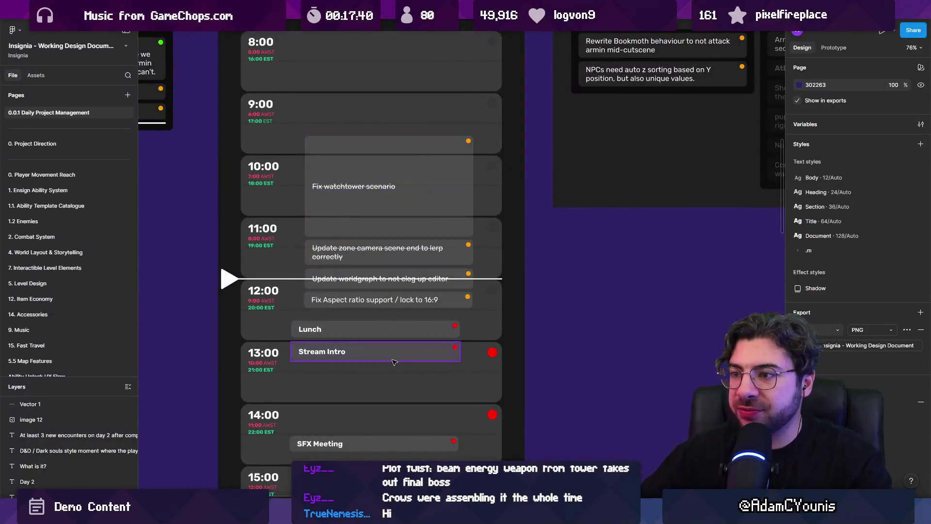
pyautogui.hotkey('alt', 'Tab')
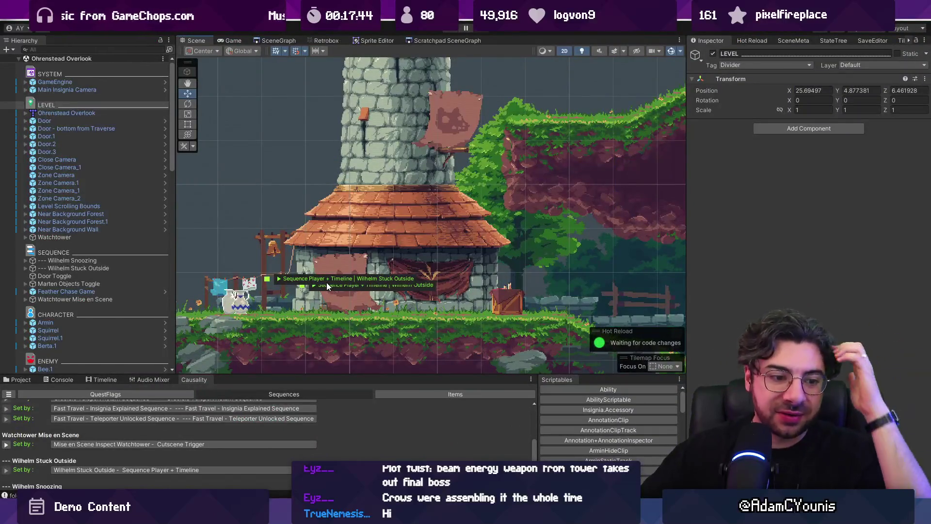
# - Expand Wilhelm Stuck Outside, select its Sequence Player + Timeline and open the event sequence asset
pyautogui.click(82, 262)
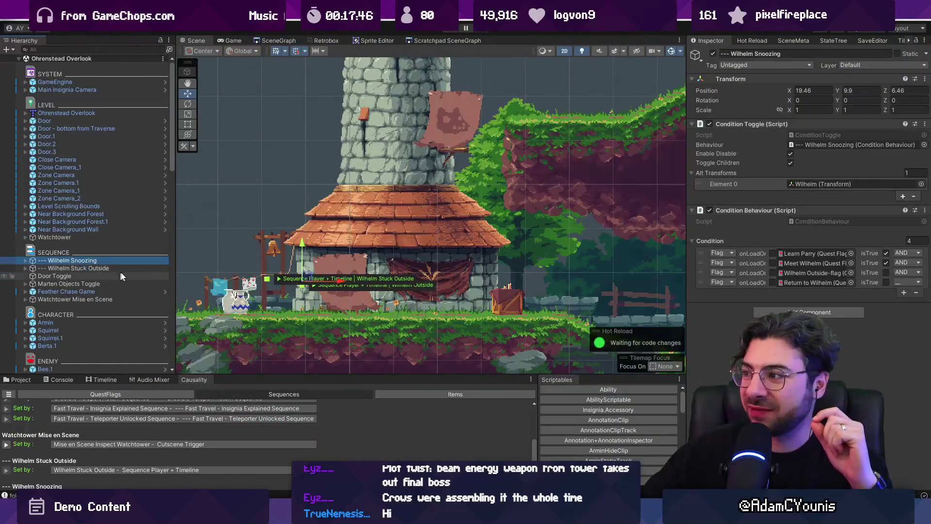
pyautogui.click(96, 269)
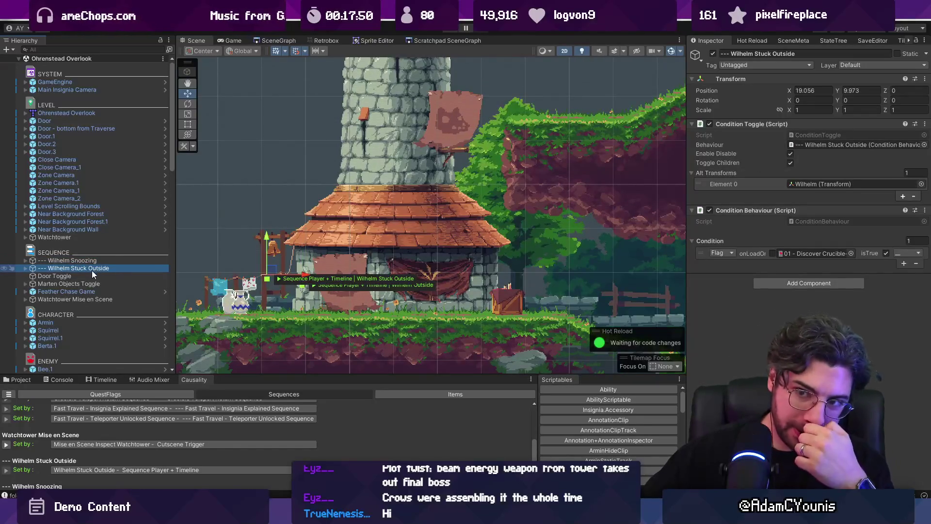
pyautogui.click(19, 381)
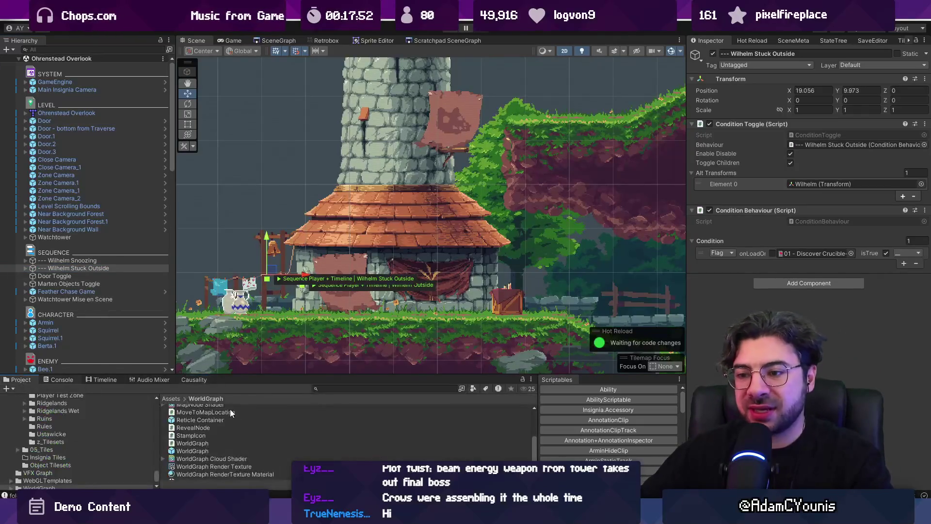
pyautogui.click(26, 268)
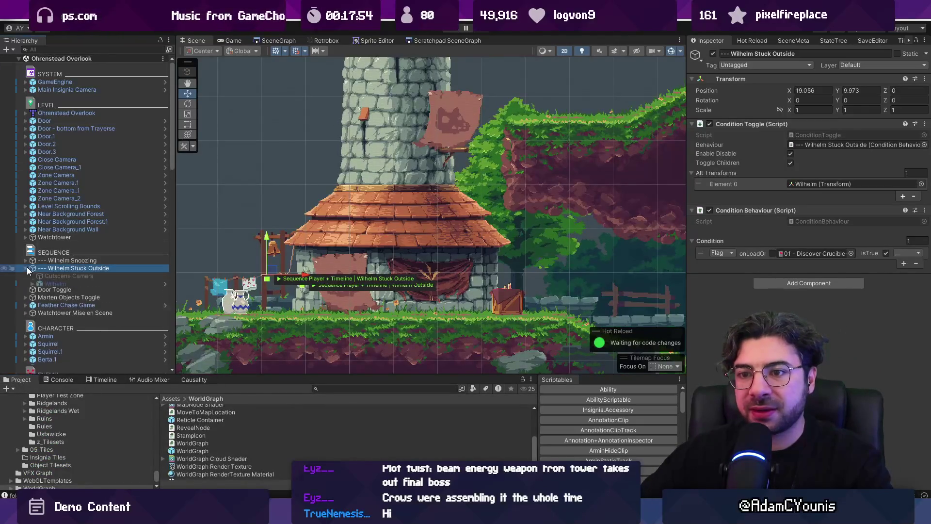
pyautogui.click(54, 299)
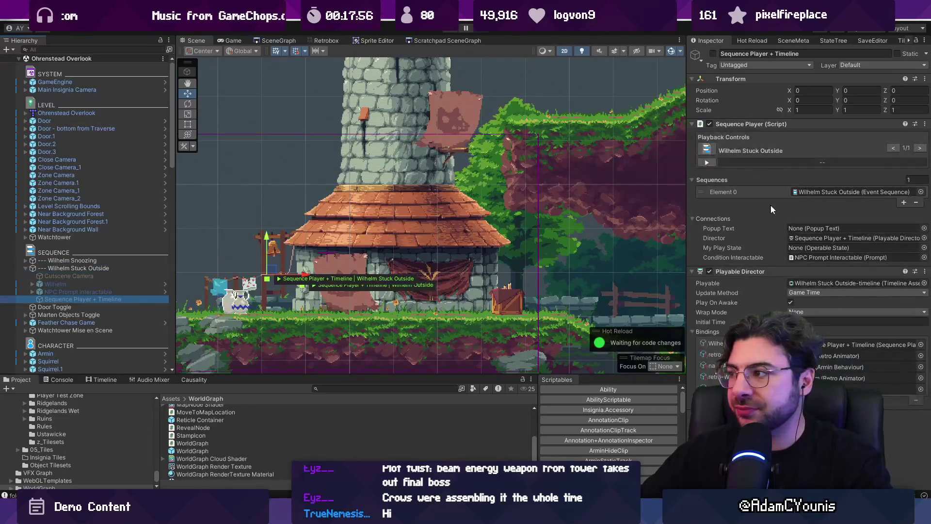
pyautogui.doubleClick(814, 186)
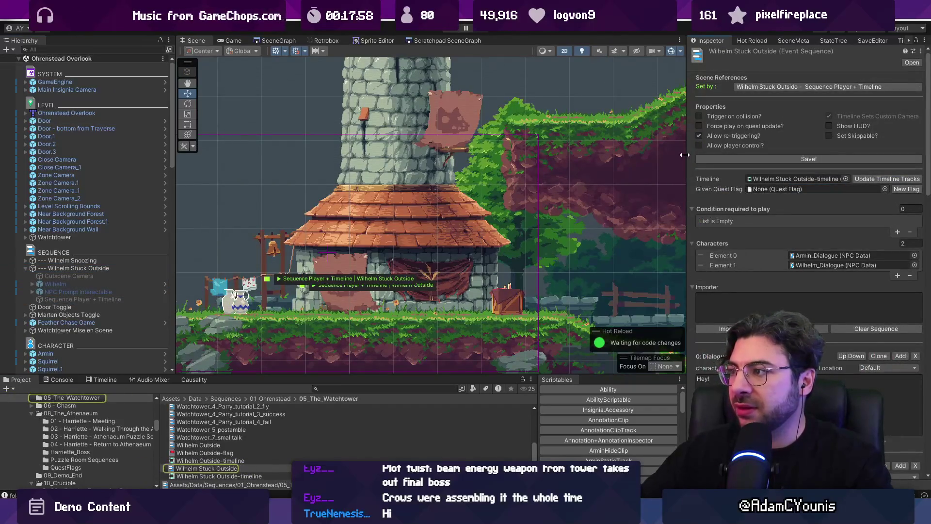
# - Widen the Inspector, show the Timeline panel, and reselect Sequence Player + Timeline to load its tracks
pyautogui.moveTo(685, 155); pyautogui.dragTo(581, 156)
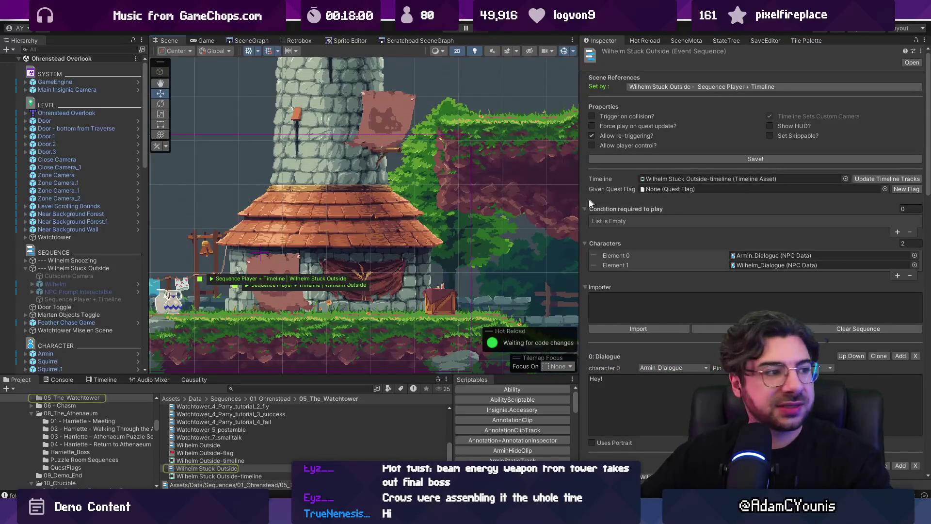
pyautogui.scroll(-3, 372, 205)
pyautogui.click(95, 379)
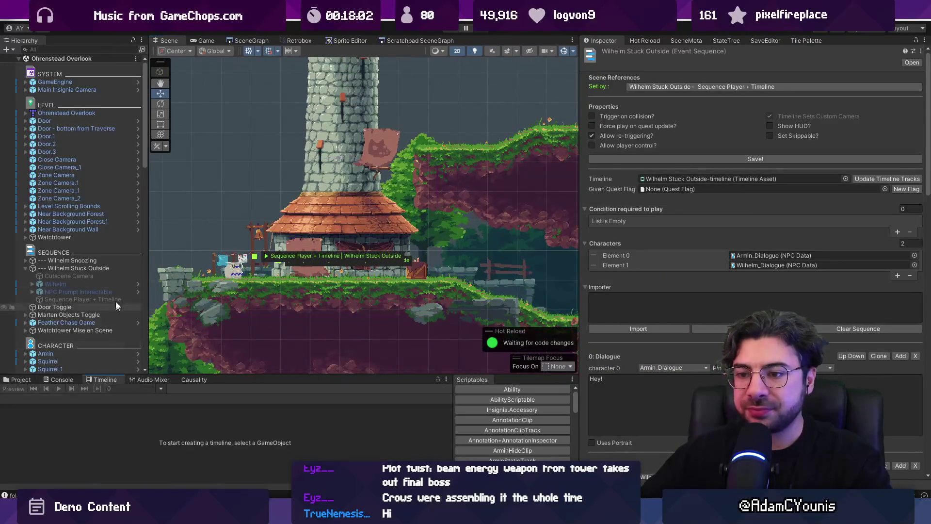
pyautogui.click(92, 268)
pyautogui.click(68, 261)
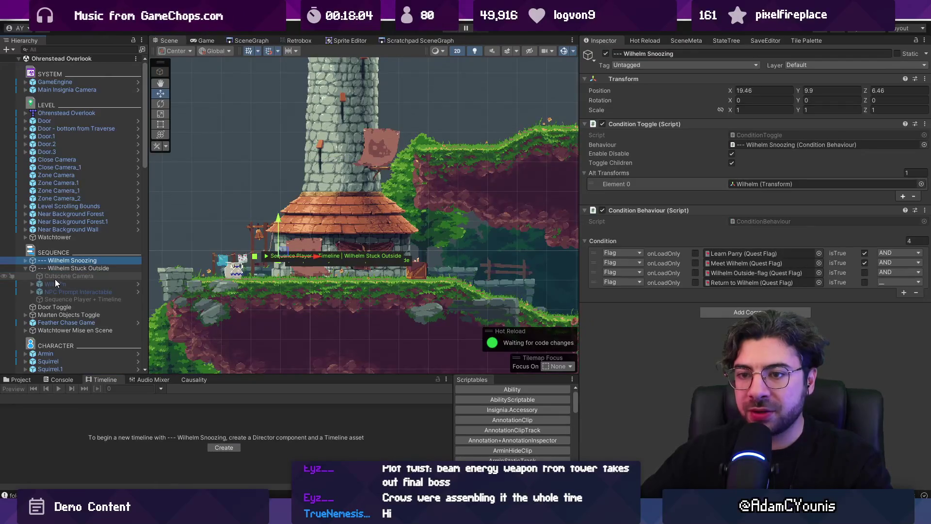
pyautogui.click(57, 276)
pyautogui.click(58, 284)
pyautogui.click(63, 292)
pyautogui.click(66, 299)
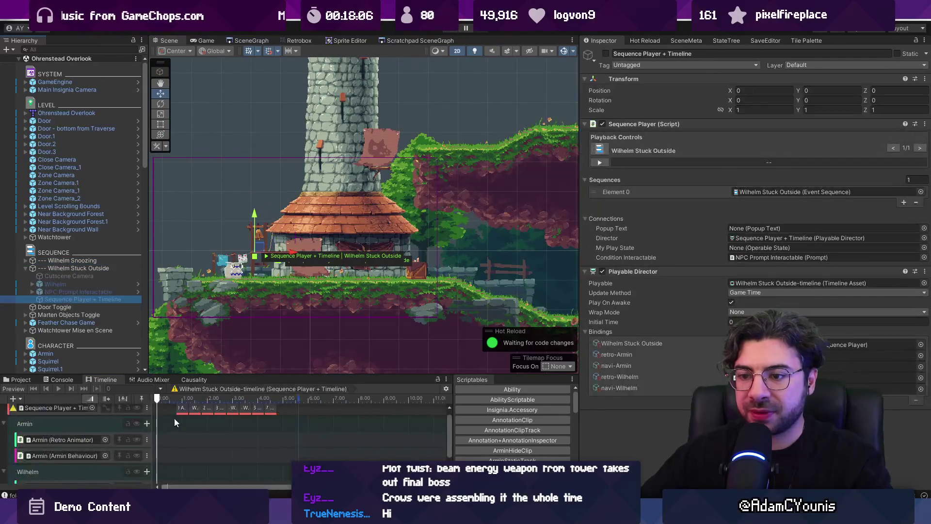
# - Enlarge the Timeline, select the CameraTransitionClip and scrub the cutscene preview to about 5.53 seconds
pyautogui.scroll(5, 213, 165)
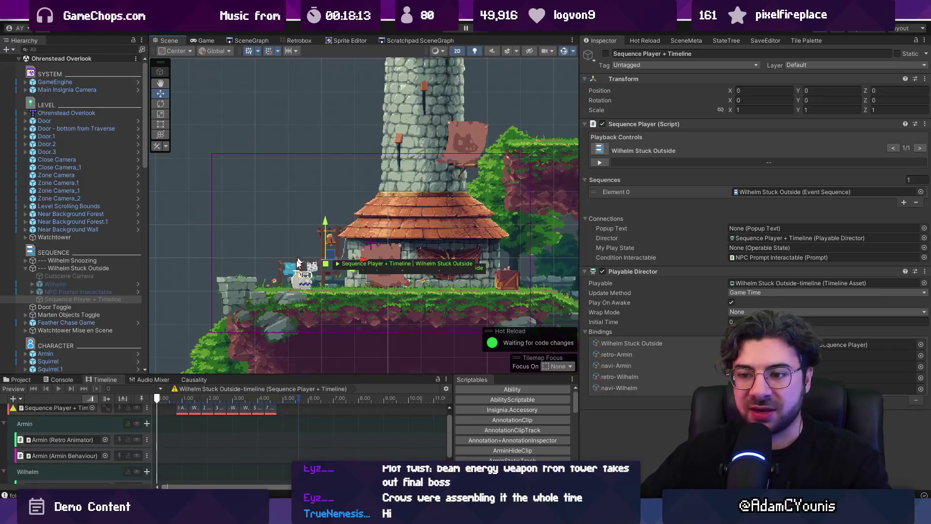
pyautogui.moveTo(224, 373); pyautogui.dragTo(224, 270)
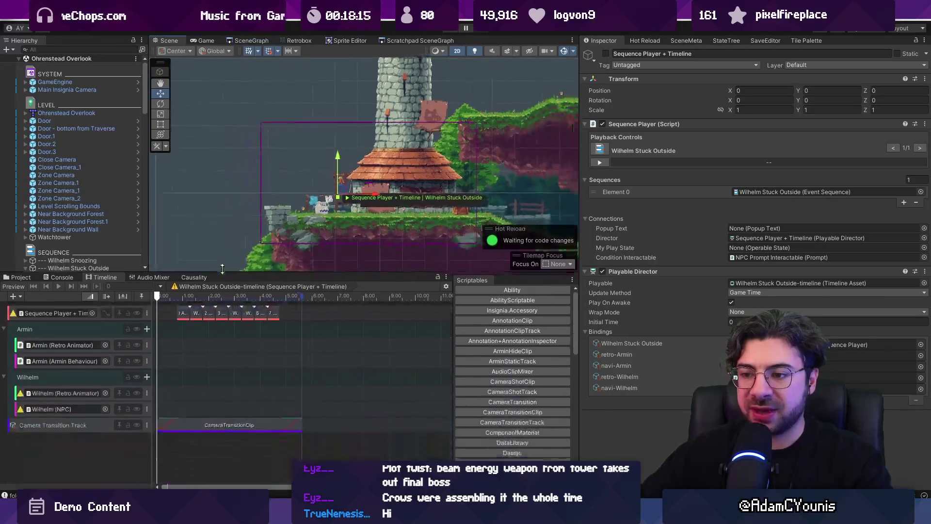
pyautogui.click(190, 421)
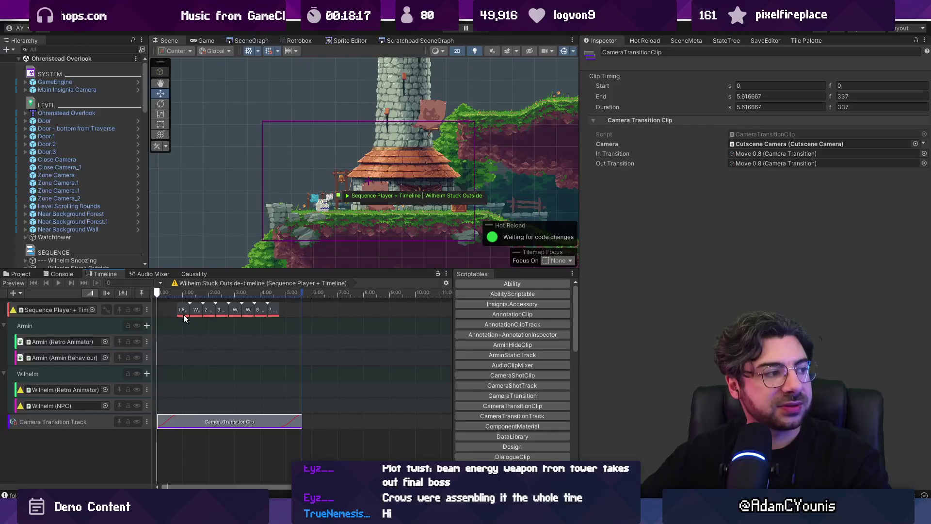
pyautogui.moveTo(157, 292)
pyautogui.mouseDown()
pyautogui.moveTo(270, 293)
pyautogui.moveTo(124, 304)
pyautogui.moveTo(165, 303)
pyautogui.mouseUp()
pyautogui.scroll(2, 167, 423)
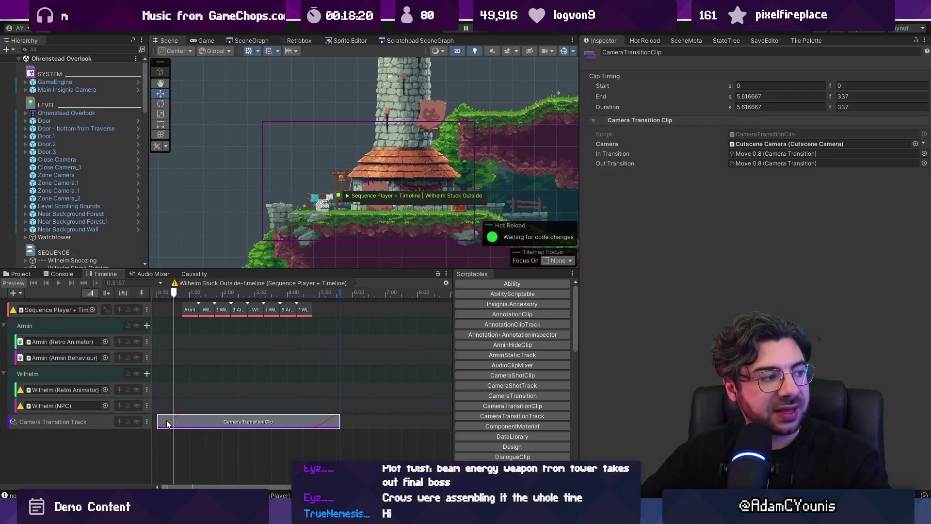
pyautogui.scroll(2, 348, 177)
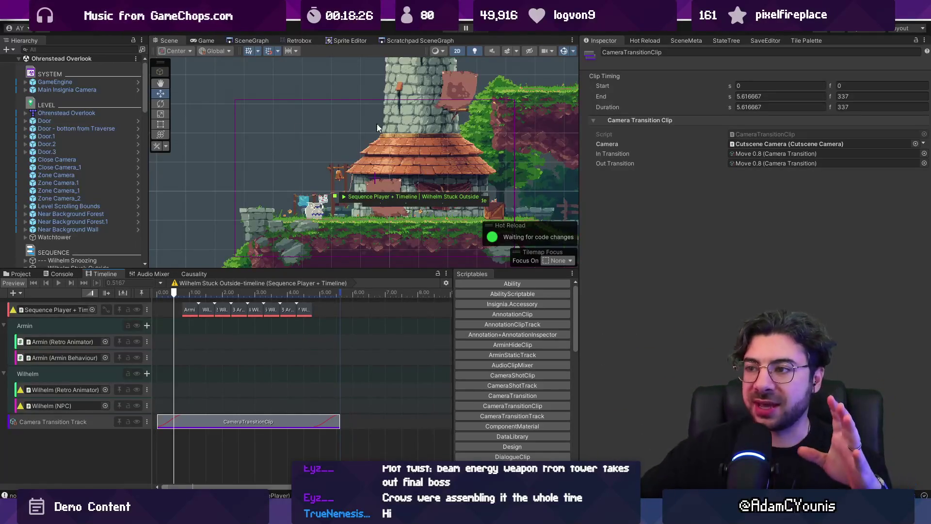
pyautogui.moveTo(317, 293); pyautogui.dragTo(338, 293)
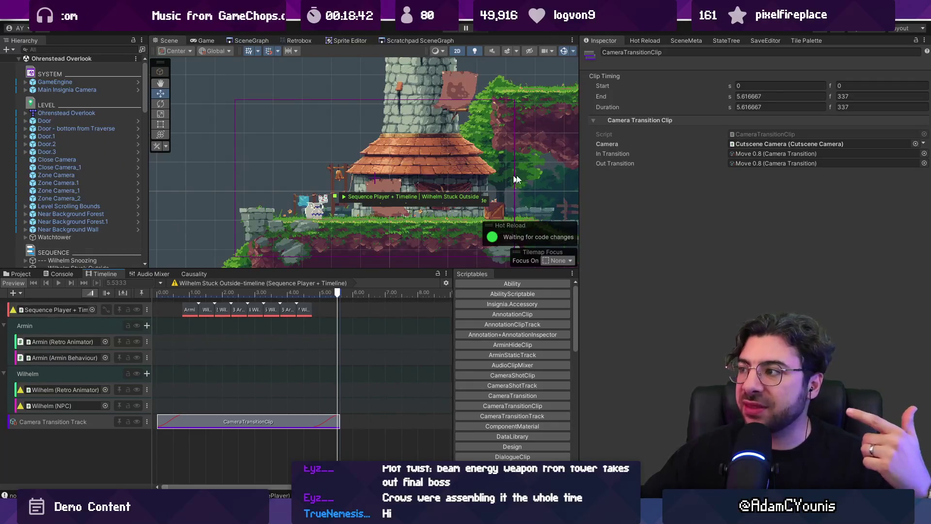
# - Deselect the clip to review the Event Sequence settings, then reselect the CameraTransitionClip
pyautogui.click(349, 314)
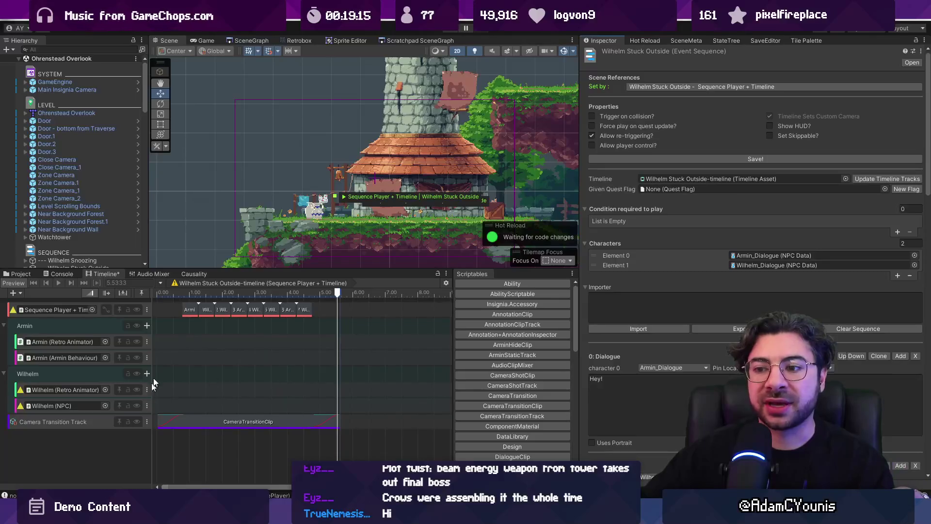
pyautogui.scroll(-15, 638, 290)
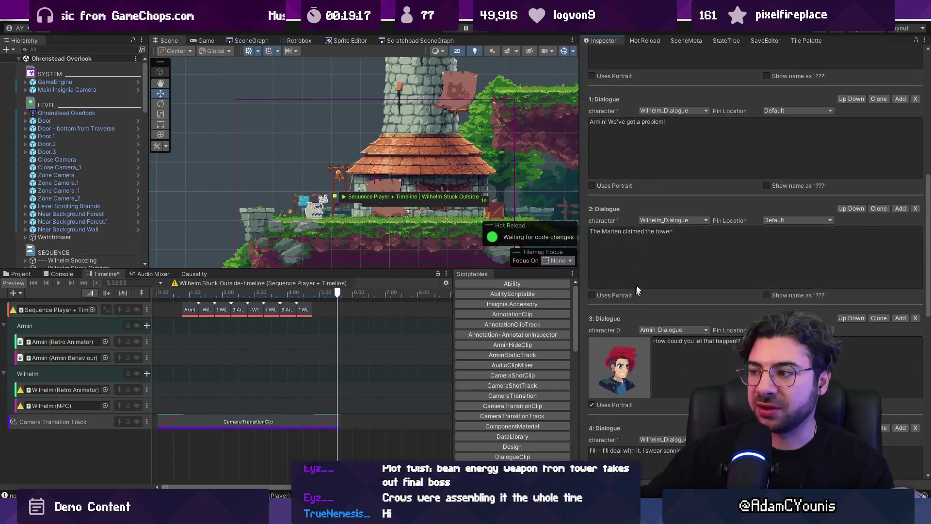
pyautogui.scroll(15, 794, 169)
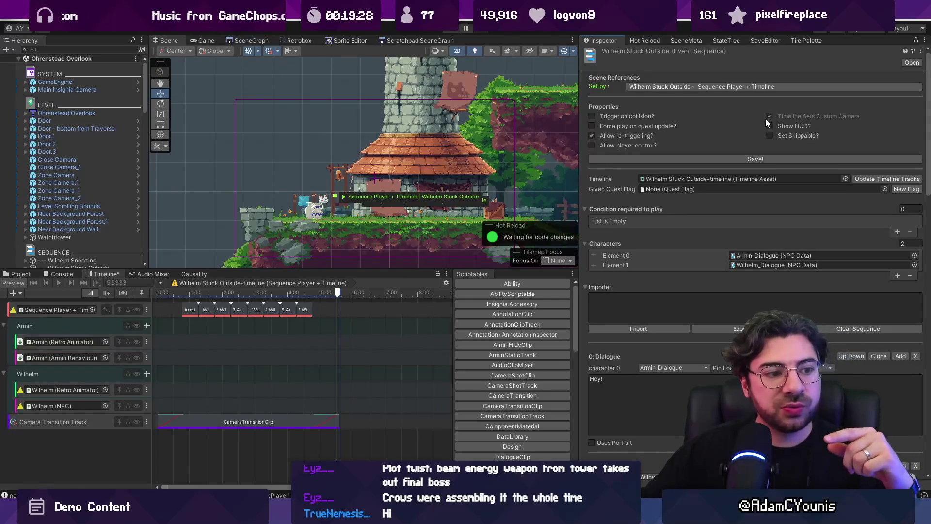
pyautogui.click(265, 426)
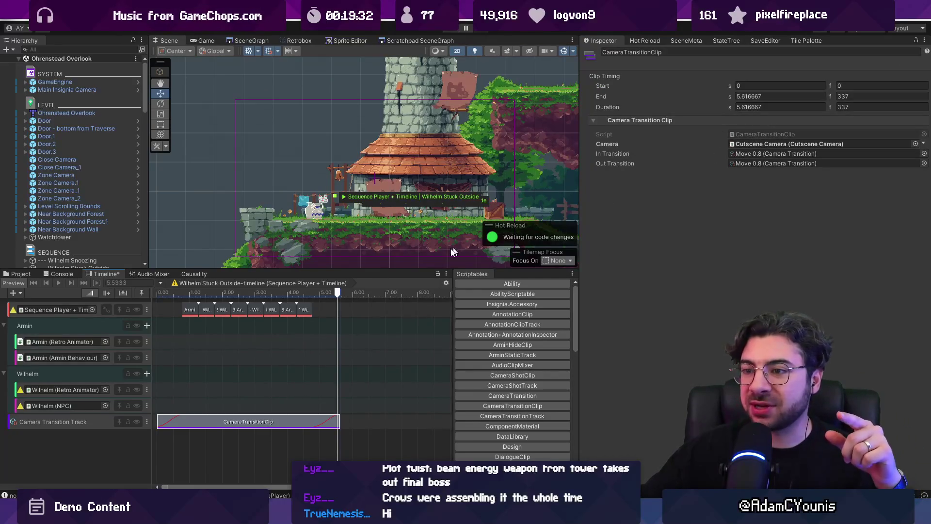
# - Pan and zoom the Scene view to frame the whole tower, widening it slightly
pyautogui.click(423, 311)
pyautogui.doubleClick(761, 77)
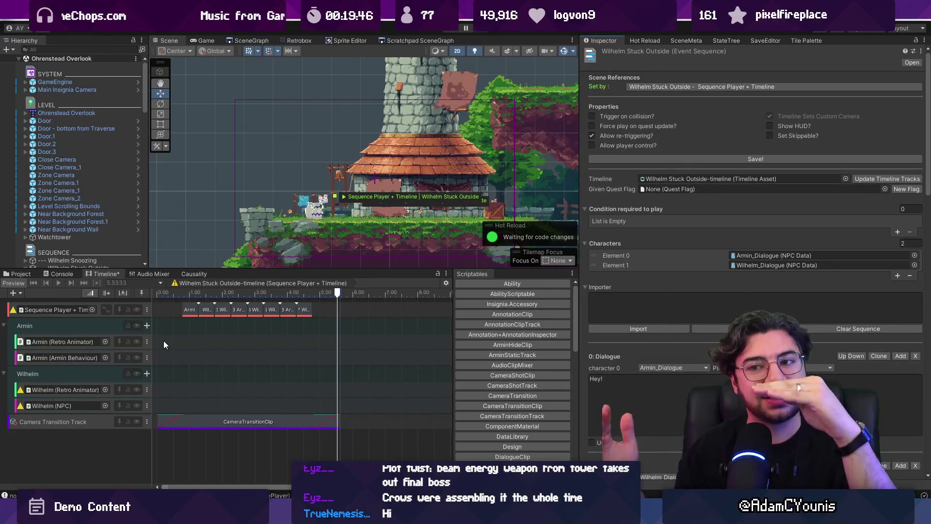
pyautogui.scroll(4, 378, 190)
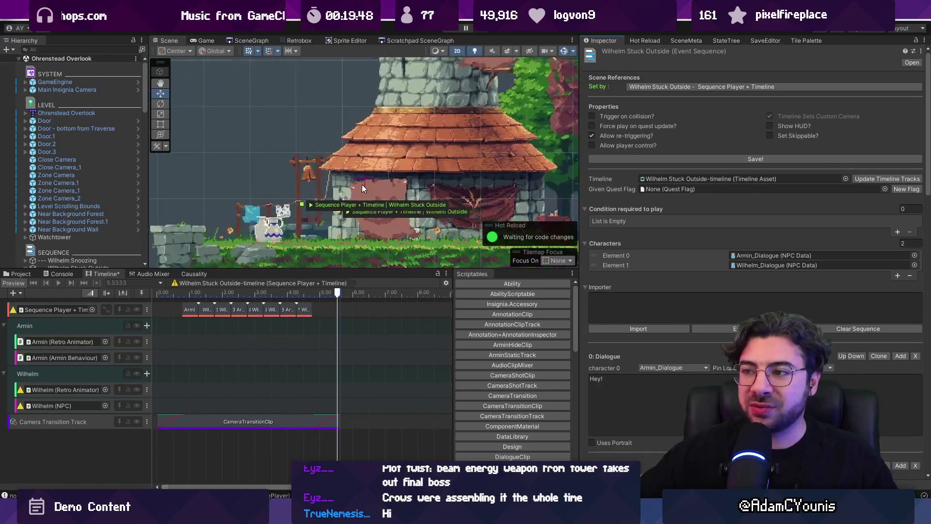
pyautogui.moveTo(340, 150); pyautogui.dragTo(463, 256)
pyautogui.scroll(-3, 354, 191)
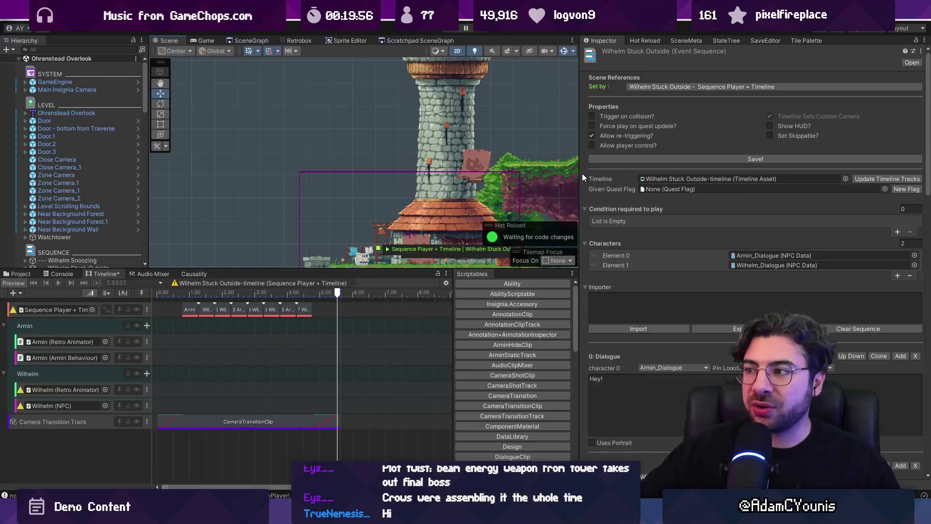
pyautogui.moveTo(580, 172); pyautogui.dragTo(583, 173)
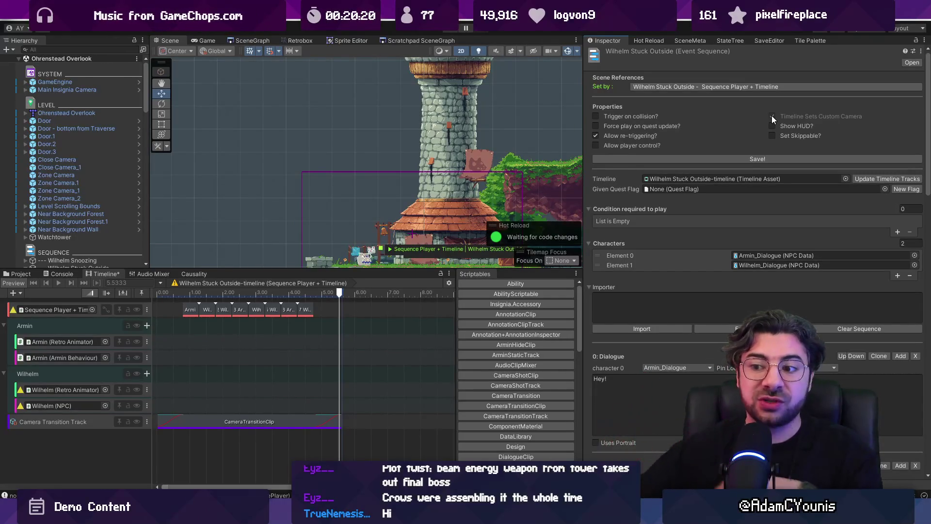
# - Make the Scene view taller above the Timeline and reselect the Event Sequence
pyautogui.click(281, 420)
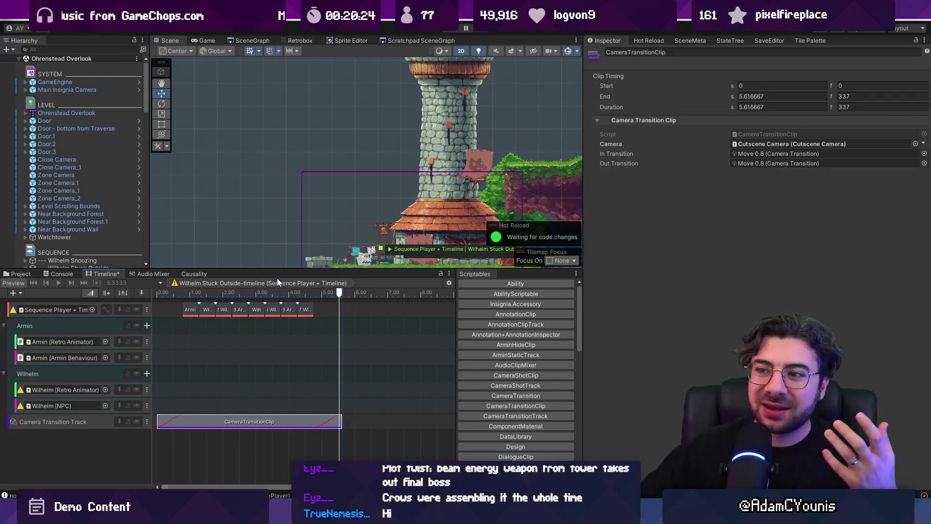
pyautogui.moveTo(279, 270); pyautogui.dragTo(281, 303)
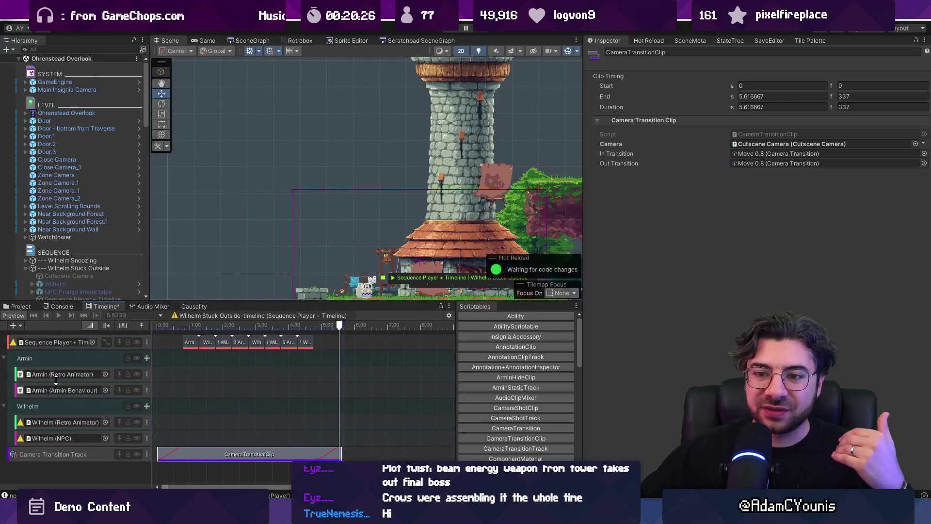
pyautogui.click(335, 349)
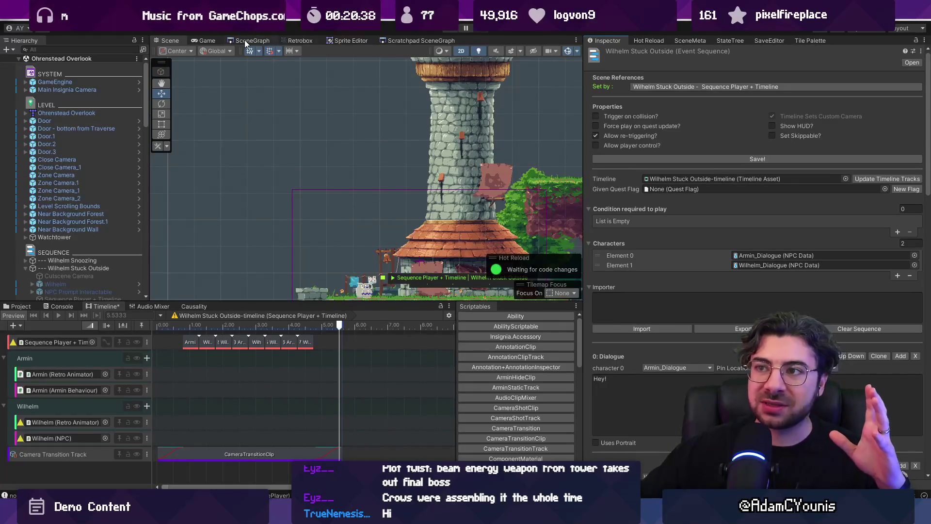
# - Open the Athenaeum Puzzle Room 3 scene from the Scene Graph overview
pyautogui.press('f')
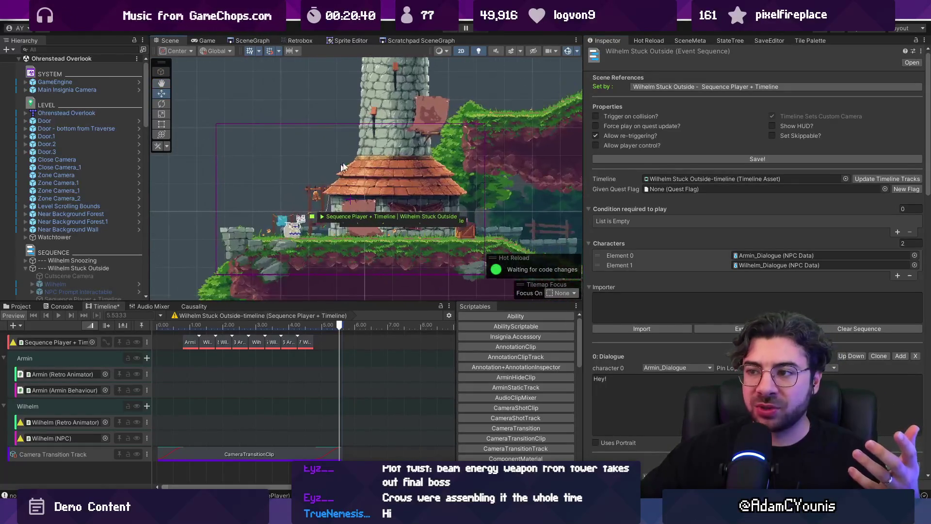
pyautogui.click(252, 40)
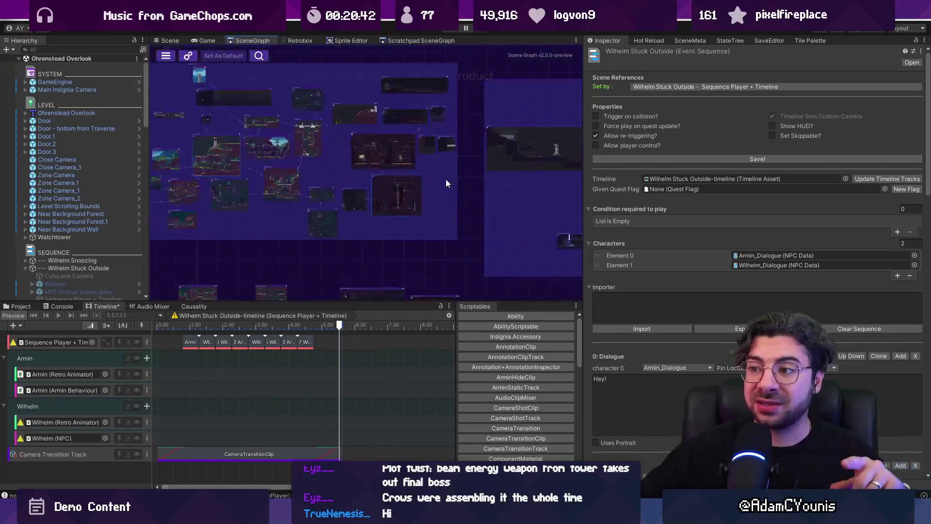
pyautogui.doubleClick(396, 194)
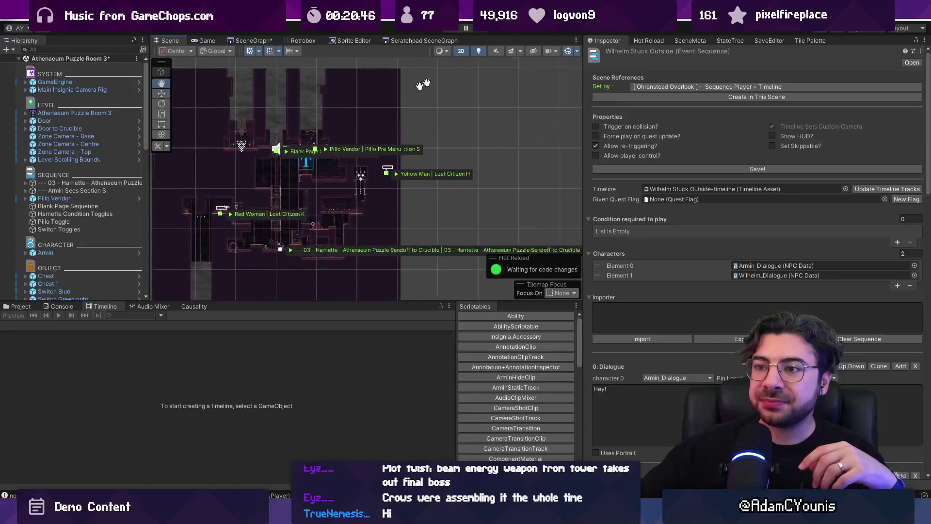
pyautogui.scroll(10, 418, 217)
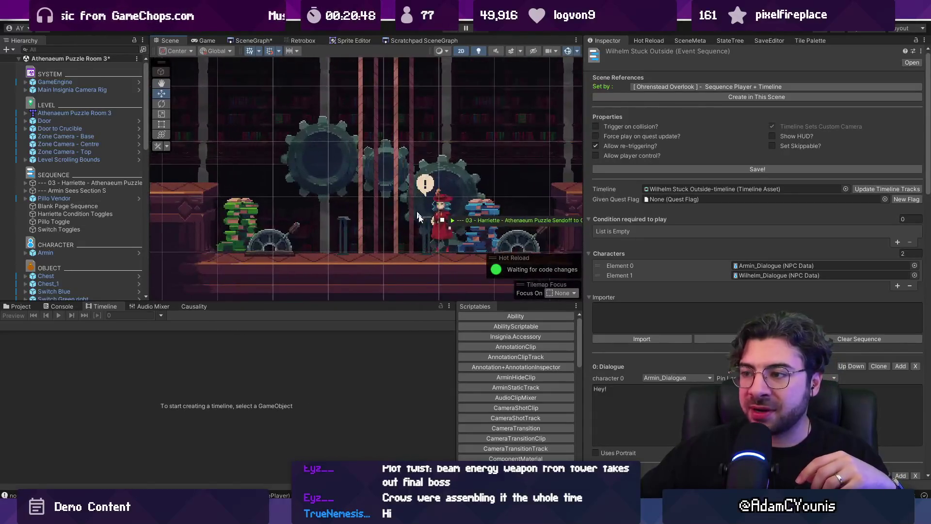
# - Make the Scene view taller and widen the Inspector to read the sequence settings
pyautogui.moveTo(391, 301); pyautogui.dragTo(391, 358)
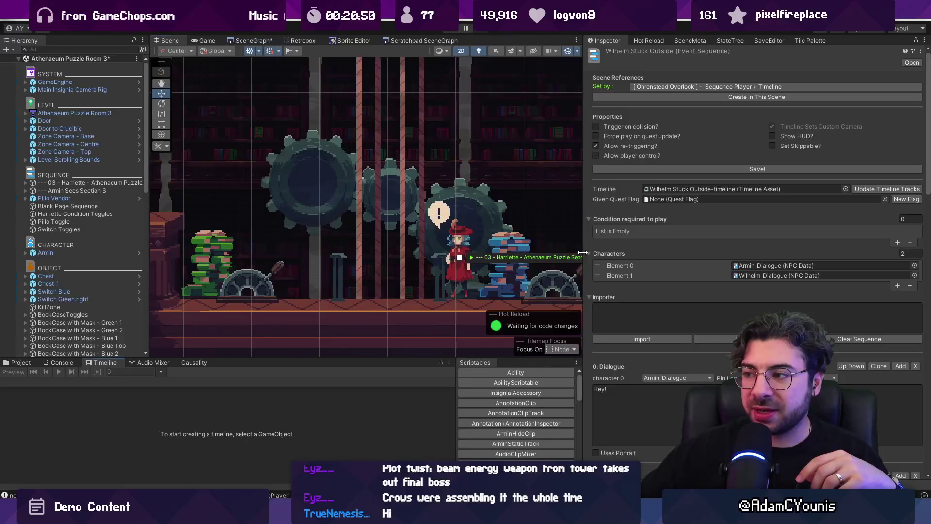
pyautogui.moveTo(582, 253); pyautogui.dragTo(754, 252)
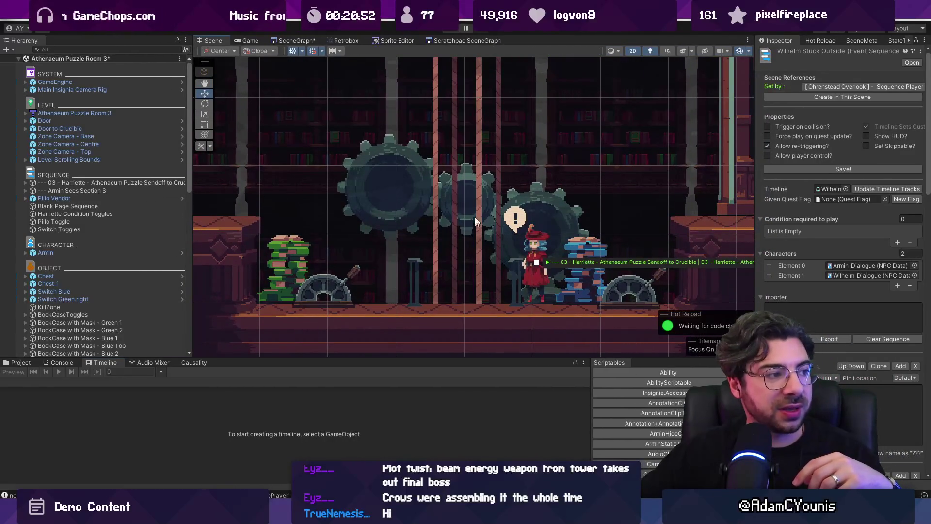
pyautogui.scroll(5, 466, 118)
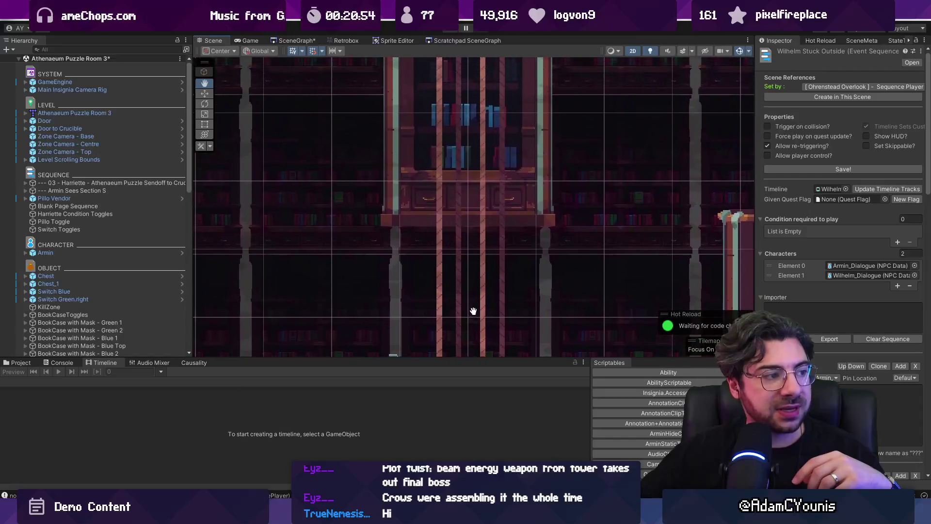
pyautogui.scroll(-5, 464, 267)
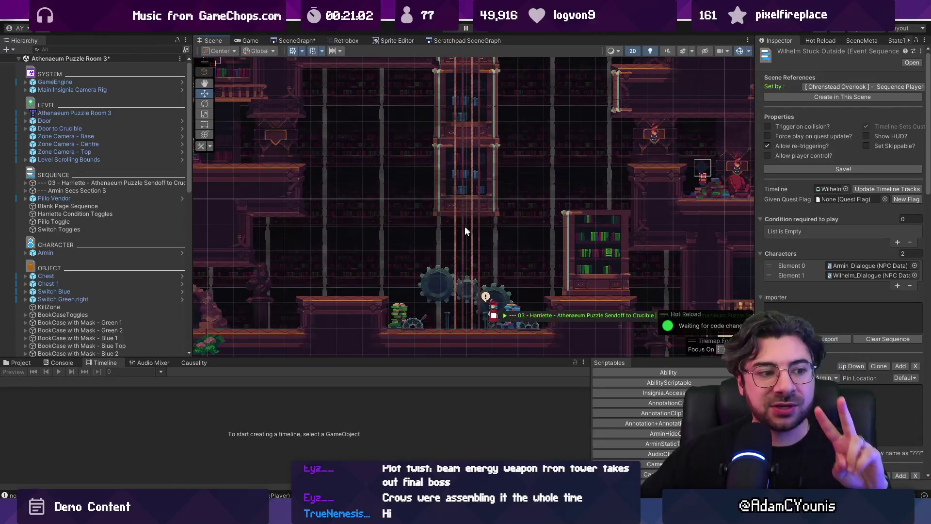
pyautogui.moveTo(759, 127)
pyautogui.mouseDown()
pyautogui.moveTo(538, 127)
pyautogui.moveTo(610, 127)
pyautogui.mouseUp()
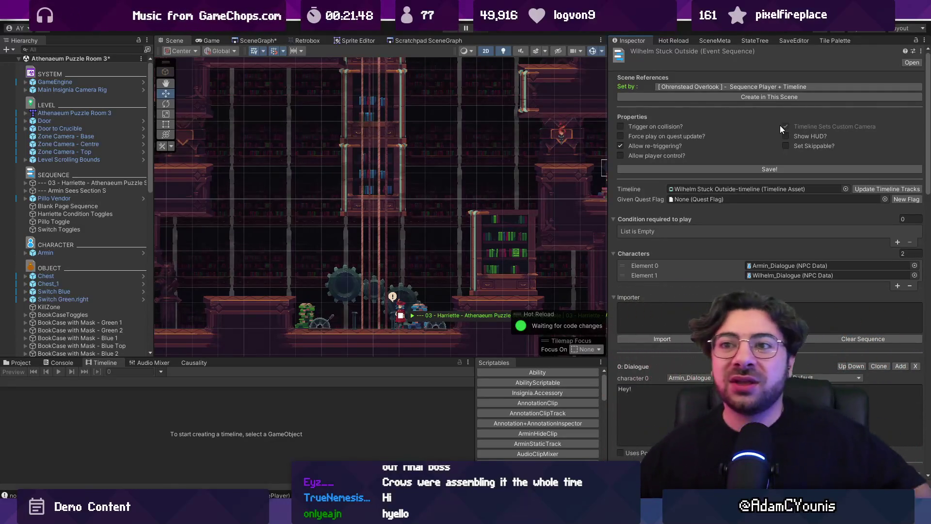
pyautogui.click(250, 40)
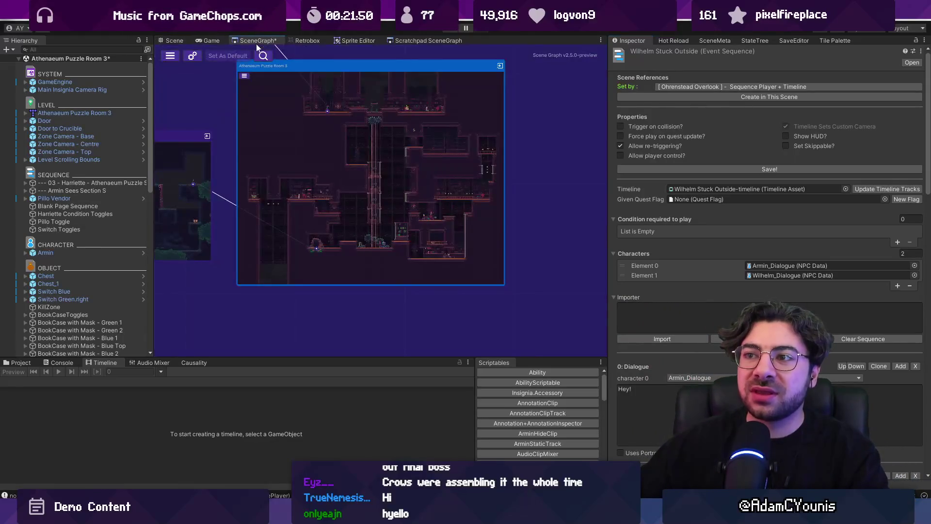
# - Open the Ohrenstead Overlook tower room, answer the save prompt, and frame Wilhelm Stuck Outside by the house
pyautogui.doubleClick(235, 152)
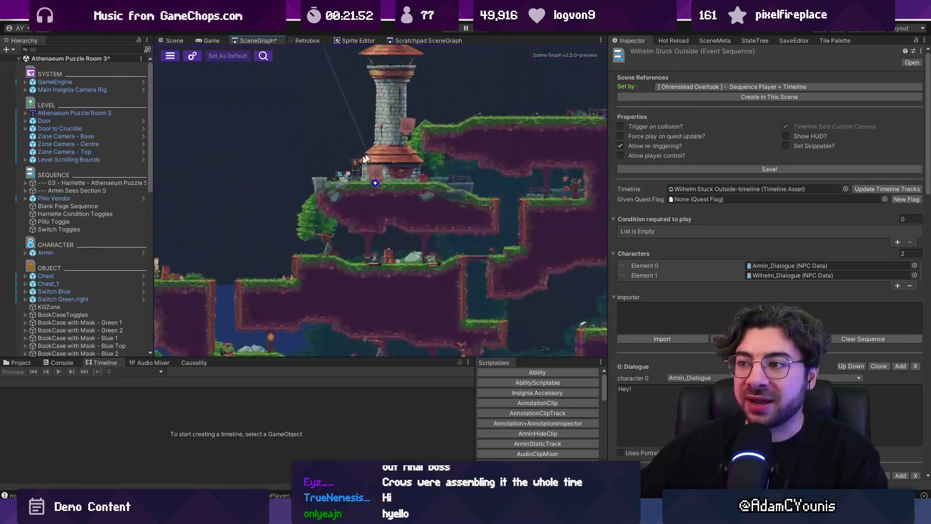
pyautogui.doubleClick(316, 142)
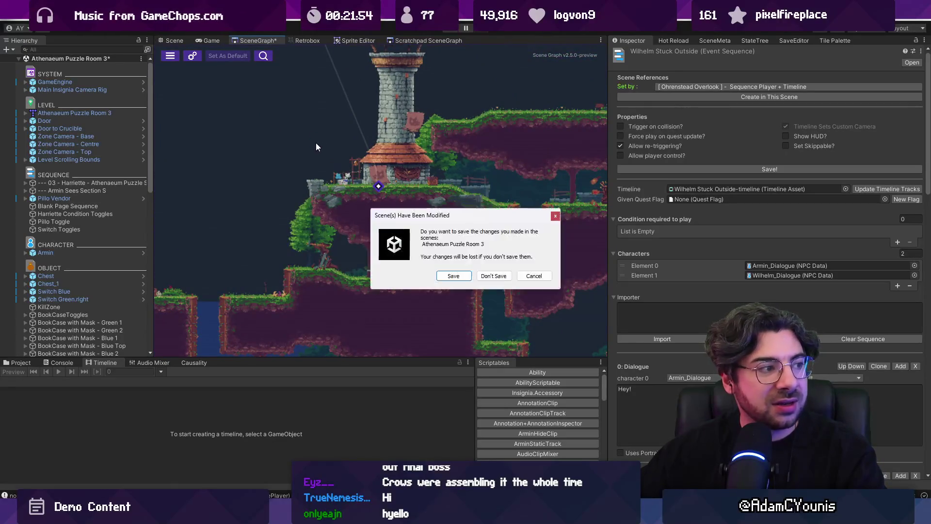
pyautogui.click(456, 277)
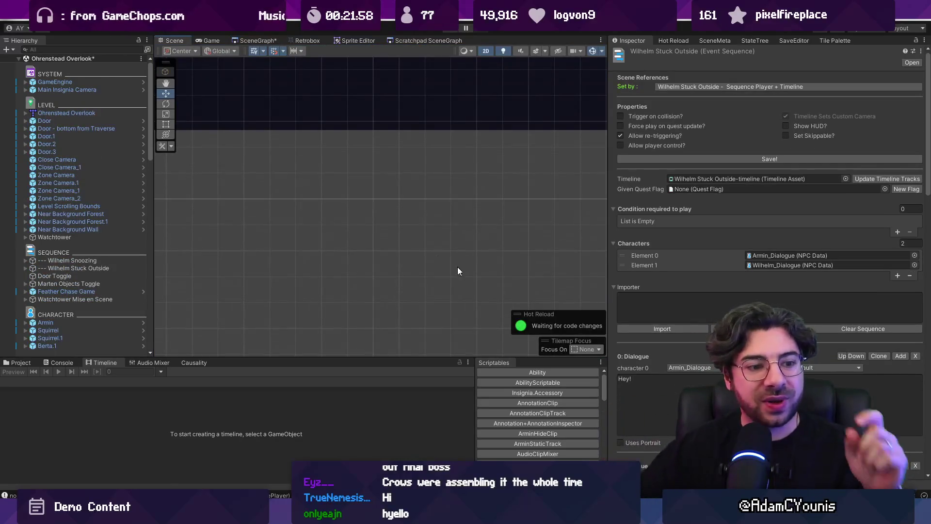
pyautogui.press('f')
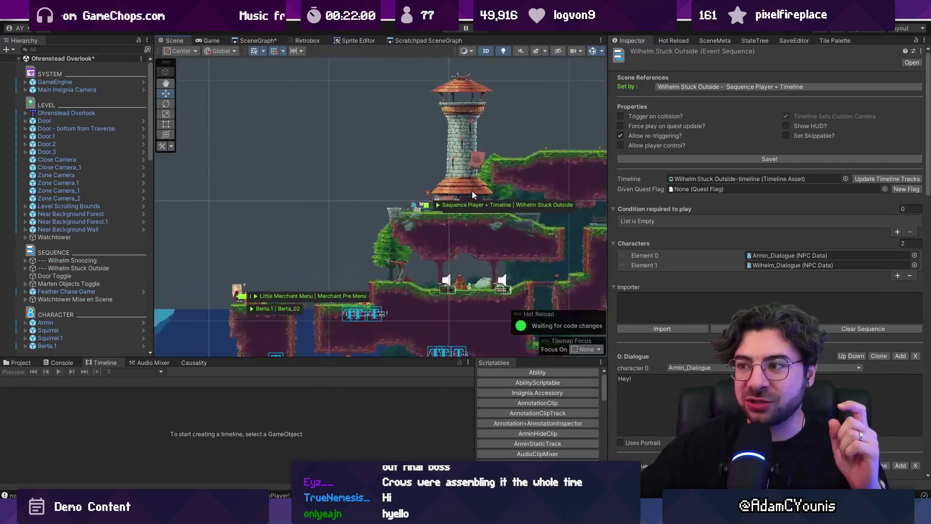
pyautogui.scroll(3, 453, 198)
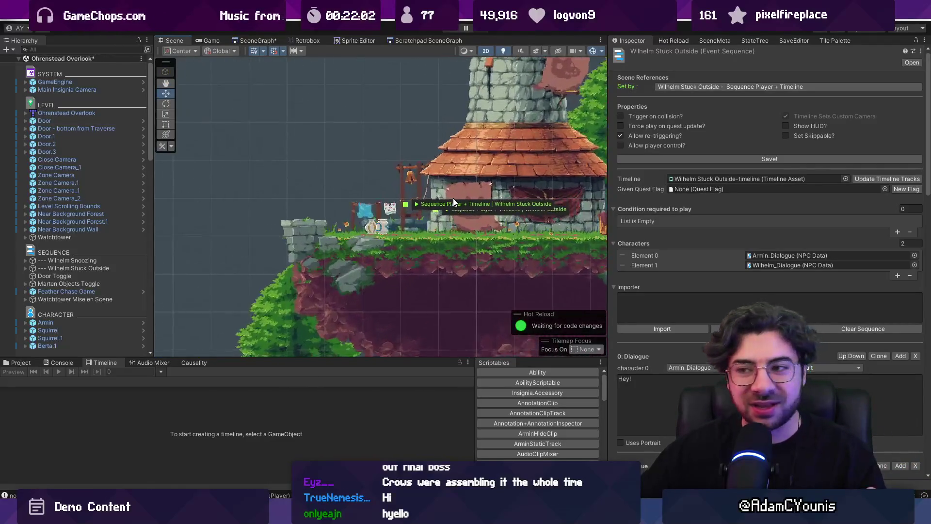
pyautogui.moveTo(373, 191); pyautogui.dragTo(329, 229)
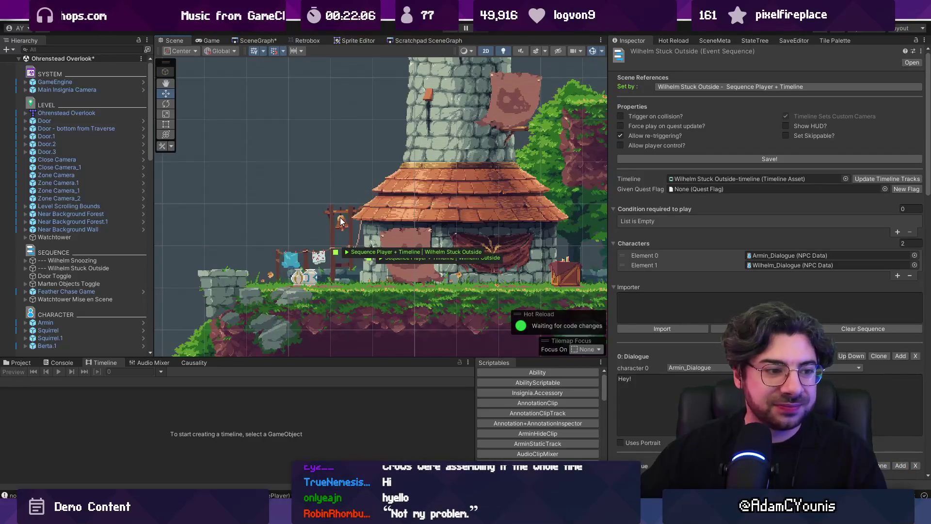
pyautogui.scroll(-2, 353, 144)
pyautogui.moveTo(299, 187); pyautogui.dragTo(362, 188)
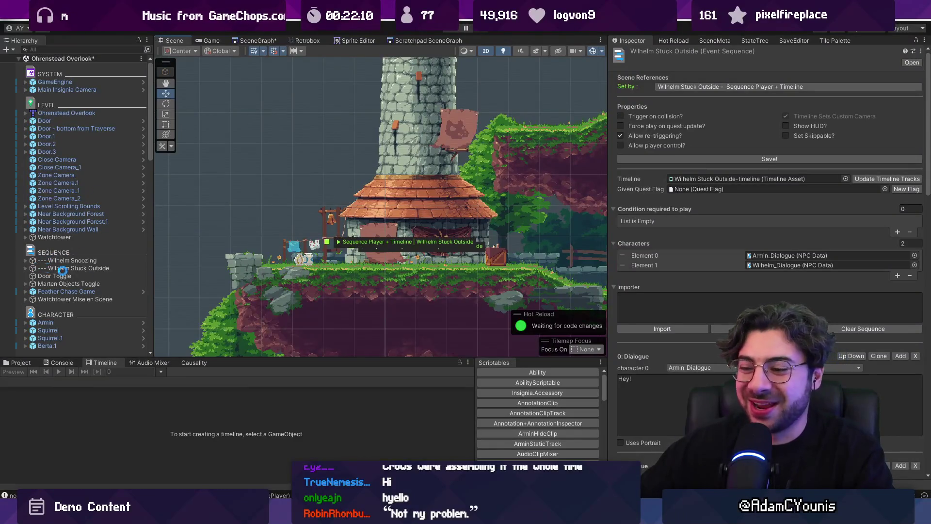
# - Check the Figma schedule, slightly widen and zoom the Scene view, then switch back to Figma
pyautogui.hotkey('alt', 'Tab')
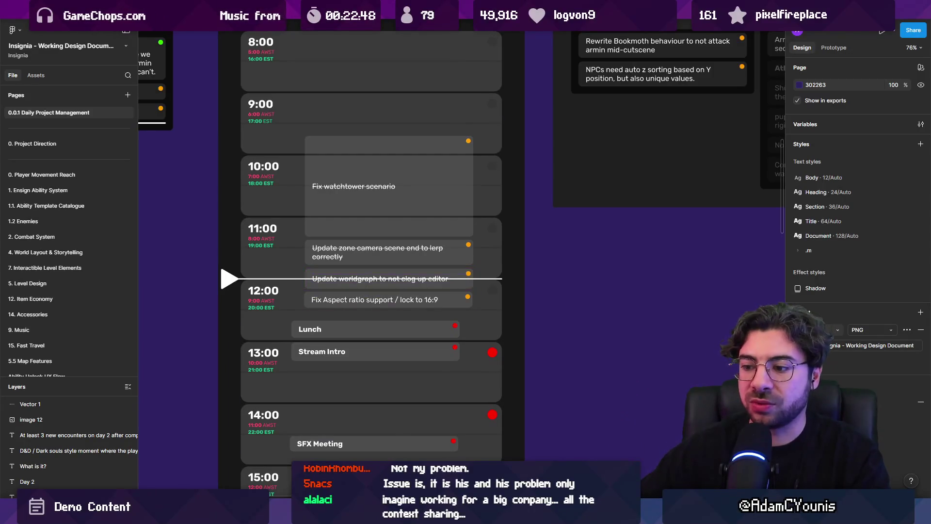
pyautogui.hotkey('alt', 'Tab')
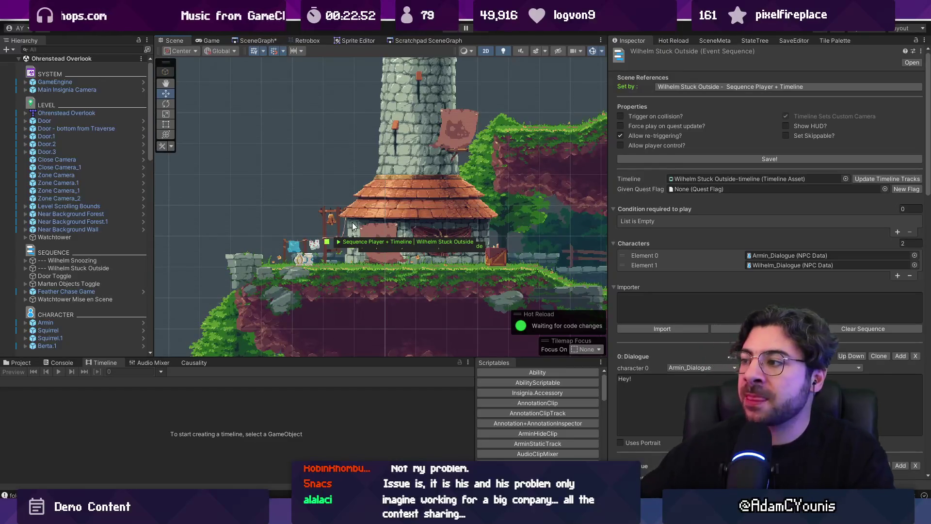
pyautogui.scroll(-1, 352, 226)
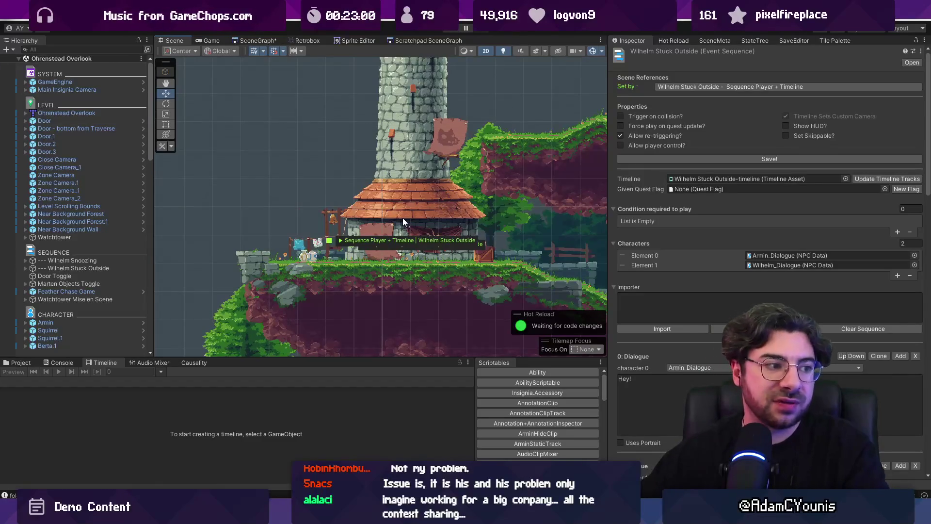
pyautogui.moveTo(609, 176); pyautogui.dragTo(607, 180)
pyautogui.scroll(1, 450, 176)
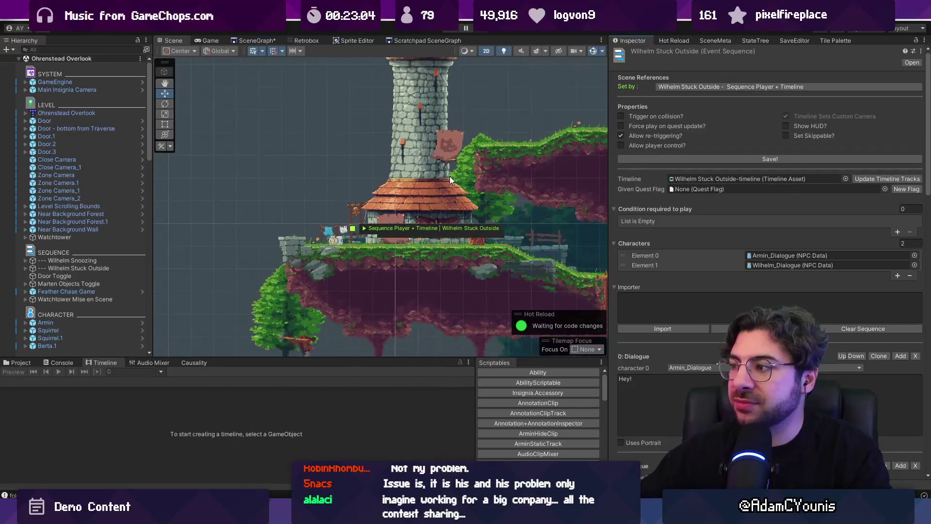
pyautogui.scroll(1, 465, 176)
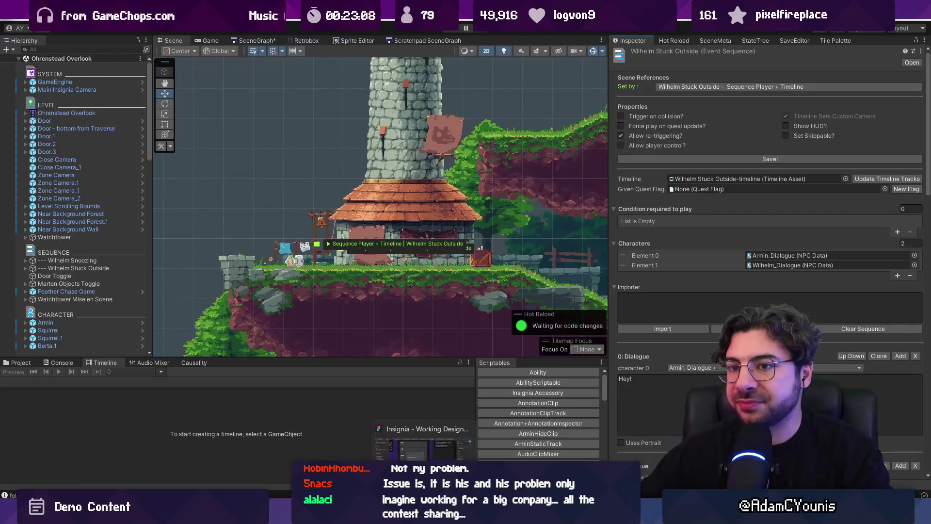
pyautogui.hotkey('alt', 'Tab')
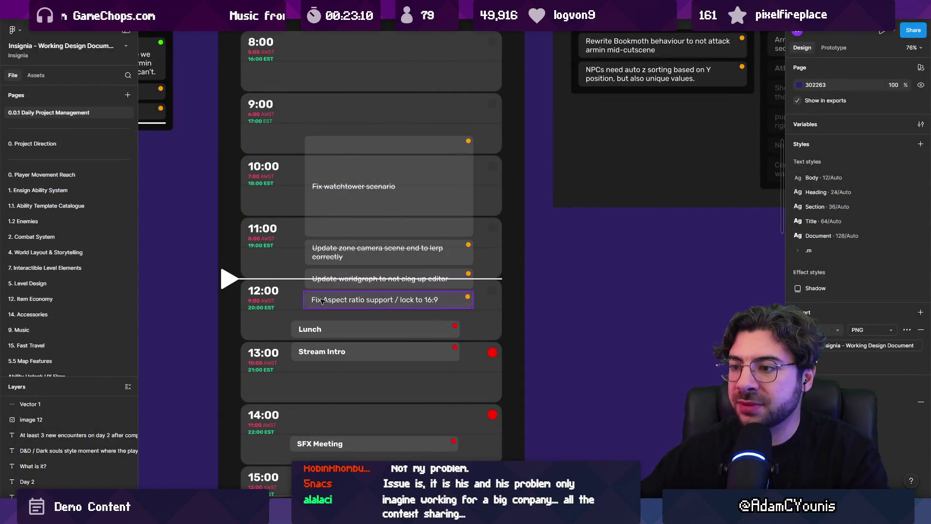
# - Move the current-time line and Fix Aspect ratio task below 13:00, and stretch Lunch to fill noon
pyautogui.scroll(5, 318, 291)
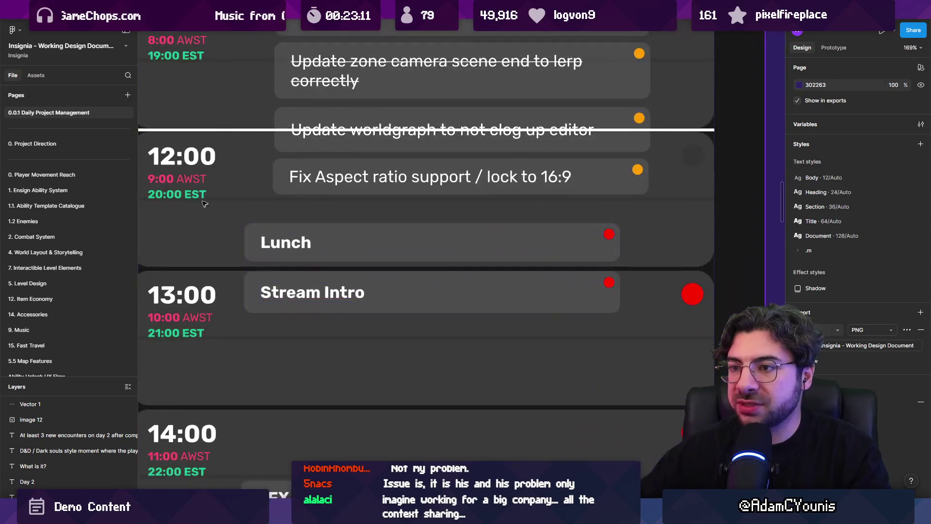
pyautogui.hscroll(-2, 204, 204)
pyautogui.moveTo(182, 156); pyautogui.dragTo(185, 348)
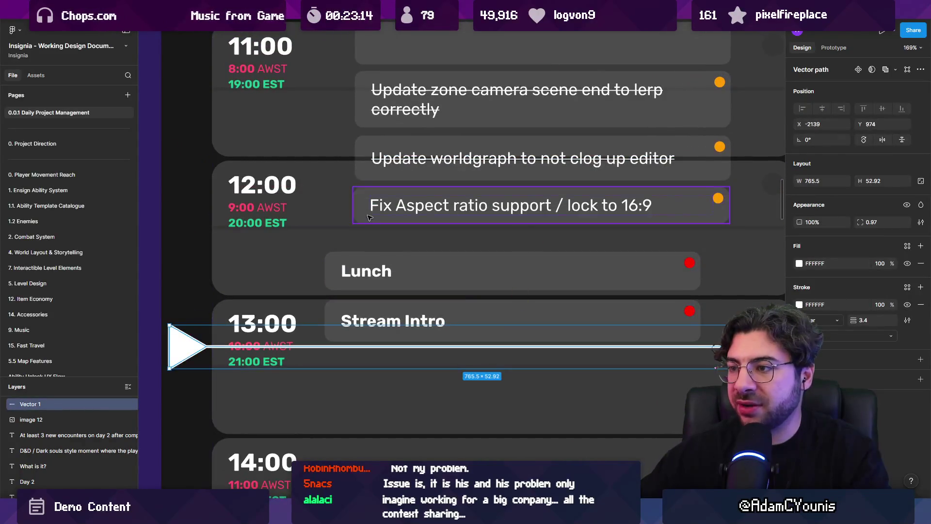
pyautogui.moveTo(376, 205); pyautogui.dragTo(376, 380)
pyautogui.click(375, 261)
pyautogui.moveTo(375, 252); pyautogui.dragTo(375, 220)
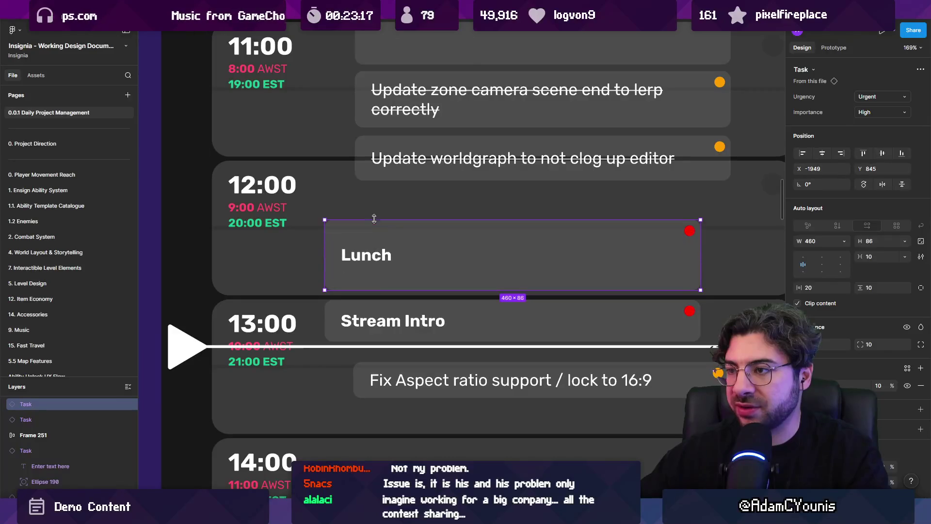
# - Lengthen Stream Intro and align Fix Aspect ratio beneath it, then return to Unity
pyautogui.scroll(-5, 314, 98)
pyautogui.scroll(-2, 345, 247)
pyautogui.scroll(2, 344, 246)
pyautogui.moveTo(344, 248); pyautogui.dragTo(344, 260)
pyautogui.moveTo(215, 217); pyautogui.dragTo(215, 249)
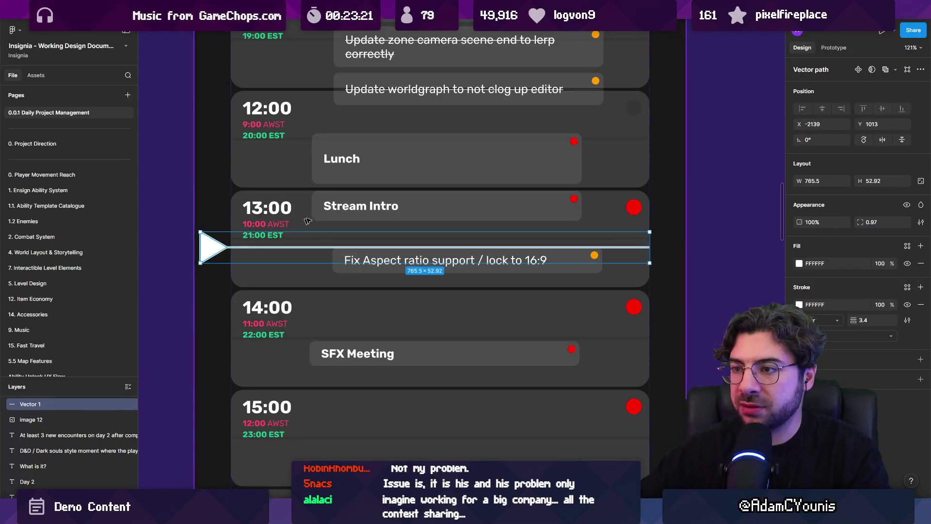
pyautogui.click(359, 209)
pyautogui.moveTo(358, 221); pyautogui.dragTo(358, 237)
pyautogui.scroll(-2, 426, 212)
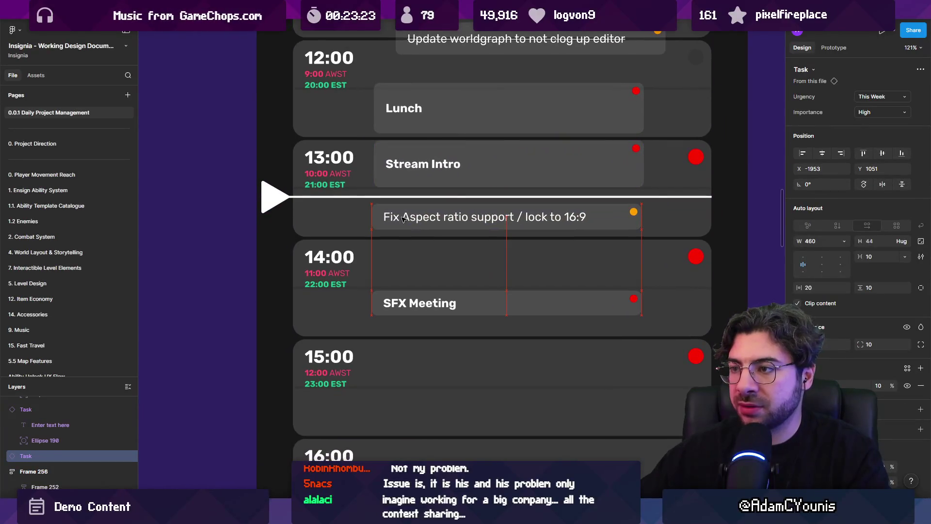
pyautogui.moveTo(426, 211); pyautogui.dragTo(414, 213)
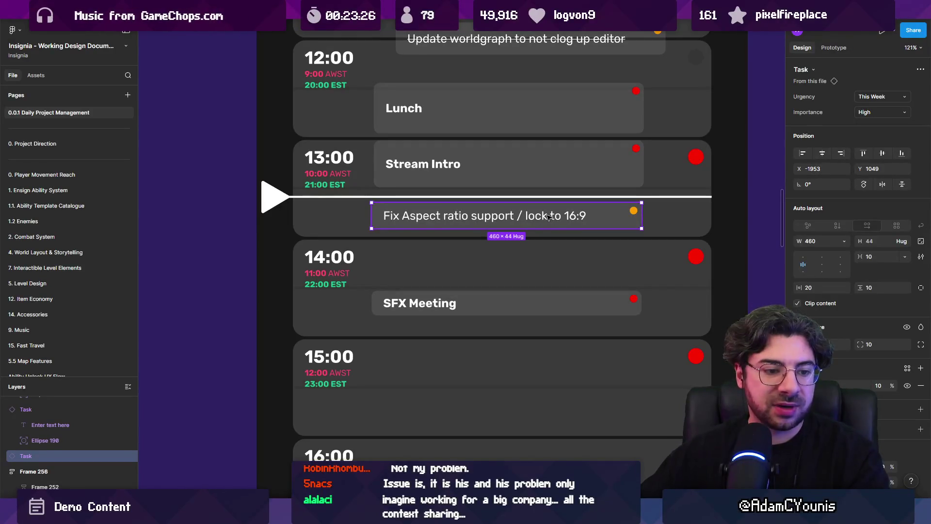
pyautogui.hotkey('alt', 'Tab')
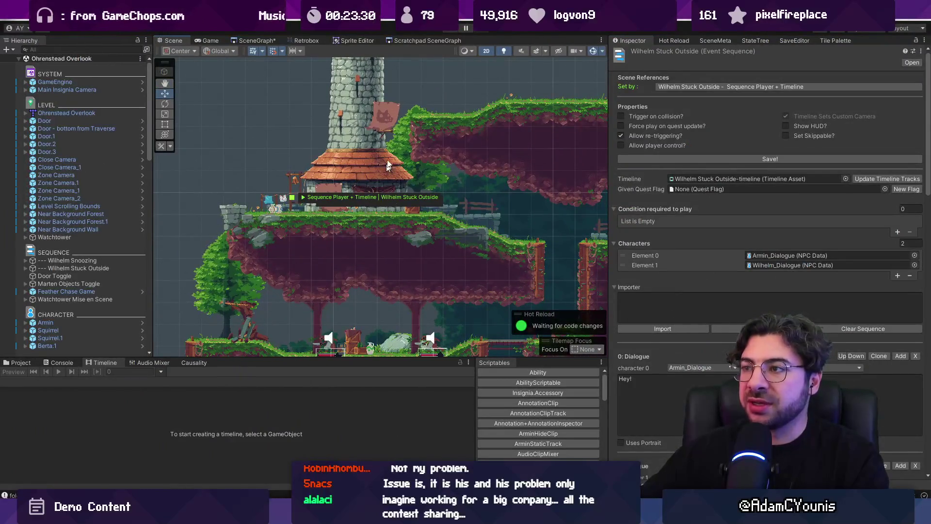
# - Run the game and view it at 720p, then at SteamDeck 1280x800
pyautogui.hotkey('ctrl', 'p')
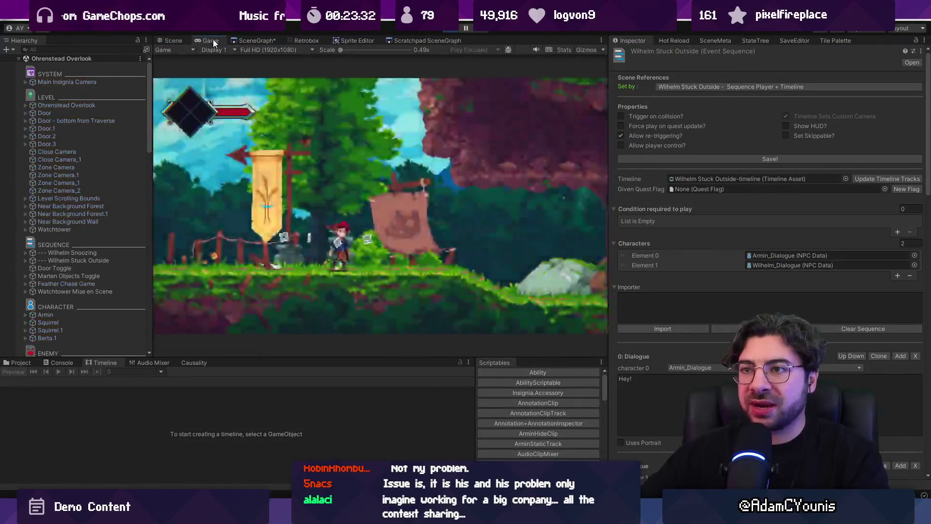
pyautogui.click(289, 50)
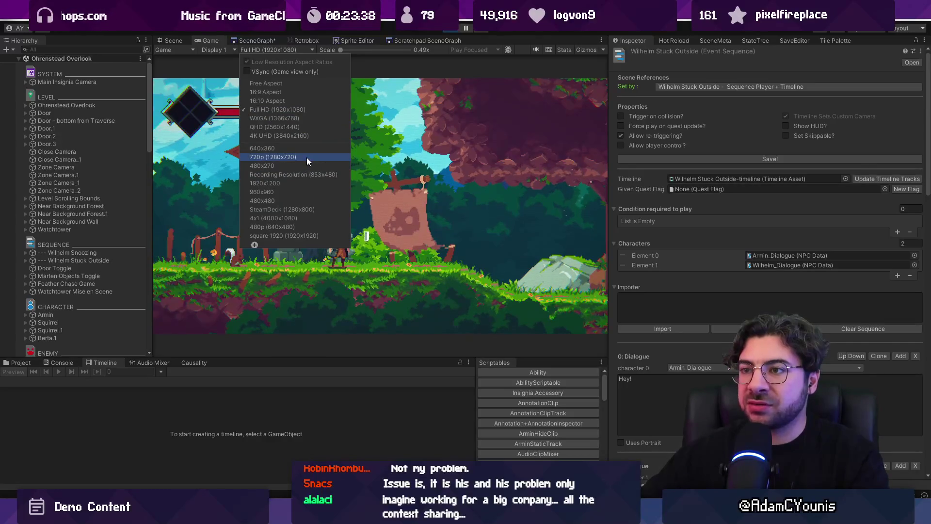
pyautogui.click(307, 157)
pyautogui.click(278, 51)
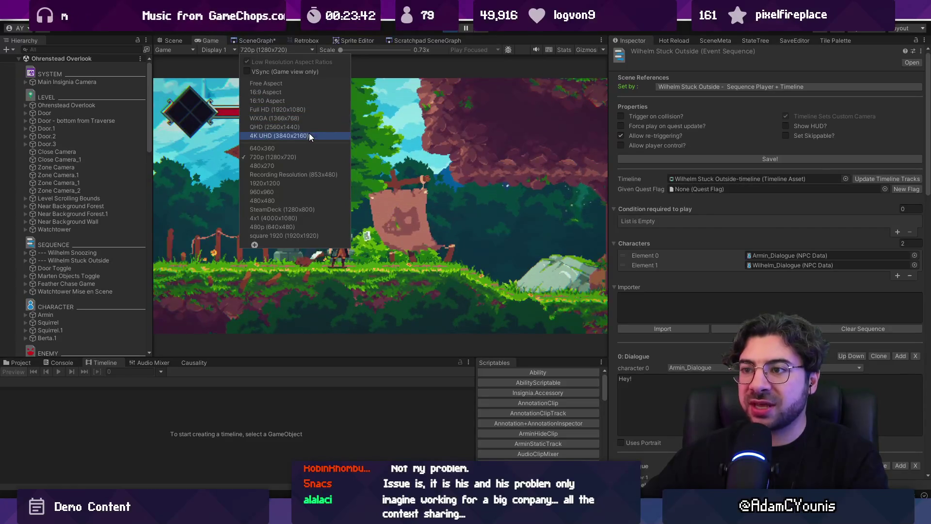
pyautogui.click(316, 208)
# - Zoom the Game view to 1x and back to 0.73x, then stop playing
pyautogui.moveTo(342, 50); pyautogui.dragTo(352, 48)
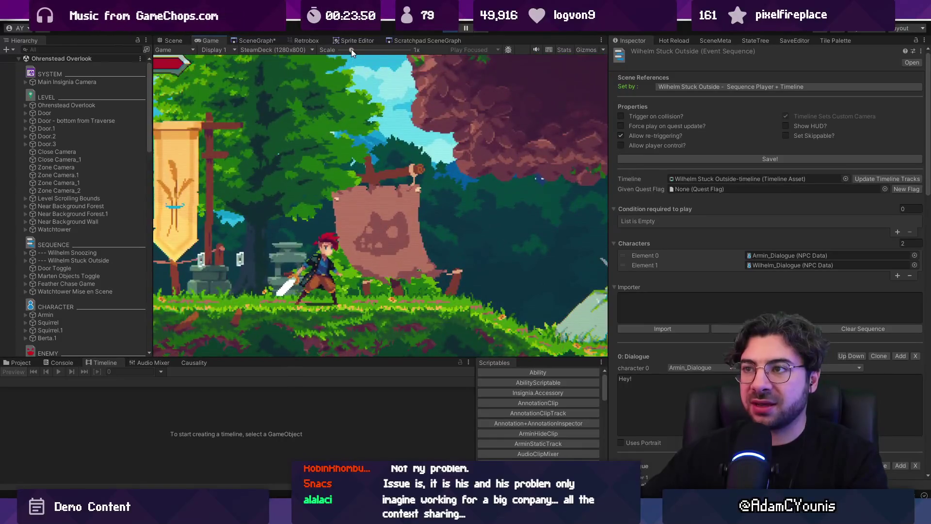
pyautogui.moveTo(352, 49); pyautogui.dragTo(326, 48)
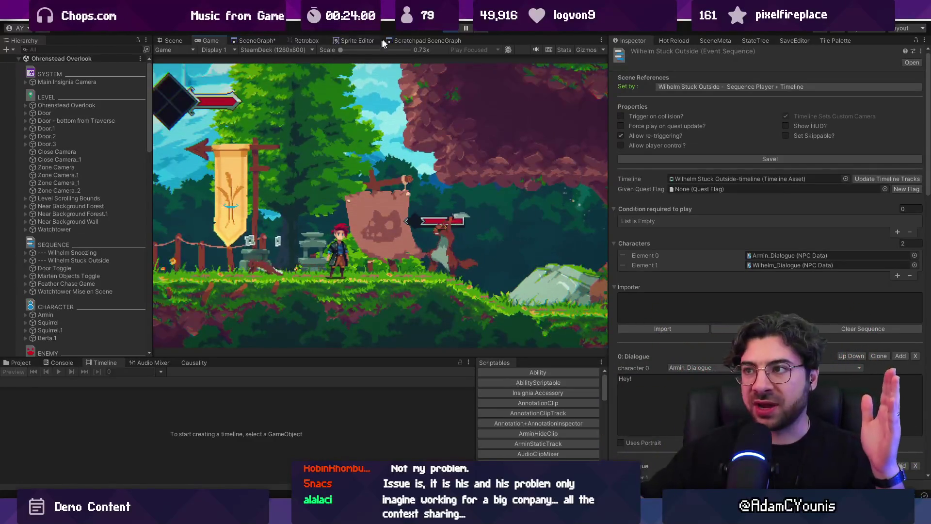
pyautogui.hotkey('ctrl', 'p')
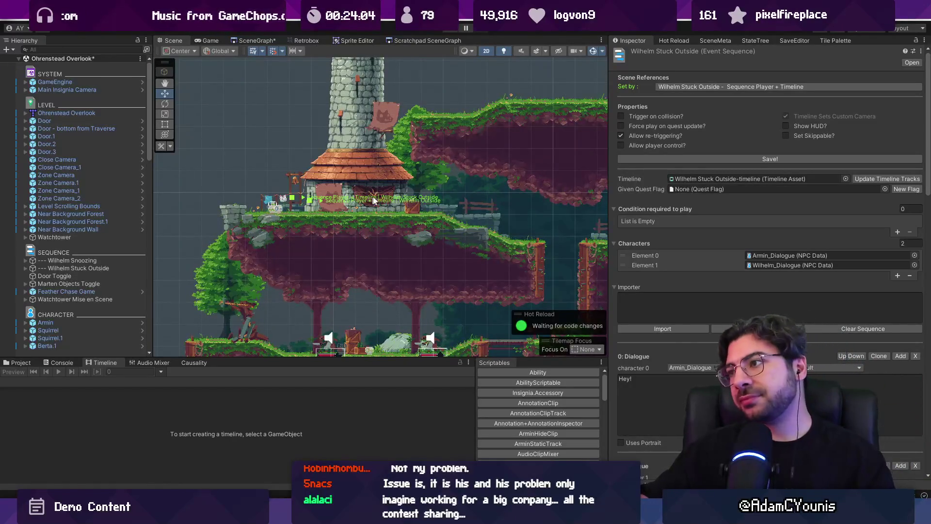
# - Expand Main Insignia Camera and inspect it and its Dialogue Anchors child
pyautogui.moveTo(609, 121); pyautogui.dragTo(672, 122)
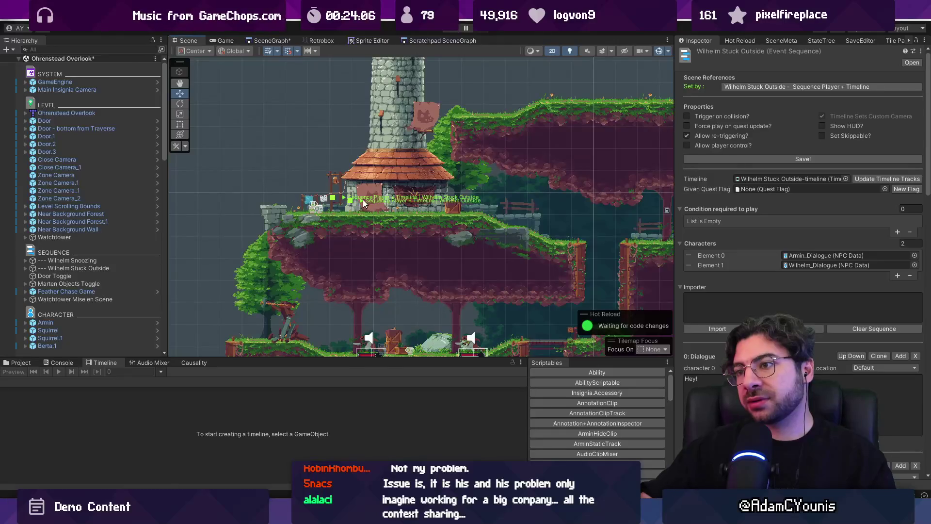
pyautogui.scroll(3, 364, 194)
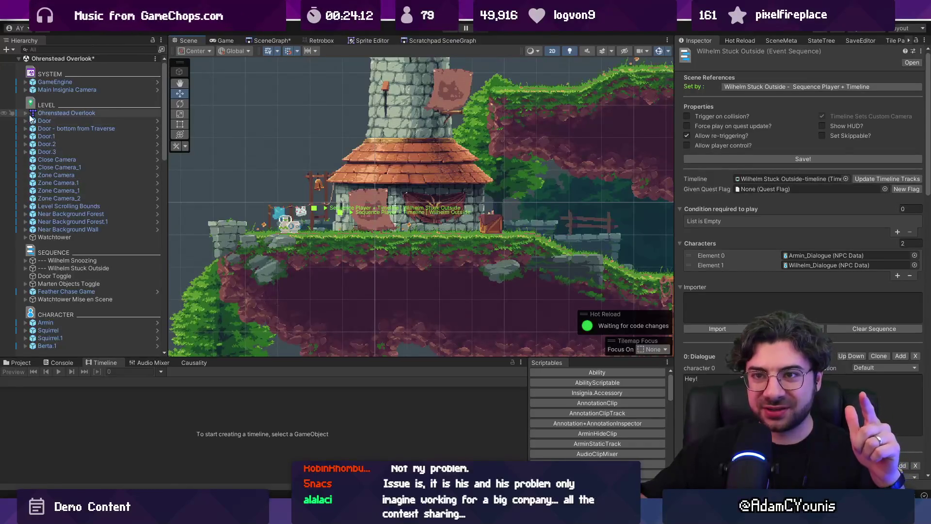
pyautogui.click(26, 90)
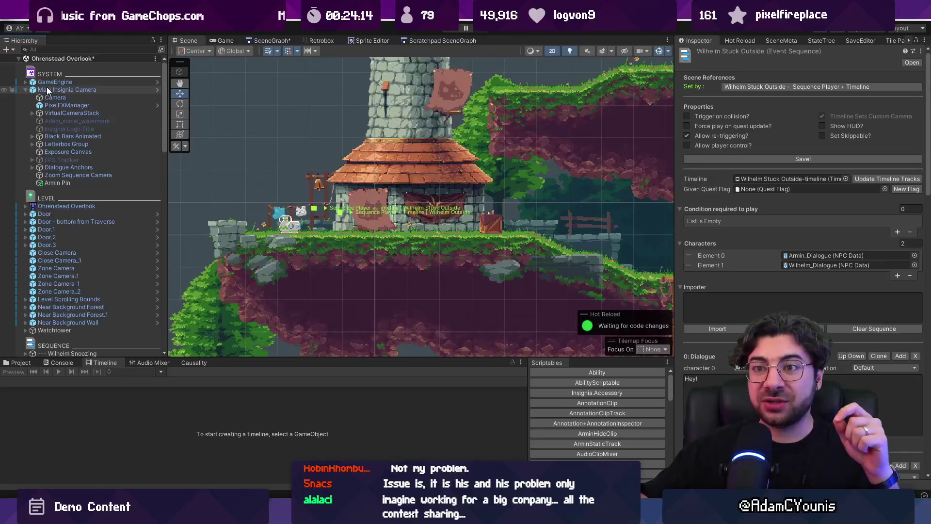
pyautogui.click(47, 91)
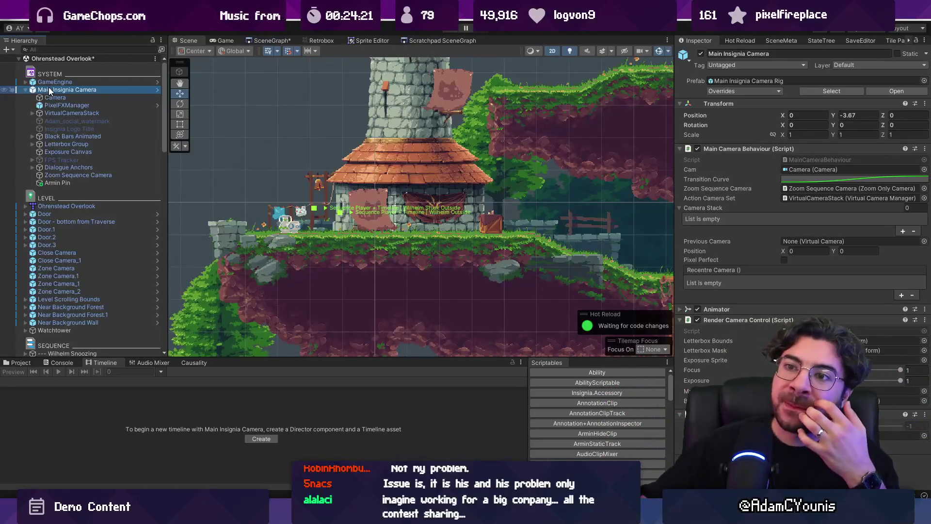
pyautogui.click(58, 170)
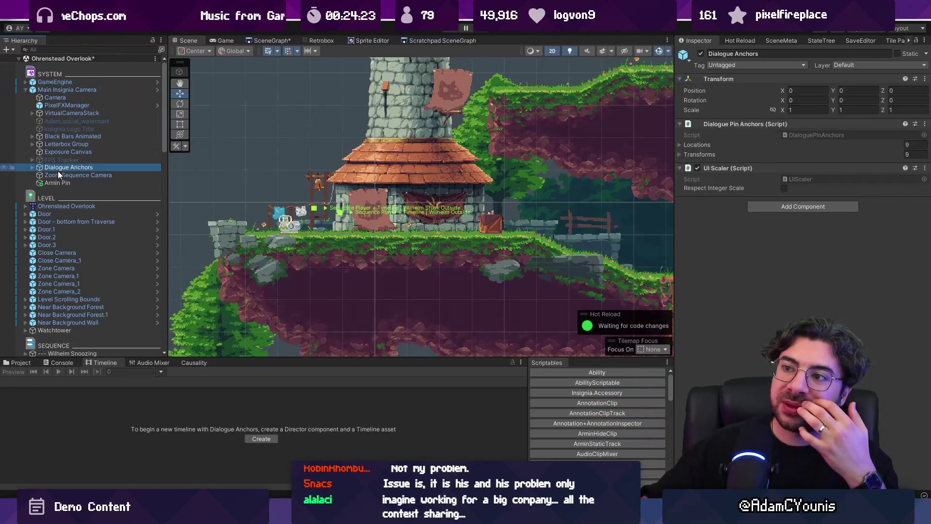
pyautogui.doubleClick(57, 171)
pyautogui.scroll(-5, 238, 273)
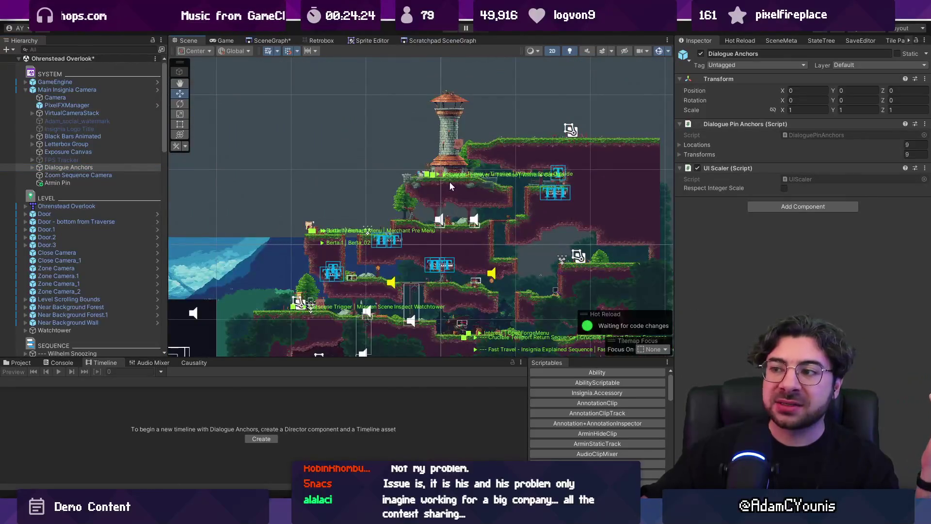
pyautogui.scroll(3, 449, 184)
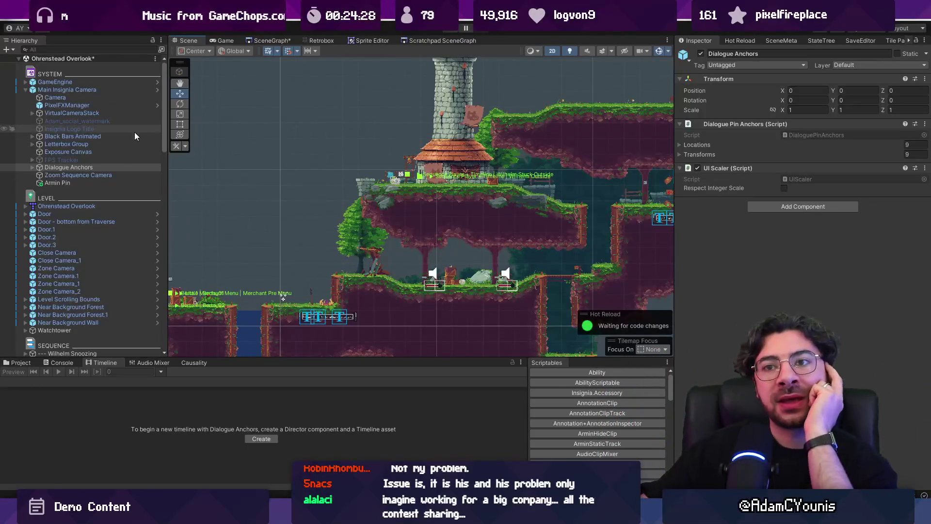
# - Inspect VirtualCameraStack, Black Bars Animated and Camera, confirming orthographic size 1.8, then go to Fork
pyautogui.click(81, 97)
pyautogui.click(84, 106)
pyautogui.click(85, 113)
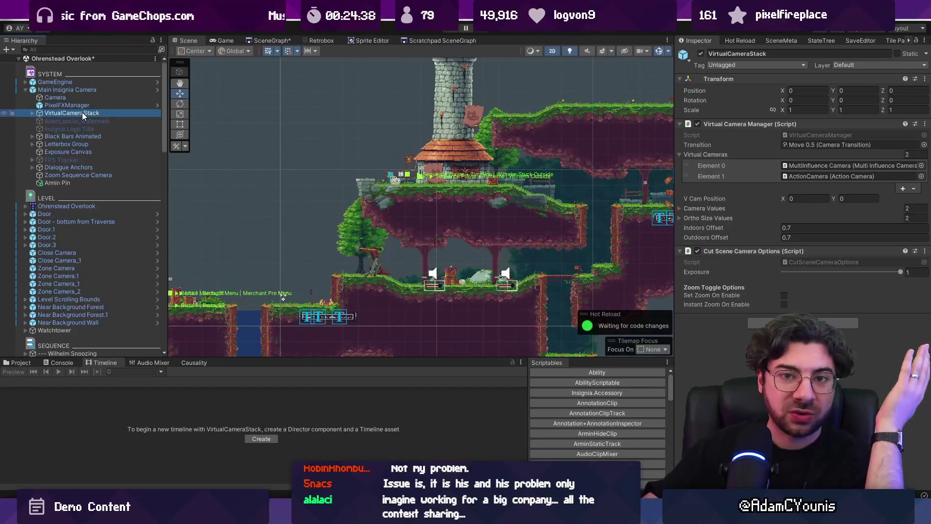
pyautogui.click(83, 137)
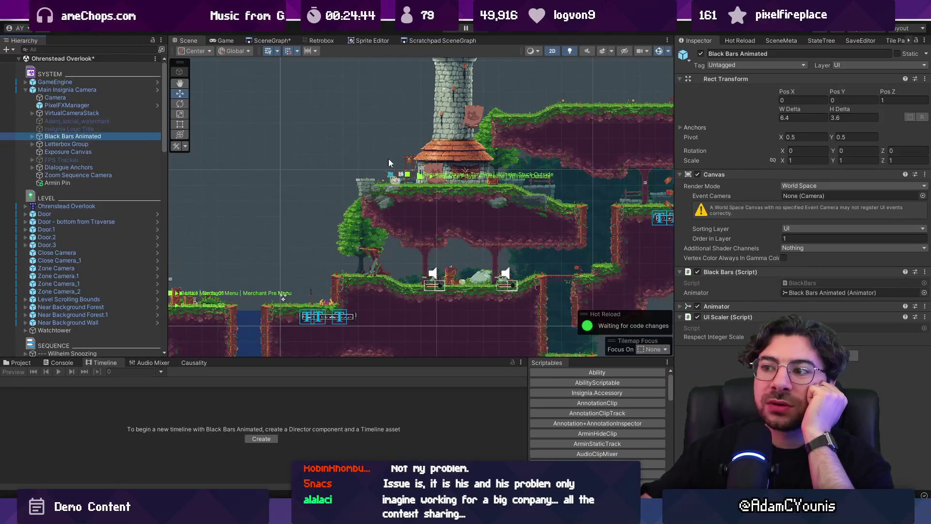
pyautogui.scroll(5, 481, 169)
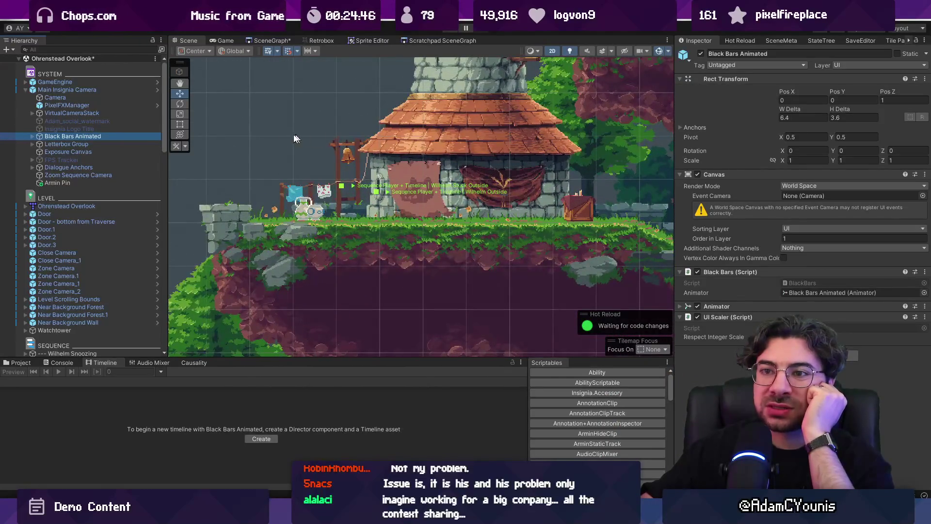
pyautogui.click(83, 102)
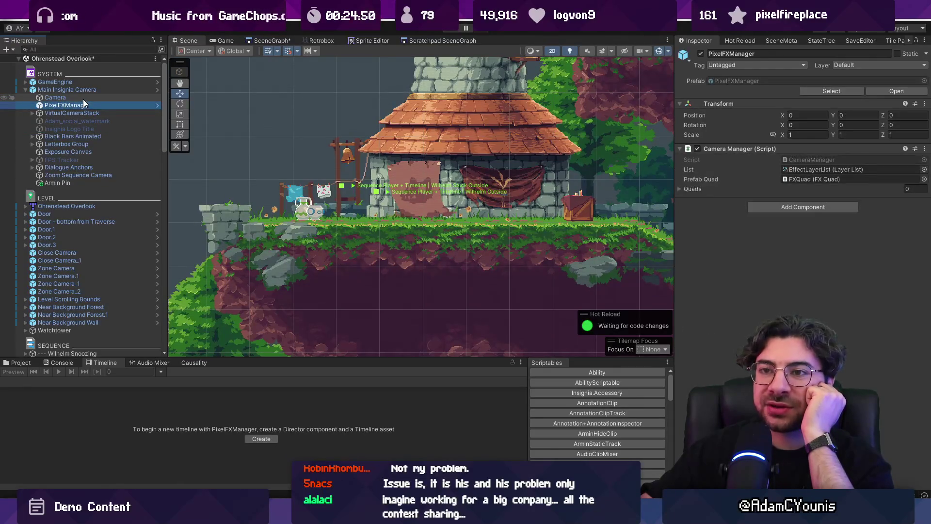
pyautogui.click(83, 98)
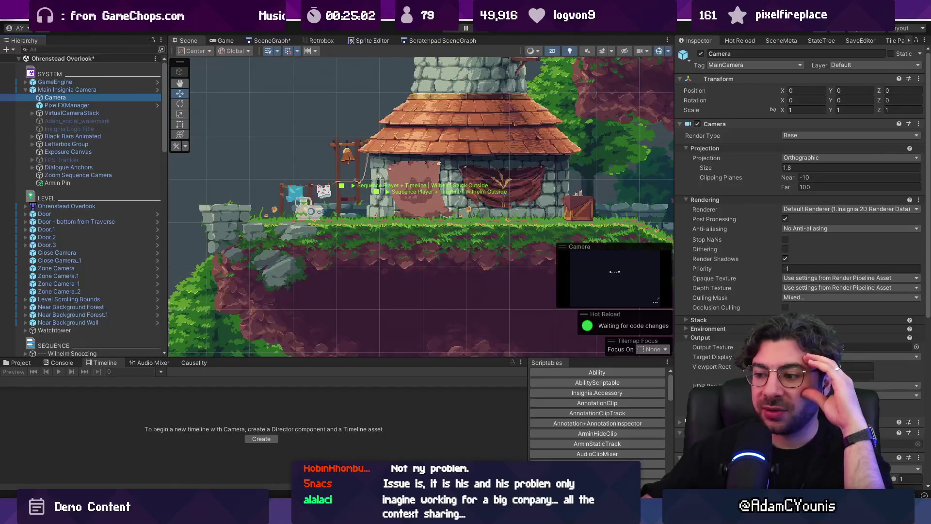
pyautogui.hotkey('alt', 'Tab')
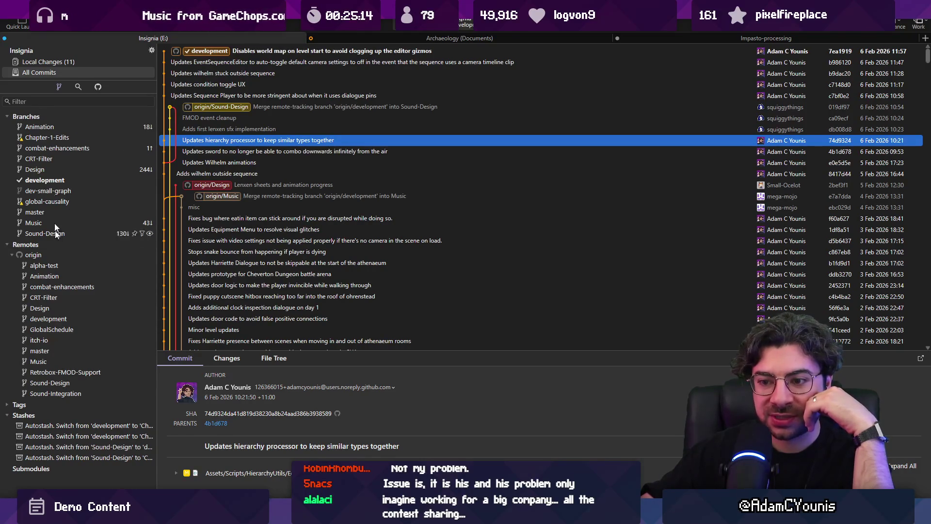
# - Delete all four stashes
pyautogui.moveTo(156, 395); pyautogui.dragTo(268, 397)
pyautogui.click(178, 425)
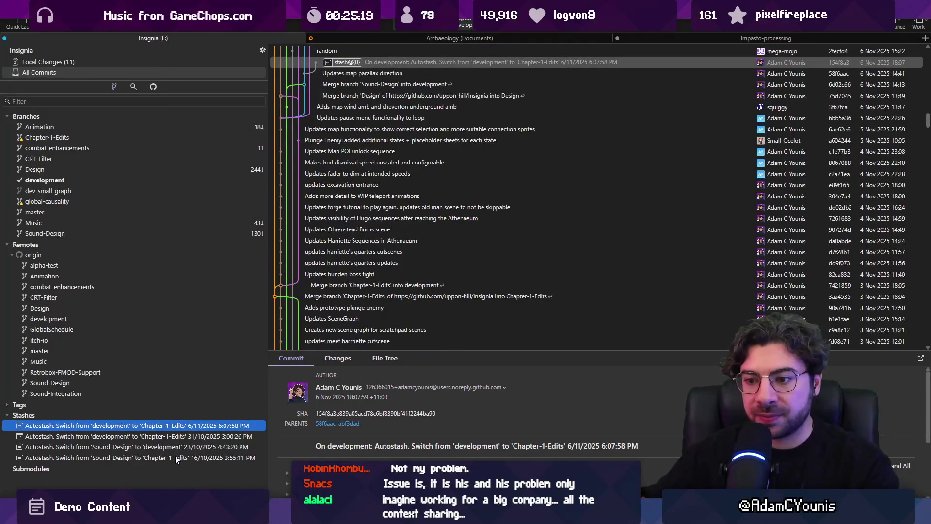
pyautogui.keyDown('shift'); pyautogui.click(176, 457); pyautogui.keyUp('shift')
pyautogui.rightClick(170, 438)
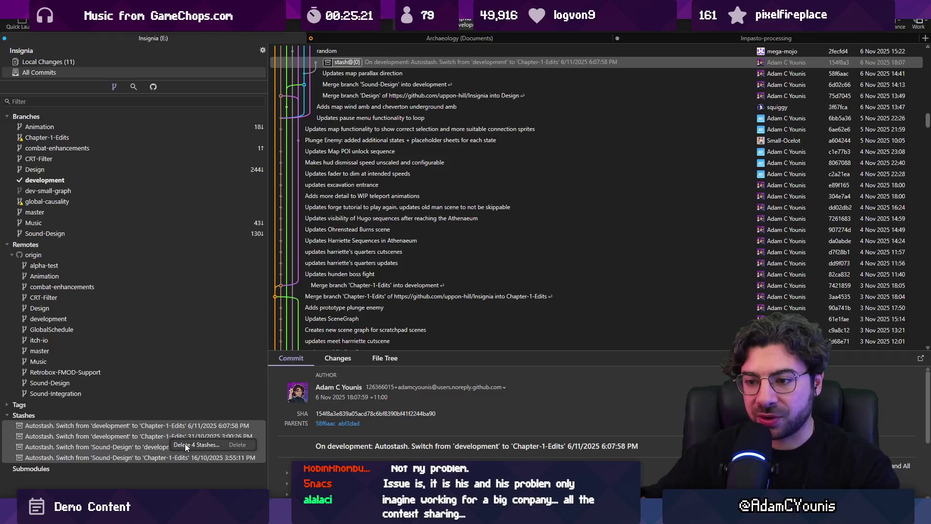
pyautogui.click(184, 444)
pyautogui.click(519, 277)
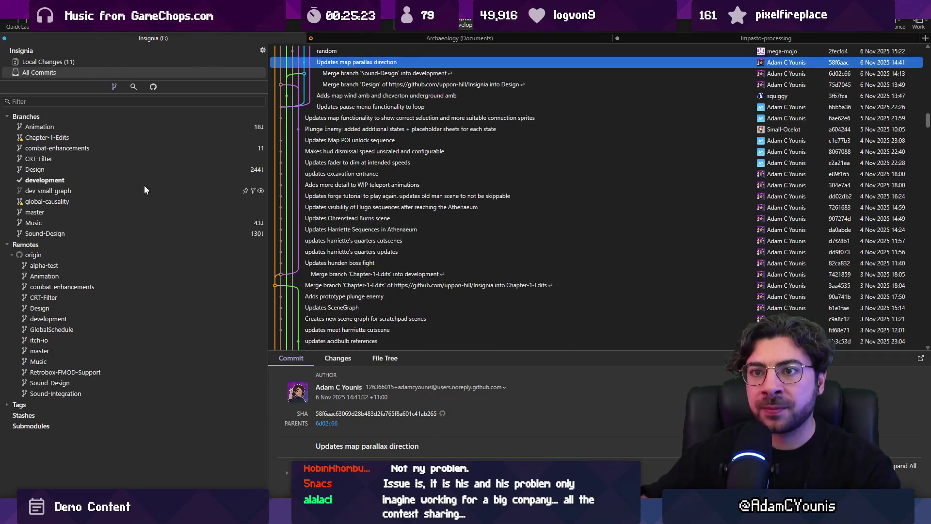
# - Stage all eleven local changes and commit them as 'Updates Wilhelm cutscene…'
pyautogui.click(88, 60)
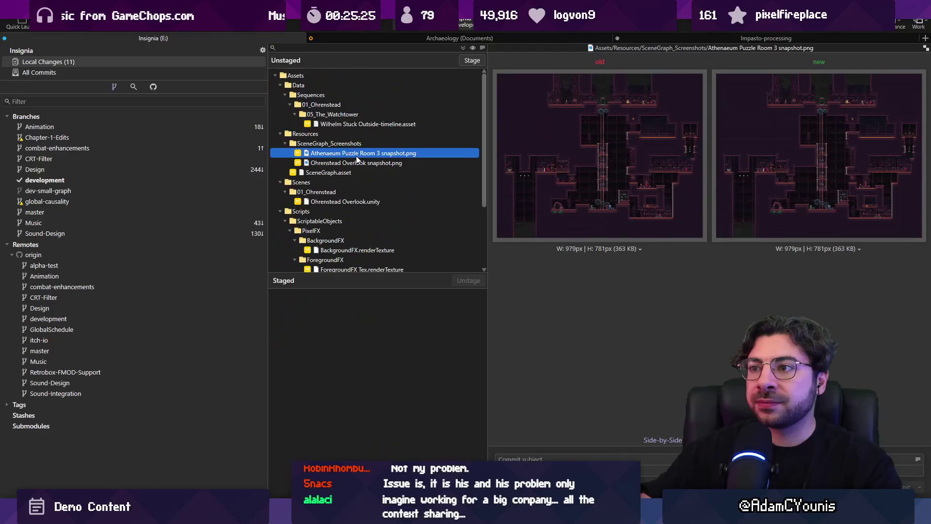
pyautogui.click(365, 124)
pyautogui.scroll(-2, 397, 167)
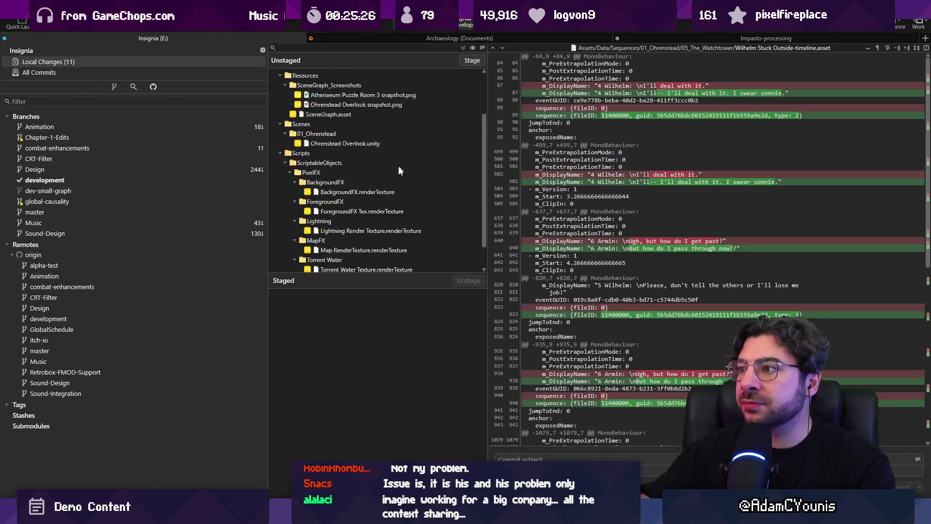
pyautogui.scroll(2, 383, 182)
pyautogui.click(472, 60)
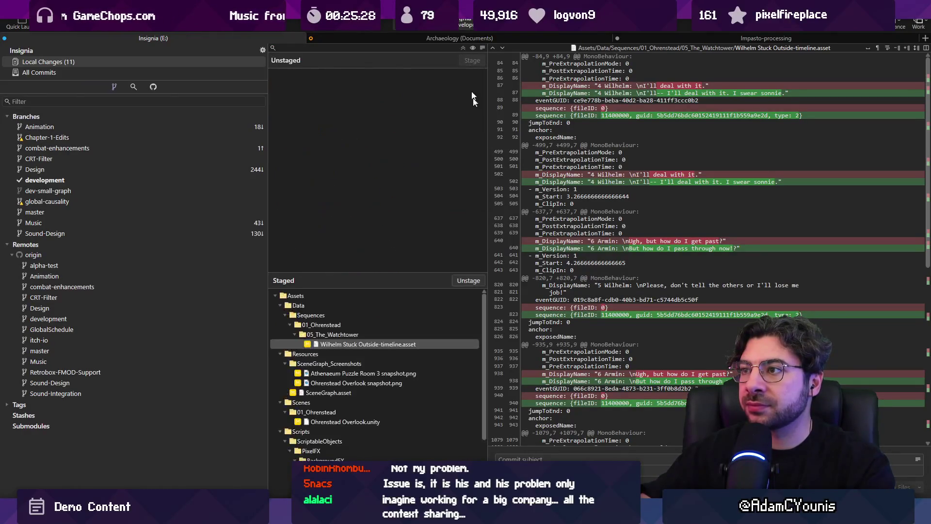
pyautogui.click(549, 457)
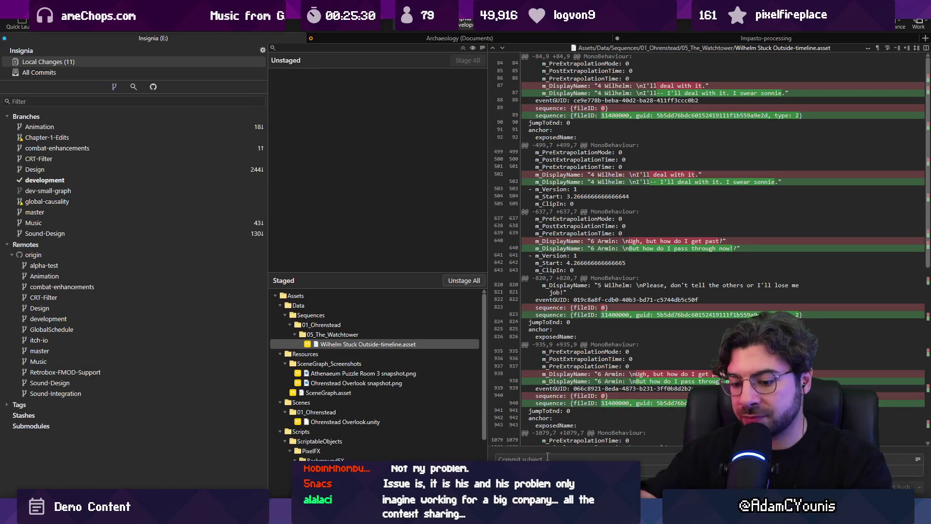
pyautogui.write('UPda')
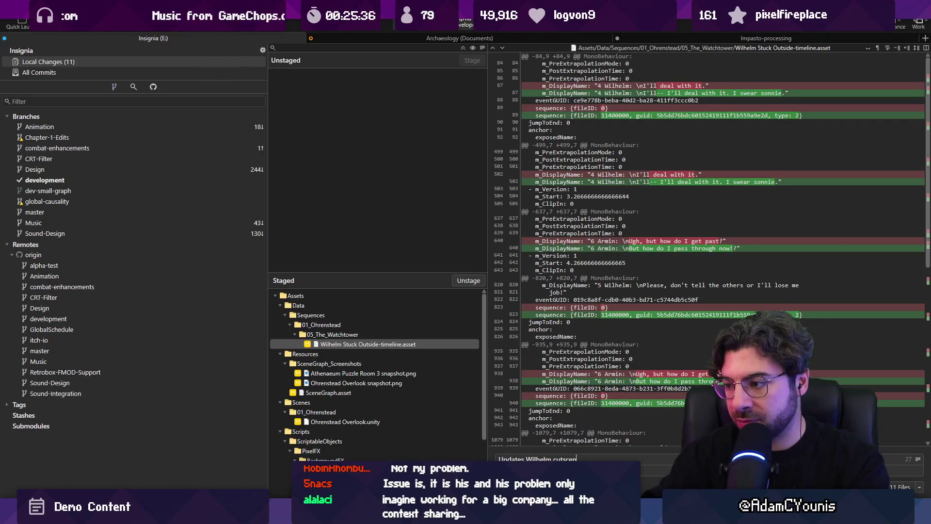
pyautogui.hotkey('ctrl', 'Return')
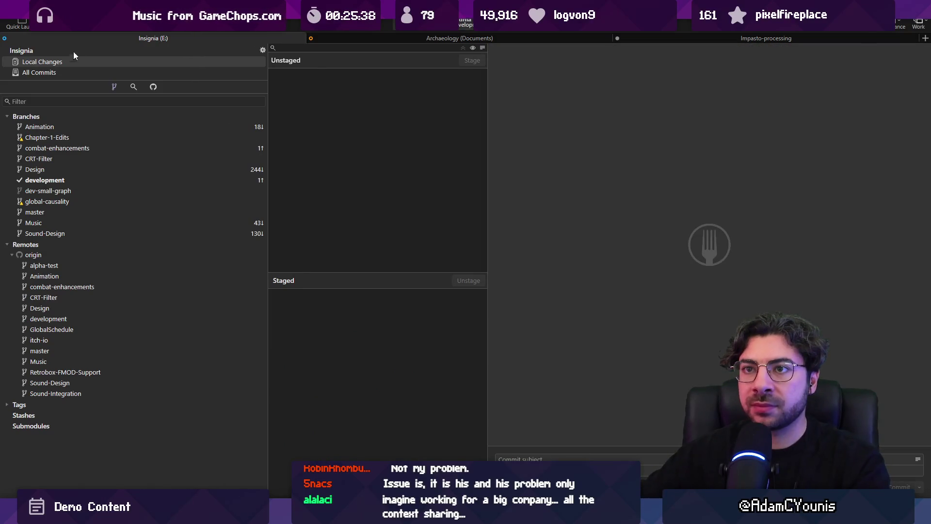
# - Push the new commit to the remote
pyautogui.hotkey('ctrl', 'shift', 'p')
pyautogui.click(529, 284)
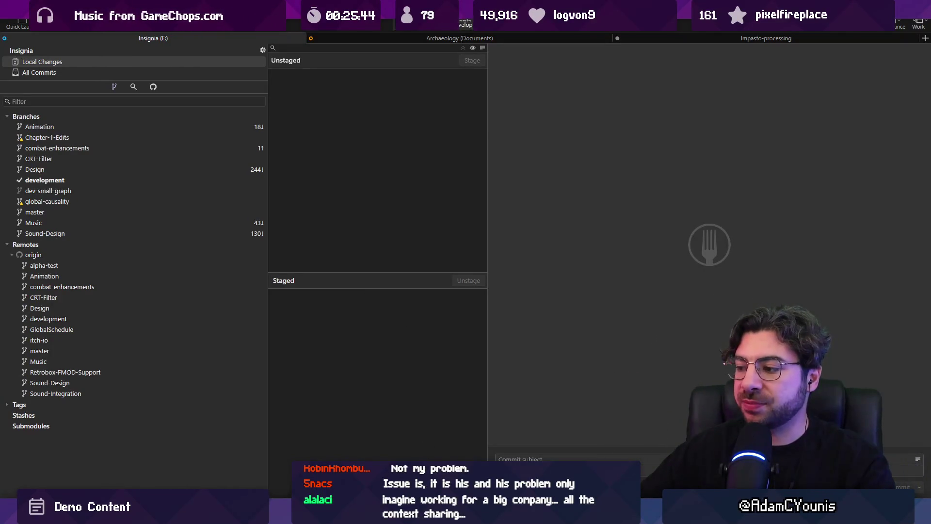
pyautogui.hotkey('alt', 'Tab')
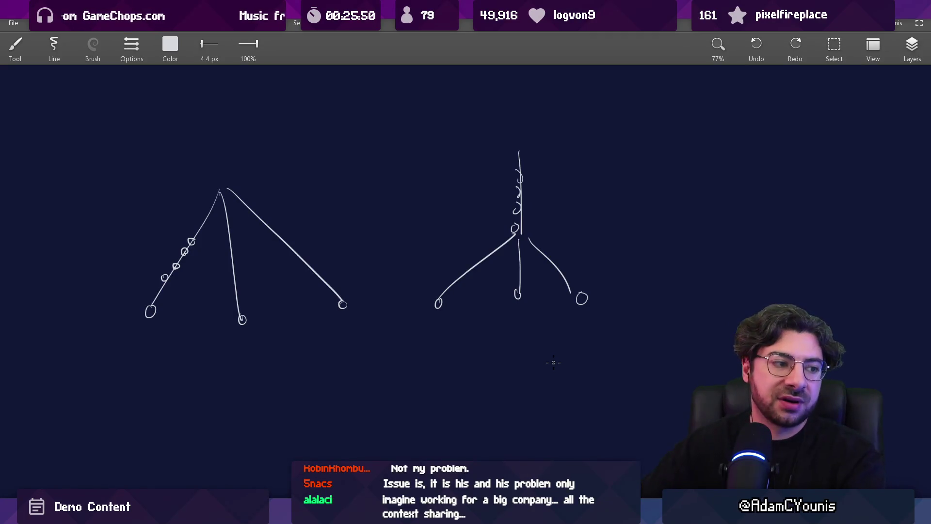
# - Wipe the tree sketches off the canvas with the 188 px eraser, then return to the brush
pyautogui.press('e')
pyautogui.moveTo(218, 204)
pyautogui.mouseDown()
pyautogui.moveTo(235, 235)
pyautogui.moveTo(410, 306)
pyautogui.moveTo(533, 199)
pyautogui.moveTo(495, 254)
pyautogui.mouseUp()
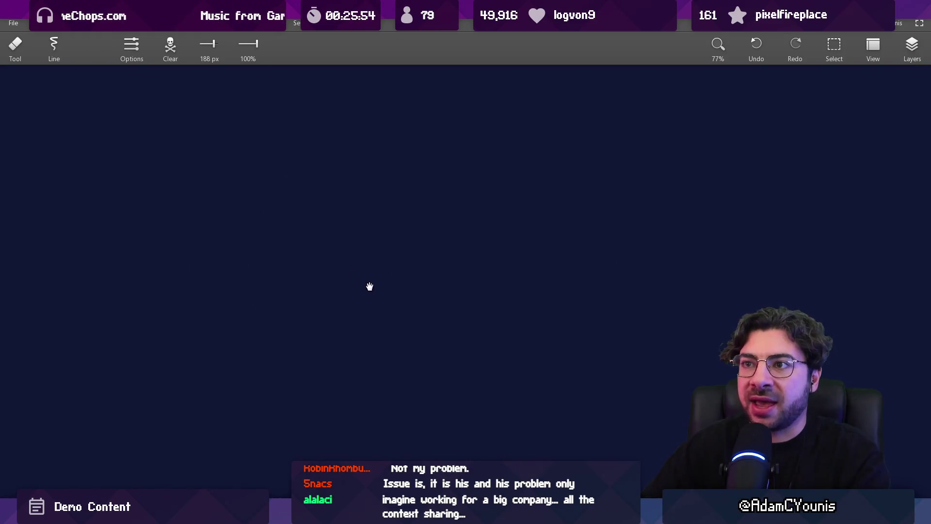
pyautogui.press('b')
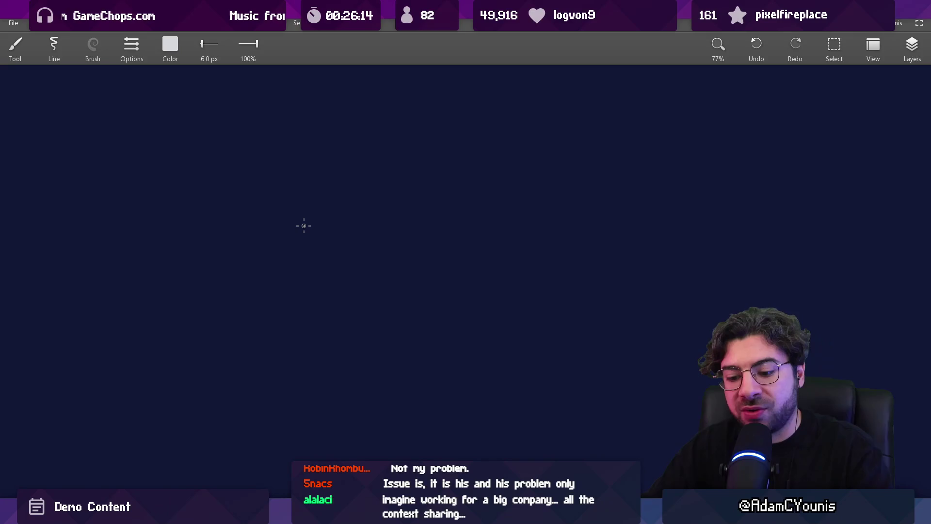
pyautogui.moveTo(240, 237); pyautogui.dragTo(237, 367)
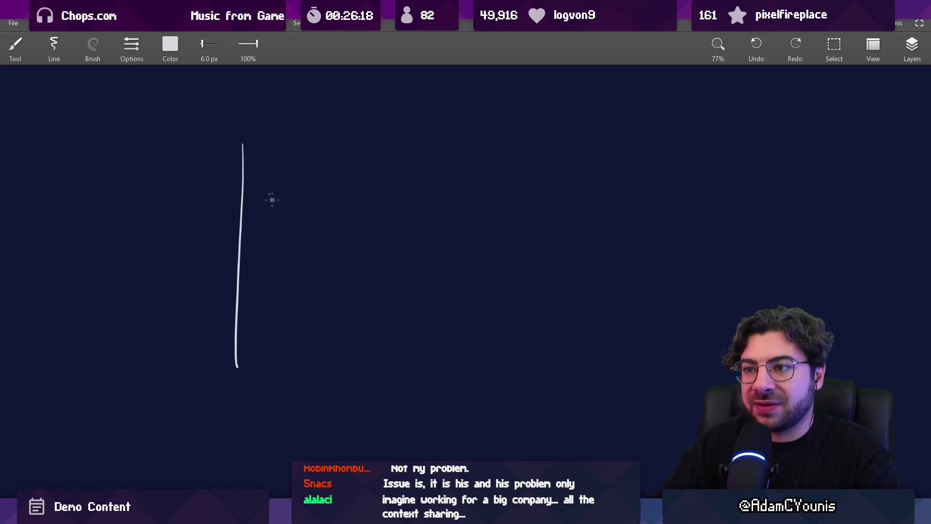
pyautogui.hotkey('ctrl', 'z')
pyautogui.moveTo(254, 142)
pyautogui.mouseDown()
pyautogui.moveTo(254, 412)
pyautogui.moveTo(388, 141)
pyautogui.moveTo(744, 141)
pyautogui.moveTo(744, 410)
pyautogui.moveTo(254, 412)
pyautogui.mouseUp()
pyautogui.moveTo(442, 315); pyautogui.dragTo(293, 294)
pyautogui.scroll(-3, 393, 310)
pyautogui.press('s')
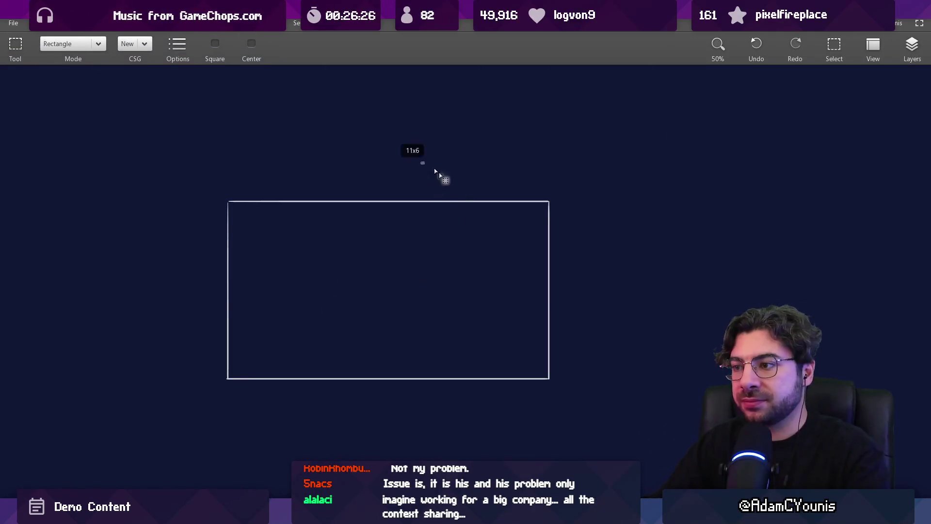
pyautogui.moveTo(418, 164); pyautogui.dragTo(603, 433)
pyautogui.moveTo(536, 336); pyautogui.dragTo(518, 338)
pyautogui.press('Escape')
pyautogui.press('b')
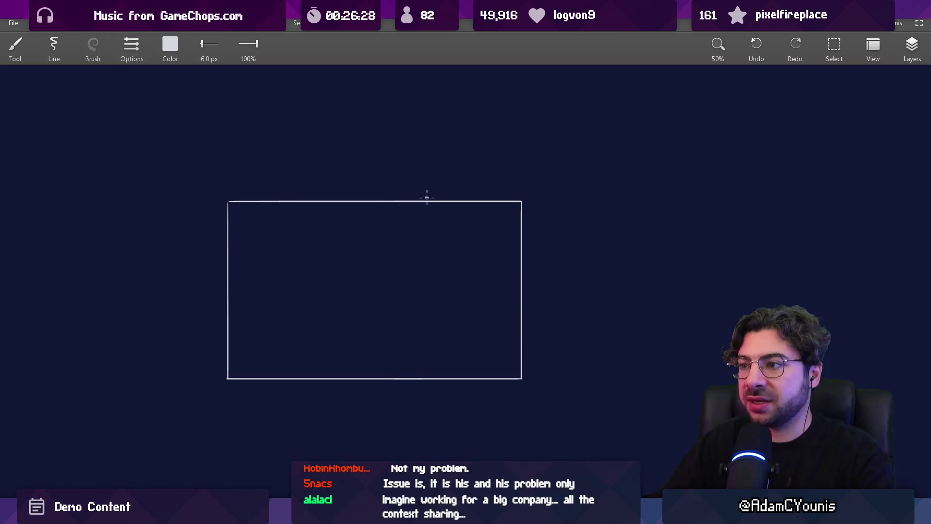
pyautogui.press('s')
pyautogui.moveTo(229, 166)
pyautogui.mouseDown()
pyautogui.moveTo(628, 260)
pyautogui.moveTo(613, 258)
pyautogui.moveTo(635, 228)
pyautogui.mouseUp()
pyautogui.moveTo(458, 219); pyautogui.dragTo(461, 232)
pyautogui.press('Escape')
pyautogui.scroll(5, 391, 268)
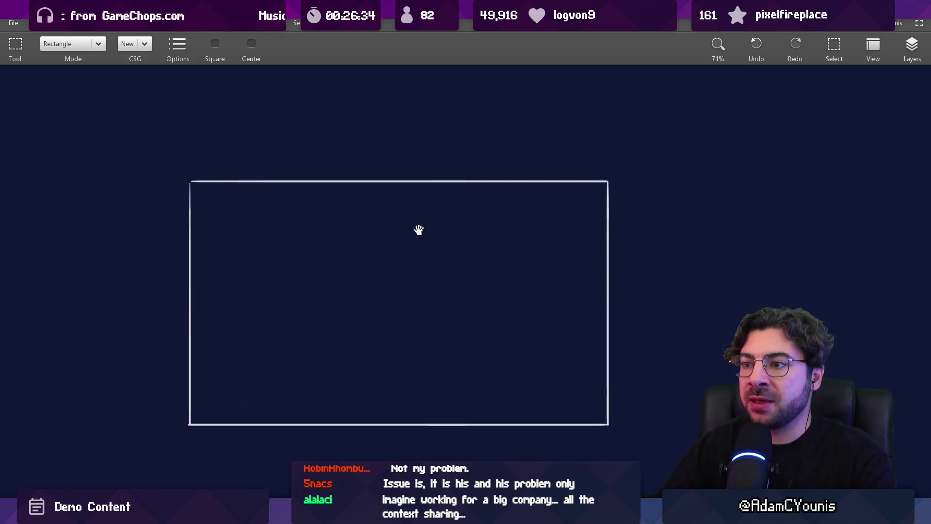
pyautogui.scroll(-3, 460, 201)
pyautogui.press('b')
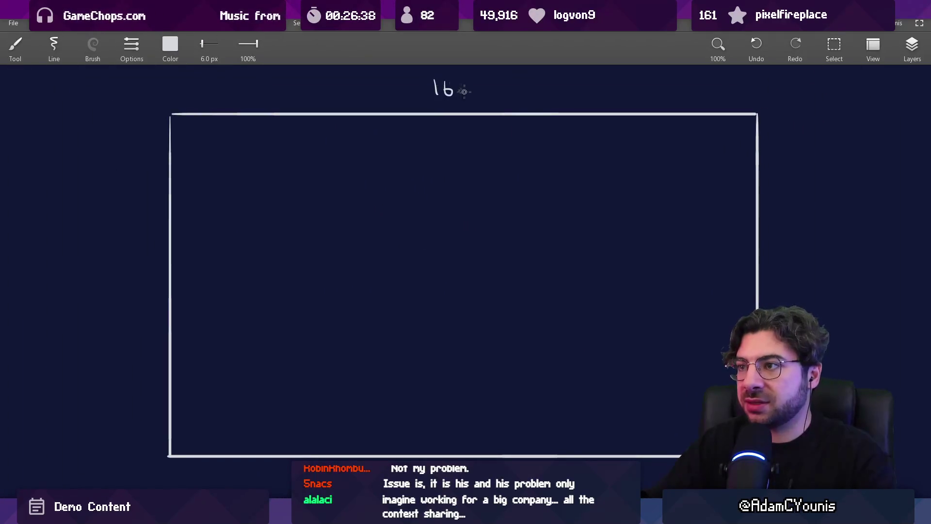
pyautogui.scroll(-1, 781, 290)
pyautogui.moveTo(720, 287)
pyautogui.mouseDown()
pyautogui.moveTo(462, 250)
pyautogui.moveTo(451, 237)
pyautogui.mouseUp()
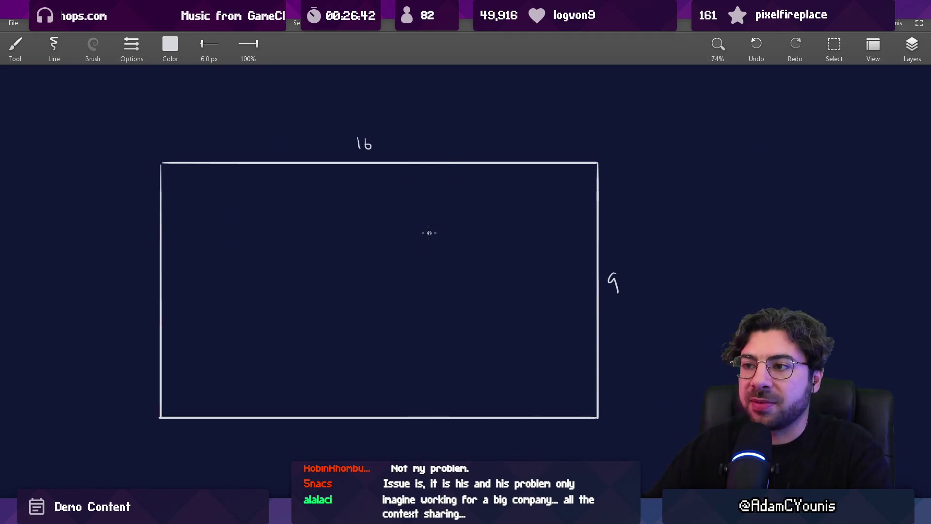
pyautogui.scroll(-1, 382, 268)
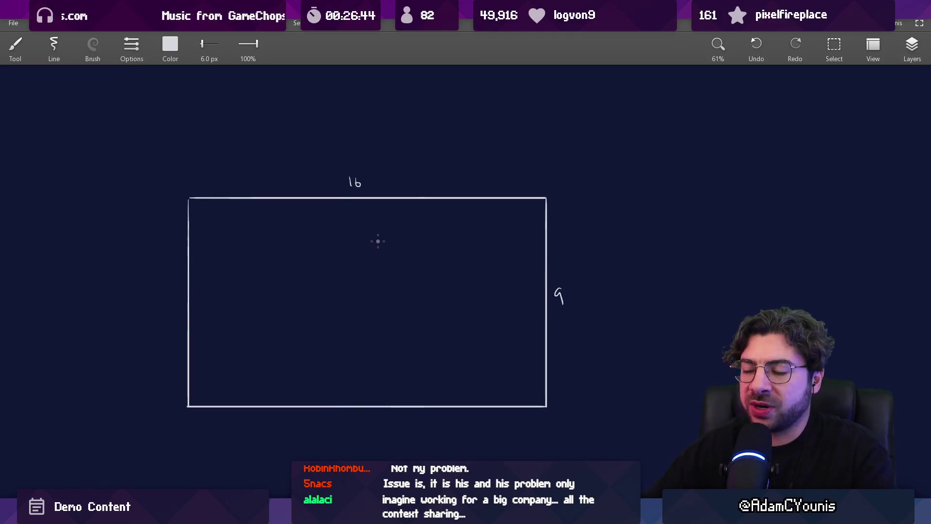
pyautogui.scroll(-1, 414, 236)
pyautogui.moveTo(410, 262)
pyautogui.mouseDown()
pyautogui.moveTo(417, 242)
pyautogui.moveTo(311, 203)
pyautogui.mouseUp()
# - Set the drawing colour to pink and draw the 16 by 10 rectangle
pyautogui.click(174, 47)
pyautogui.moveTo(209, 109); pyautogui.dragTo(230, 109)
pyautogui.moveTo(213, 168)
pyautogui.mouseDown()
pyautogui.moveTo(230, 168)
pyautogui.moveTo(156, 139)
pyautogui.moveTo(177, 169)
pyautogui.mouseUp()
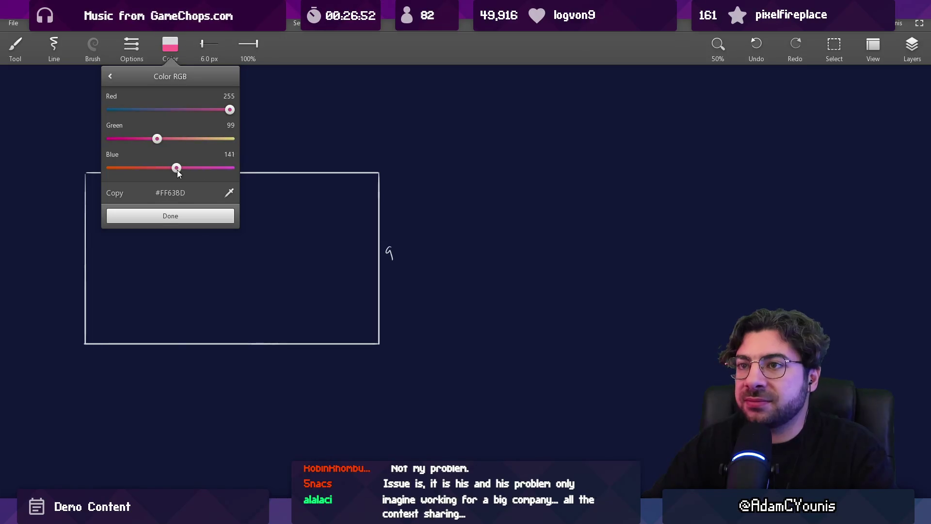
pyautogui.click(212, 222)
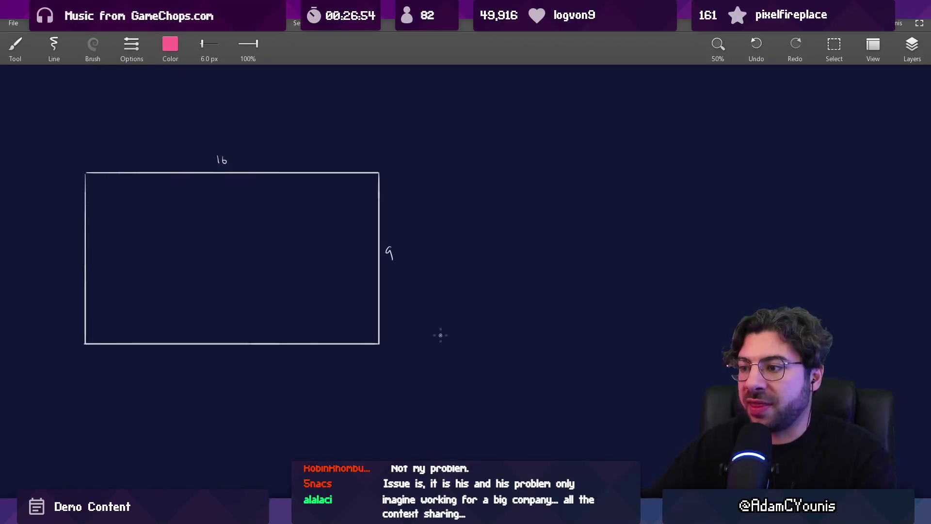
pyautogui.moveTo(440, 343)
pyautogui.mouseDown()
pyautogui.moveTo(451, 152)
pyautogui.moveTo(753, 151)
pyautogui.moveTo(757, 343)
pyautogui.moveTo(440, 344)
pyautogui.mouseUp()
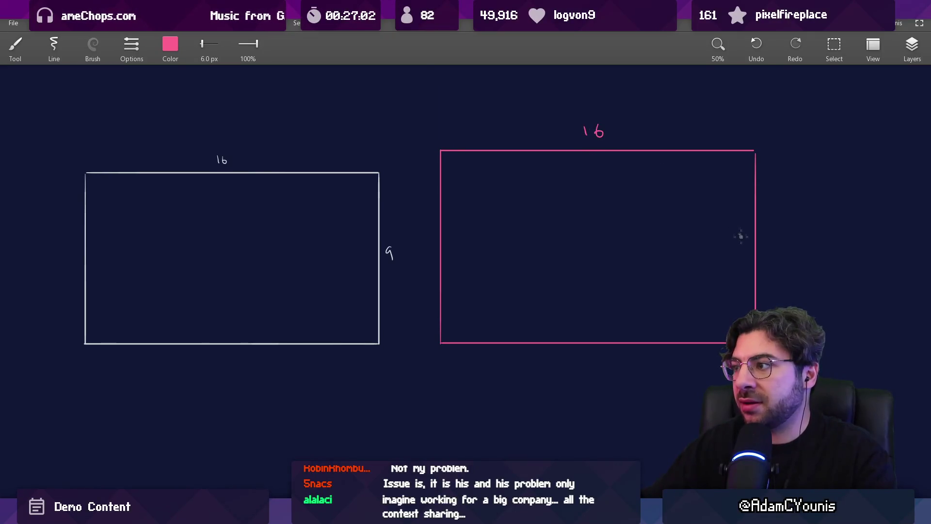
pyautogui.scroll(-1, 568, 255)
# - Lay the pink rectangle directly over the white 16 by 9 rectangle
pyautogui.press('m')
pyautogui.moveTo(386, 145)
pyautogui.mouseDown()
pyautogui.moveTo(562, 271)
pyautogui.moveTo(783, 411)
pyautogui.mouseUp()
pyautogui.moveTo(657, 295); pyautogui.dragTo(347, 283)
pyautogui.hotkey('ctrl', 'z')
pyautogui.press('Escape')
pyautogui.moveTo(408, 135); pyautogui.dragTo(742, 388)
pyautogui.press('Delete')
pyautogui.hotkey('ctrl', 'v')
pyautogui.moveTo(581, 264); pyautogui.dragTo(266, 256)
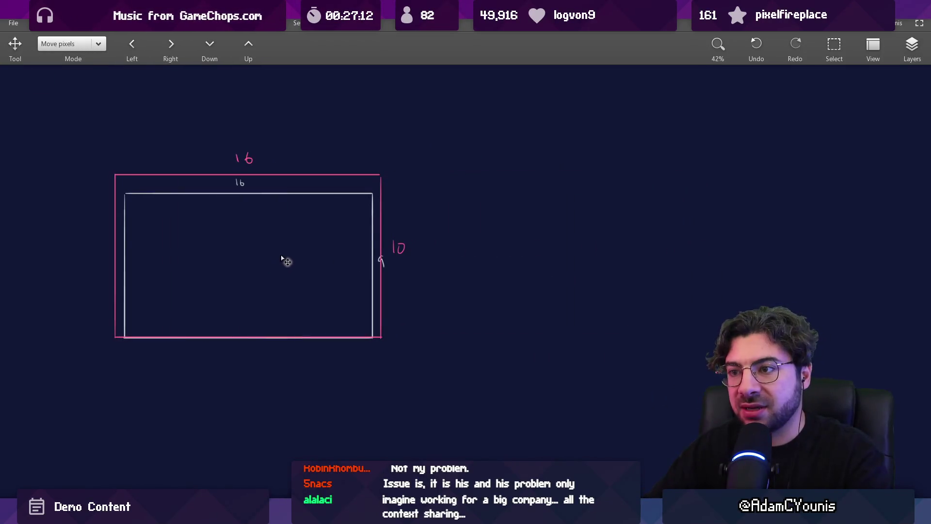
# - Align the pink rectangle's sides with the white one, then move it back right
pyautogui.press('m')
pyautogui.moveTo(326, 136); pyautogui.dragTo(436, 392)
pyautogui.press('Left')
pyautogui.press('Left')
pyautogui.press('Left')
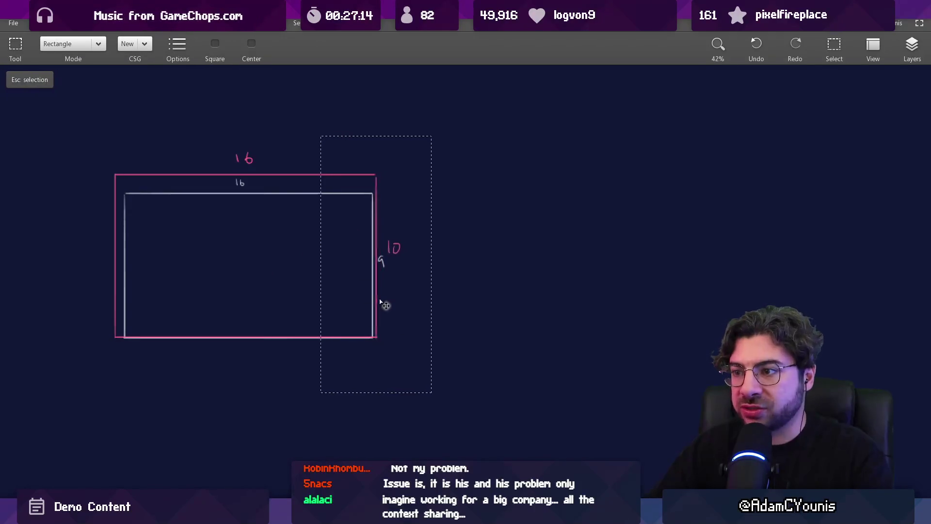
pyautogui.moveTo(92, 152); pyautogui.dragTo(183, 367)
pyautogui.moveTo(156, 305); pyautogui.dragTo(165, 305)
pyautogui.press('Escape')
pyautogui.moveTo(105, 127); pyautogui.dragTo(420, 407)
pyautogui.moveTo(265, 286)
pyautogui.mouseDown()
pyautogui.moveTo(597, 298)
pyautogui.moveTo(578, 235)
pyautogui.mouseUp()
pyautogui.press('Escape')
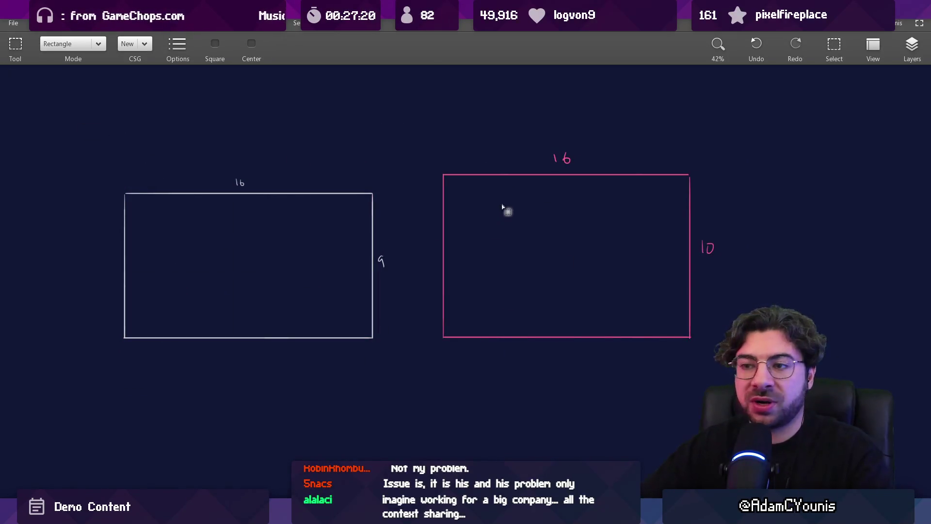
# - Draw straight pink lines along the pink rectangle's top and bottom edges
pyautogui.press('b')
pyautogui.hscroll(3, 445, 214)
pyautogui.scroll(1, 466, 212)
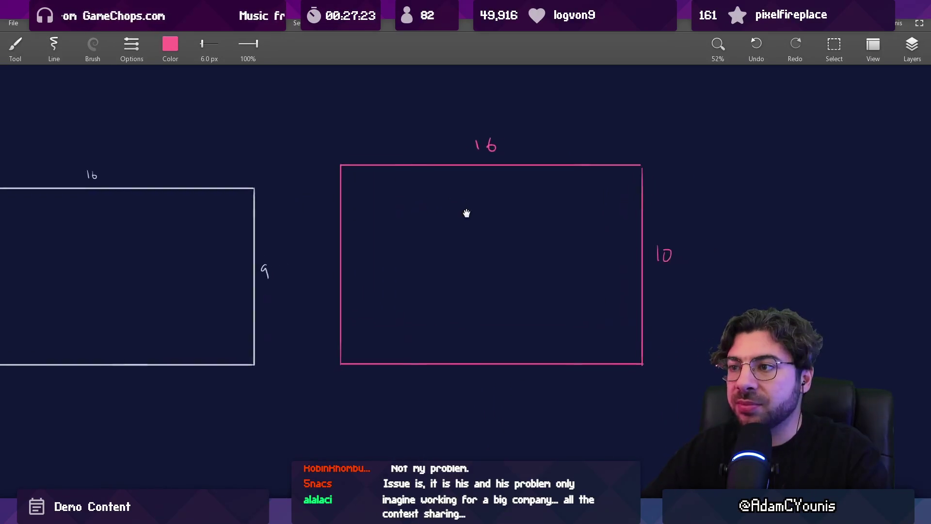
pyautogui.hscroll(3, 306, 164)
pyautogui.moveTo(290, 162); pyautogui.dragTo(590, 163)
pyautogui.moveTo(290, 338); pyautogui.dragTo(581, 338)
# - Thicken the top and bottom edges into bold pink bars with a larger brush
pyautogui.press('e')
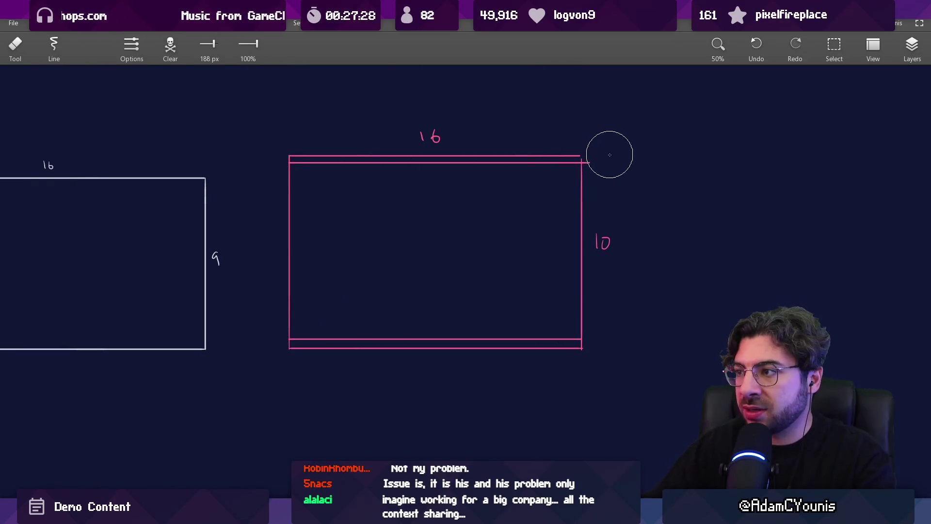
pyautogui.press('b')
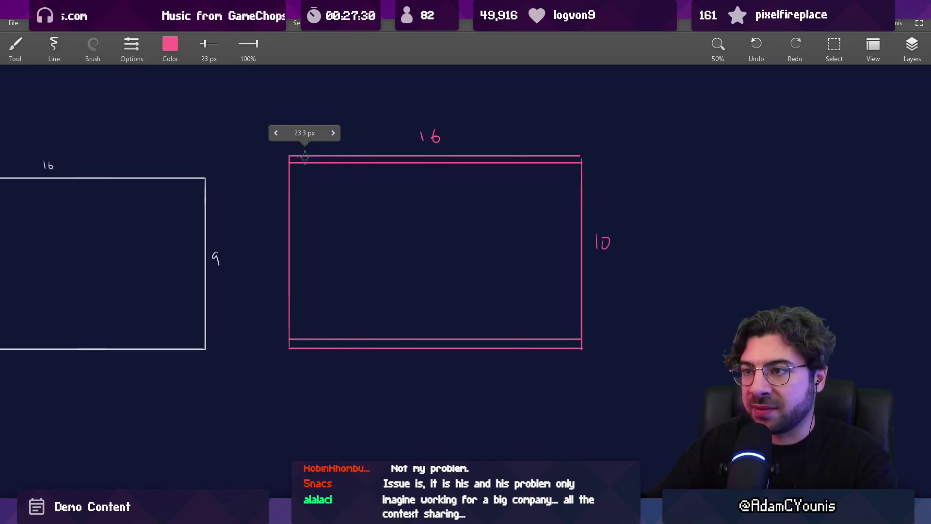
pyautogui.moveTo(291, 160); pyautogui.dragTo(578, 167)
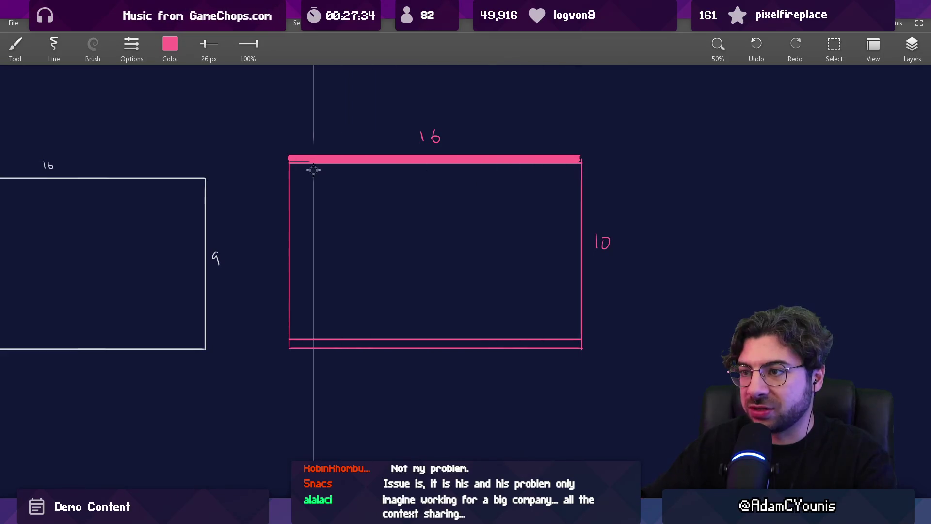
pyautogui.moveTo(290, 342)
pyautogui.mouseDown()
pyautogui.moveTo(579, 343)
pyautogui.moveTo(359, 332)
pyautogui.moveTo(291, 341)
pyautogui.mouseUp()
pyautogui.press('e')
pyautogui.press('[')
pyautogui.press('[')
pyautogui.press('[')
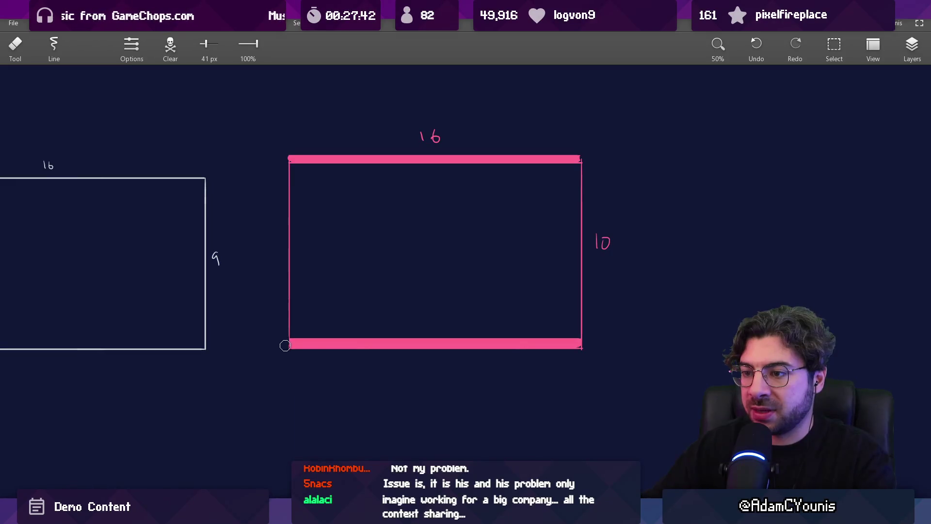
pyautogui.scroll(-3, 325, 322)
# - Nudge the pink rectangle slightly left and down toward the white one
pyautogui.press('s')
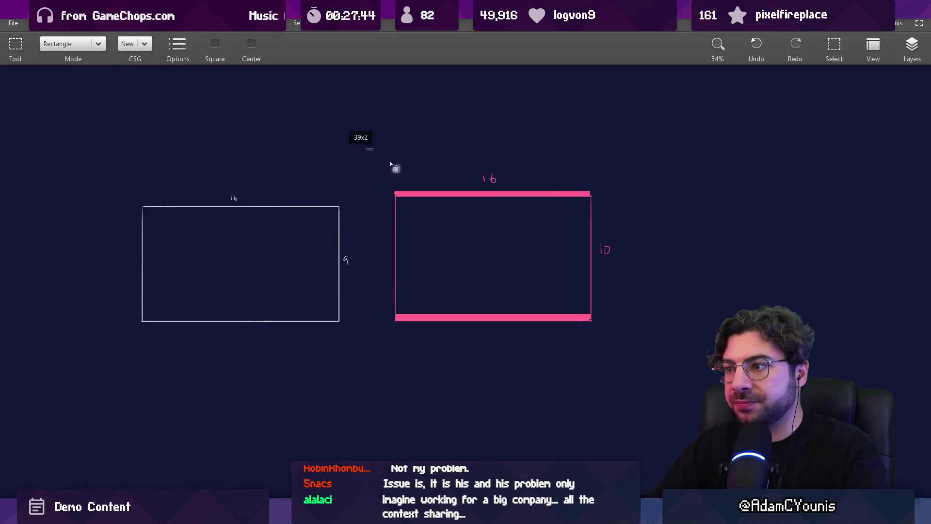
pyautogui.moveTo(390, 165); pyautogui.dragTo(643, 367)
pyautogui.moveTo(537, 277); pyautogui.dragTo(512, 284)
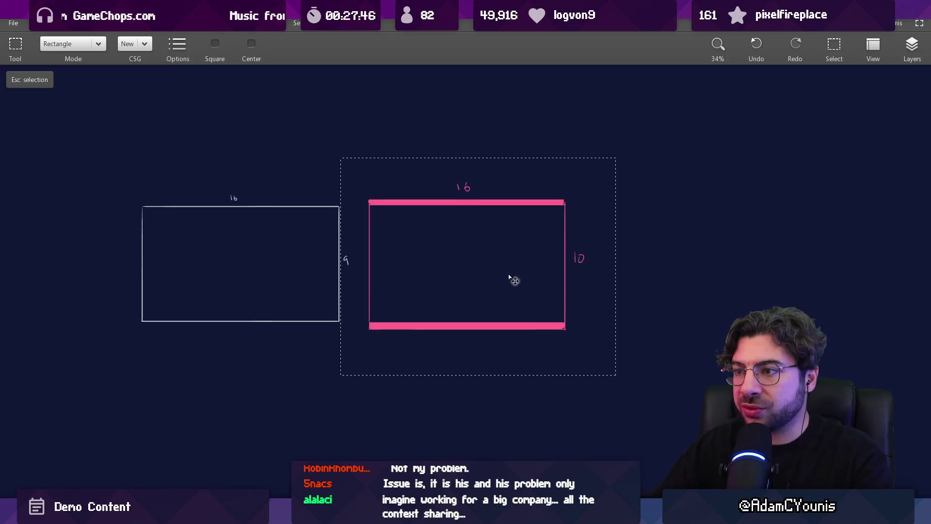
pyautogui.press('Escape')
# - Return to the brush and pan and zoom the canvas around both rectangles
pyautogui.hscroll(1, 454, 264)
pyautogui.scroll(-1, 454, 264)
pyautogui.scroll(1, 466, 269)
pyautogui.hscroll(-1, 466, 268)
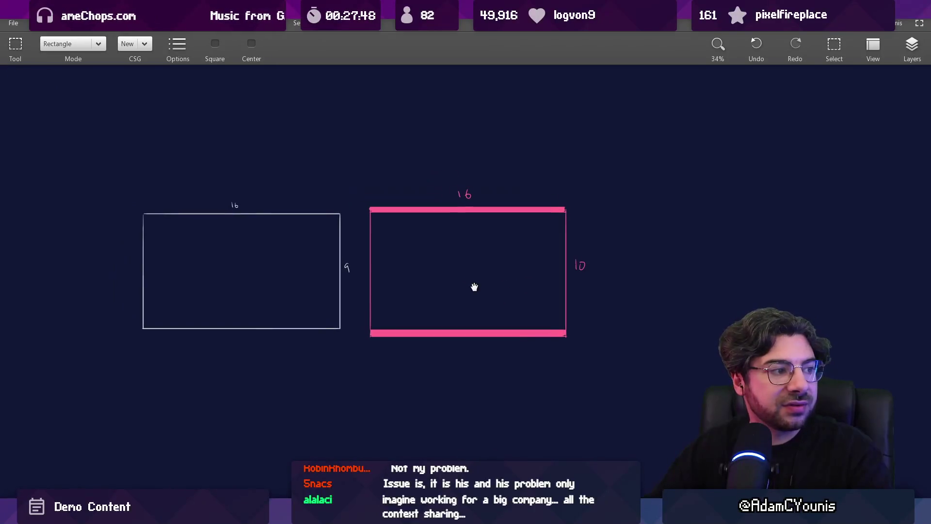
pyautogui.moveTo(469, 278)
pyautogui.mouseDown()
pyautogui.moveTo(509, 298)
pyautogui.moveTo(474, 309)
pyautogui.mouseUp()
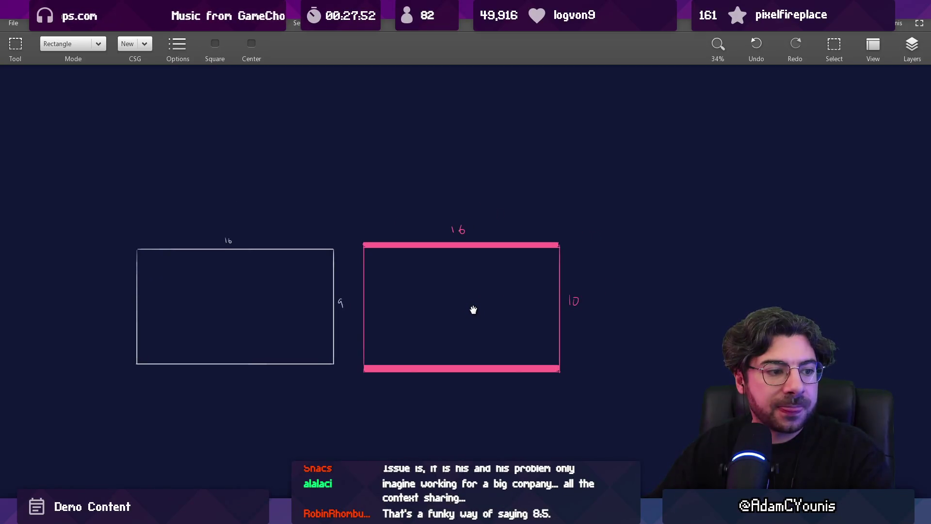
pyautogui.press('b')
pyautogui.hscroll(2, 499, 264)
pyautogui.scroll(1, 499, 263)
pyautogui.scroll(1, 493, 256)
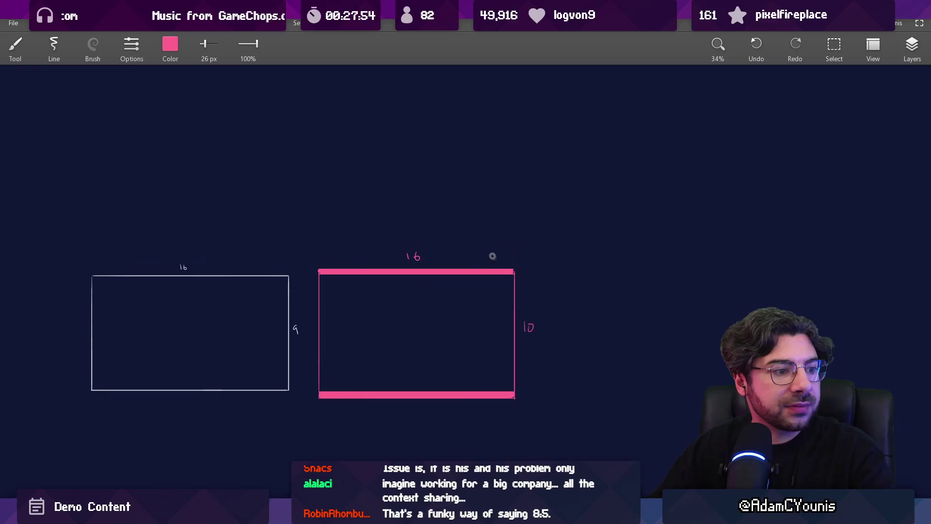
pyautogui.scroll(3, 483, 209)
pyautogui.scroll(1, 475, 234)
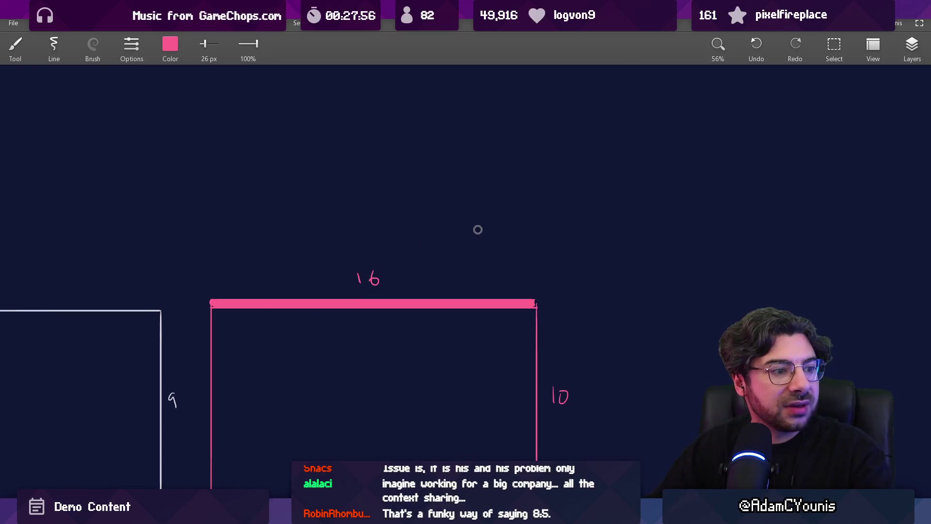
pyautogui.moveTo(458, 259); pyautogui.dragTo(501, 179)
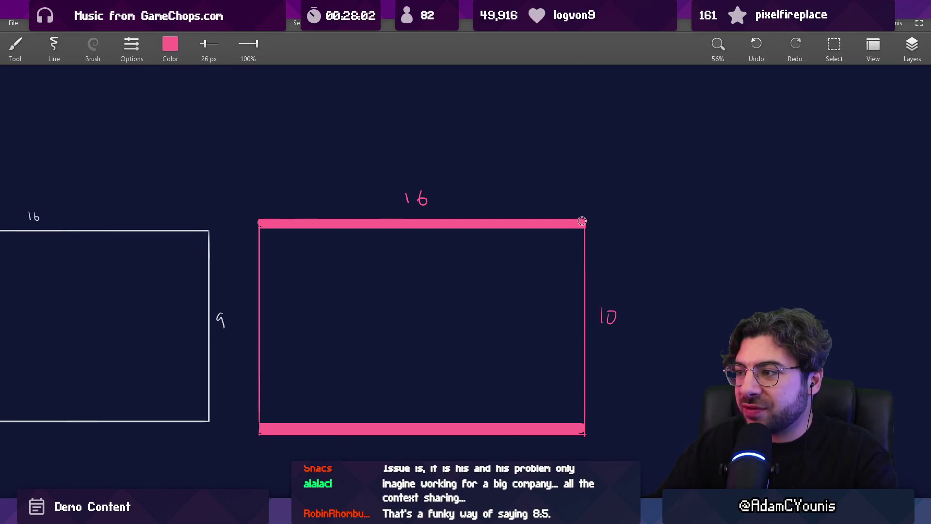
pyautogui.scroll(-2, 582, 221)
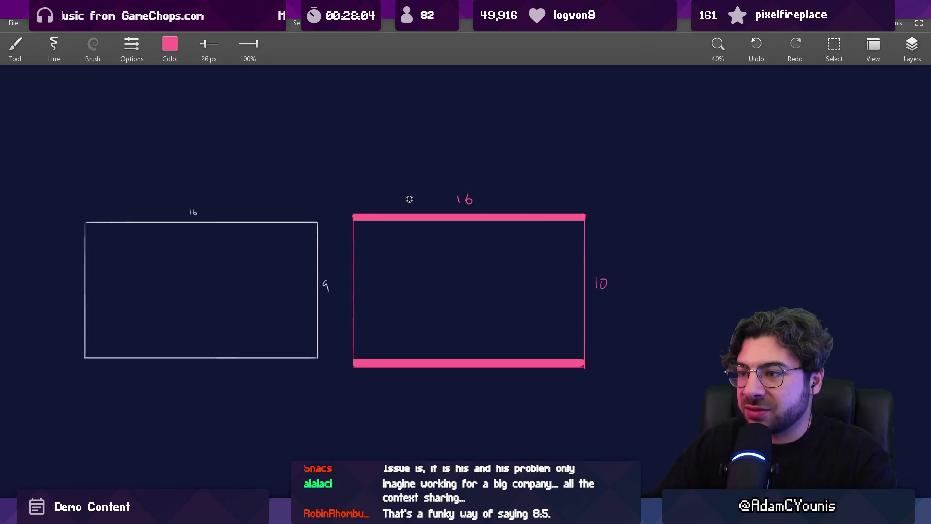
pyautogui.hscroll(1, 354, 351)
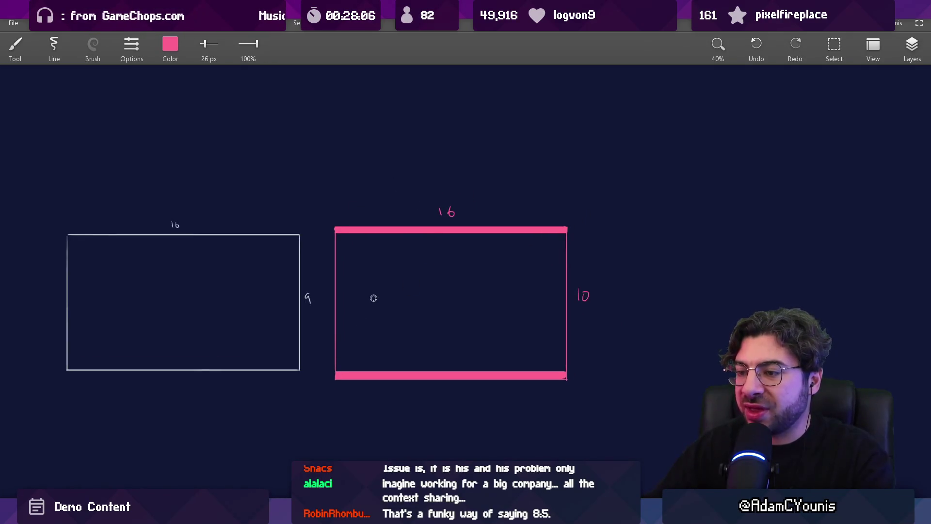
pyautogui.hscroll(-5, 458, 212)
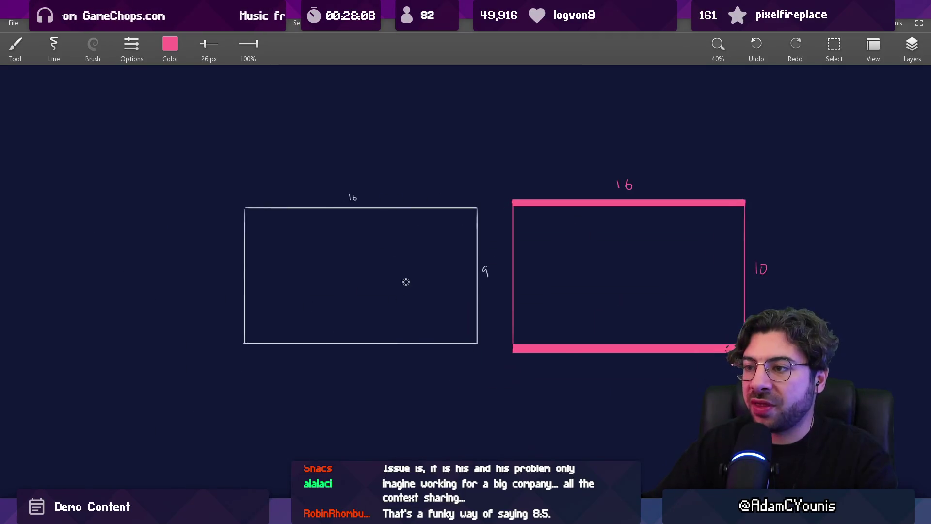
pyautogui.scroll(5, 412, 293)
# - Switch to white and handwrite 'taller' / 'wider' notes below the rectangles
pyautogui.click(485, 243)
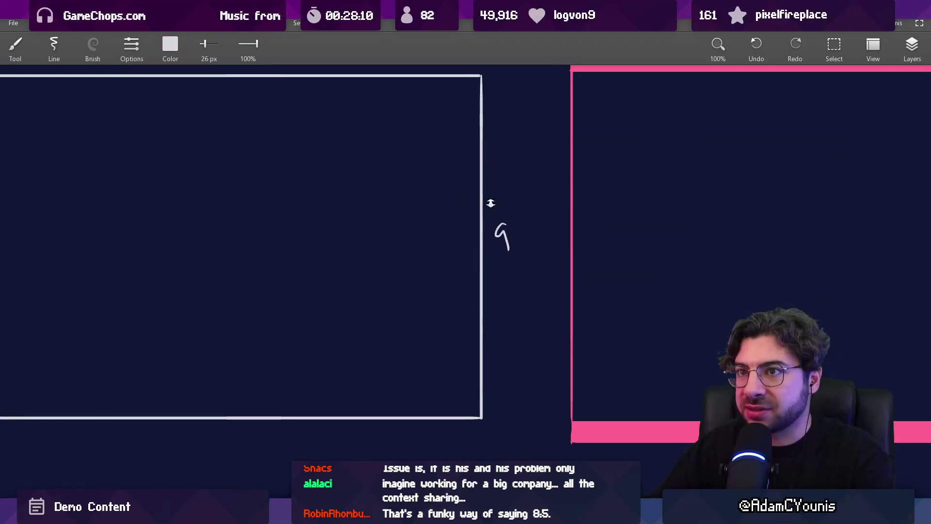
pyautogui.scroll(-4, 491, 202)
pyautogui.scroll(3, 443, 263)
pyautogui.moveTo(378, 270); pyautogui.dragTo(378, 304)
pyautogui.moveTo(372, 288); pyautogui.dragTo(394, 281)
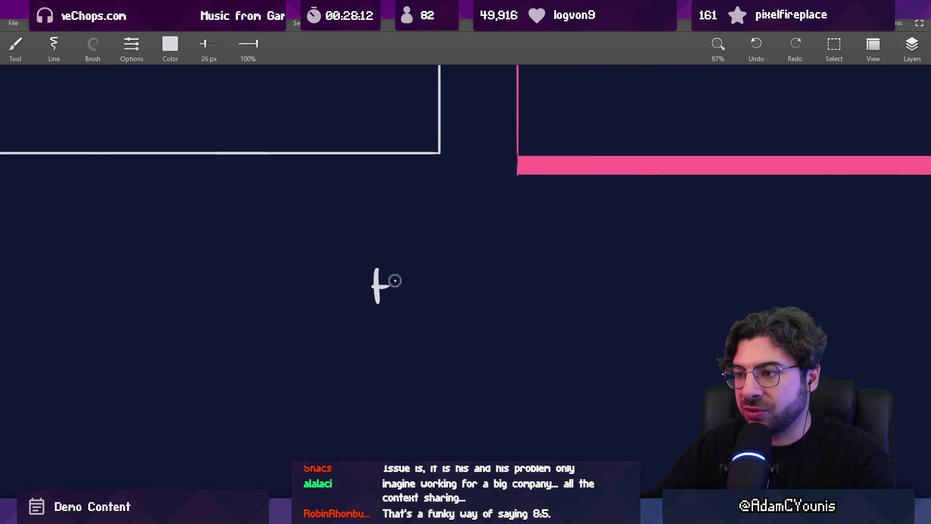
pyautogui.moveTo(451, 282); pyautogui.dragTo(463, 279)
pyautogui.scroll(-3, 435, 284)
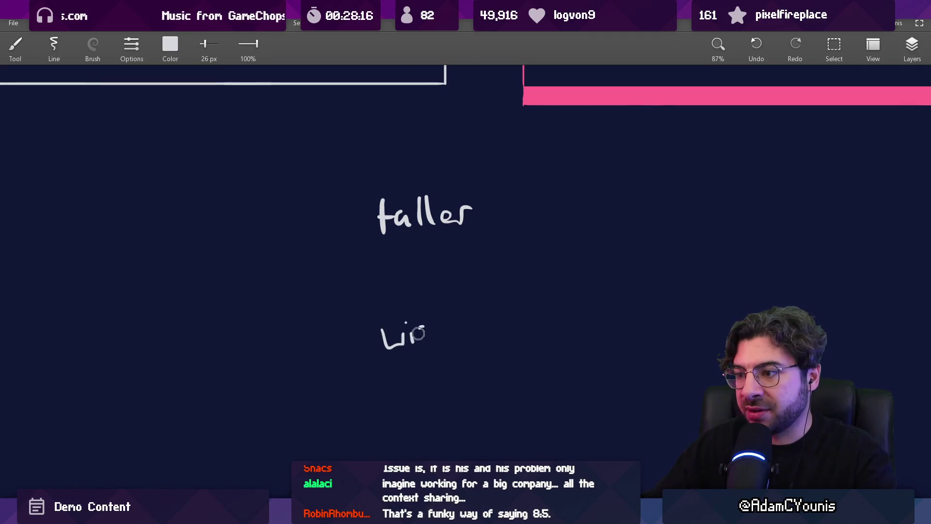
pyautogui.moveTo(460, 341); pyautogui.dragTo(486, 313)
pyautogui.scroll(-4, 480, 320)
pyautogui.scroll(2, 459, 359)
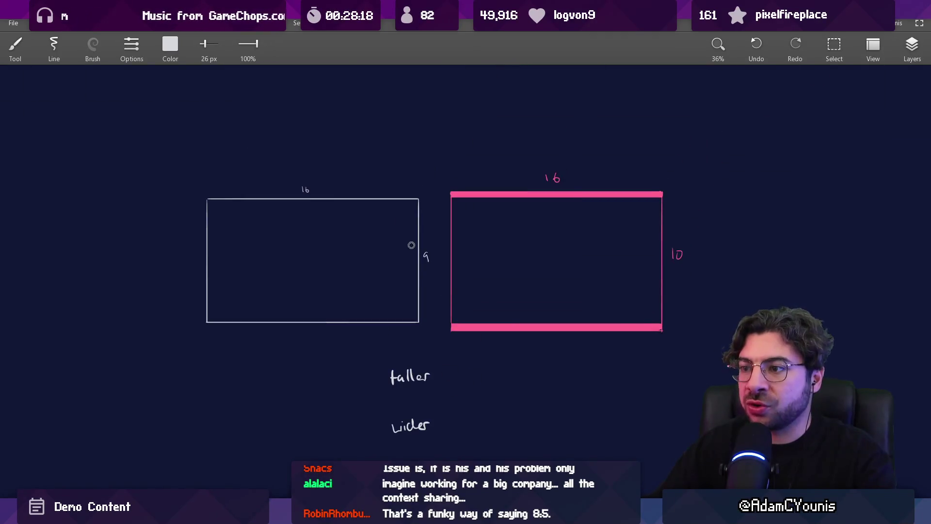
pyautogui.scroll(3, 424, 326)
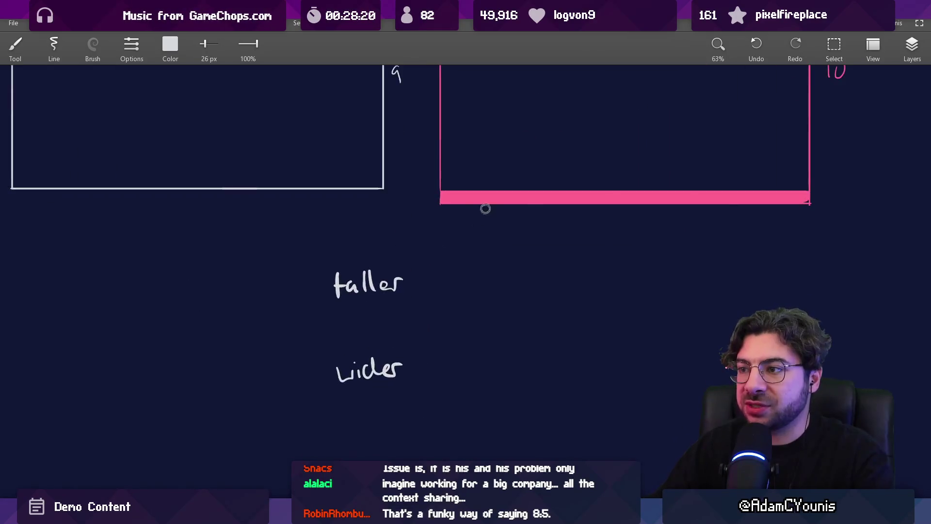
# - Centre the pink rectangle and try, then undo, a white vertical line inside it
pyautogui.moveTo(484, 208); pyautogui.dragTo(400, 288)
pyautogui.hscroll(5, 488, 271)
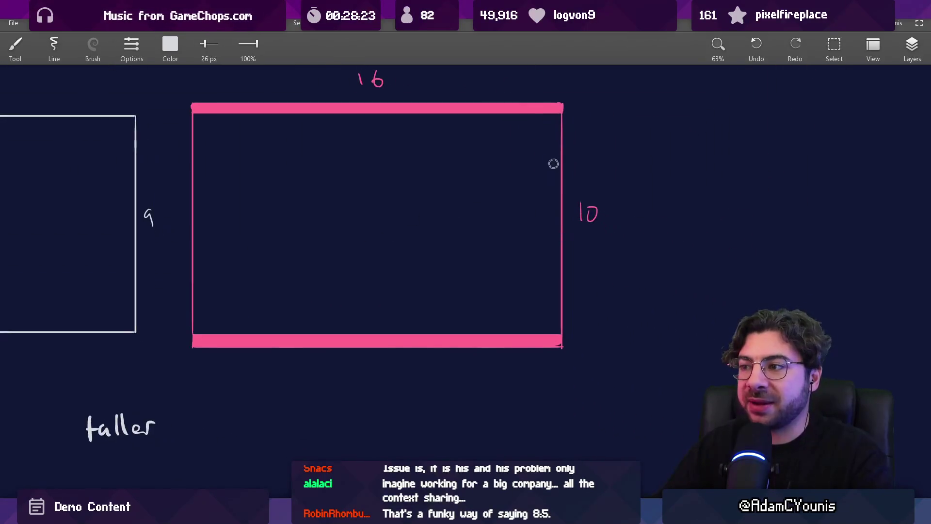
pyautogui.moveTo(547, 107); pyautogui.dragTo(544, 328)
pyautogui.hotkey('ctrl', 'z')
pyautogui.scroll(-4, 554, 245)
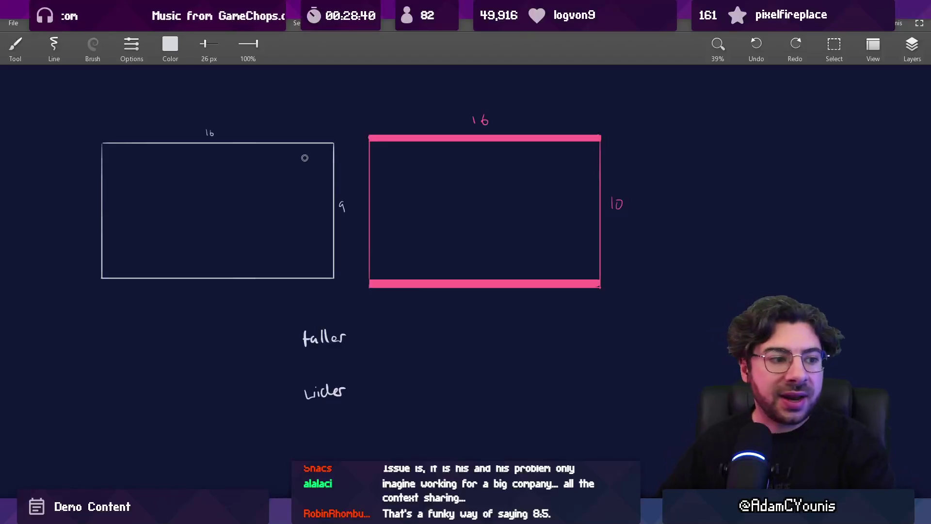
# - Sketch a temporary arrow pointing at the 16 by 9 frame
pyautogui.moveTo(411, 227); pyautogui.dragTo(484, 234)
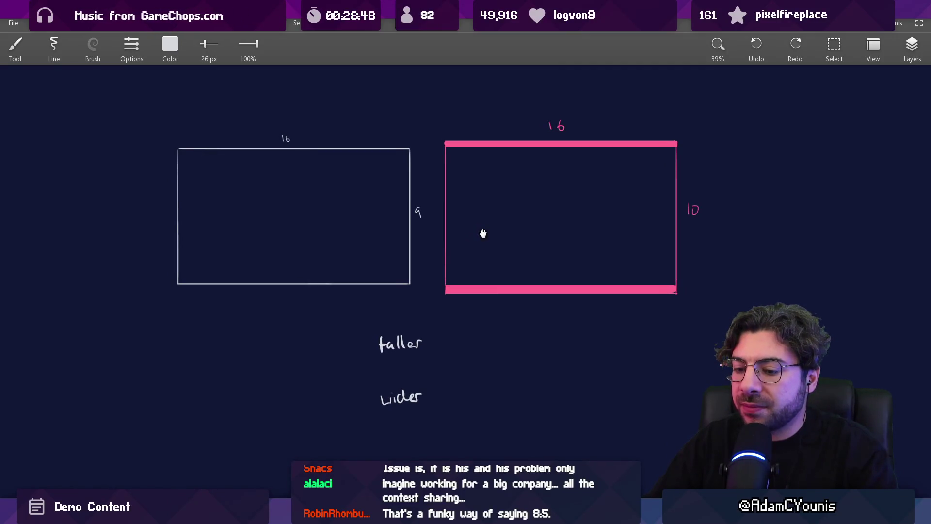
pyautogui.moveTo(483, 234); pyautogui.dragTo(485, 234)
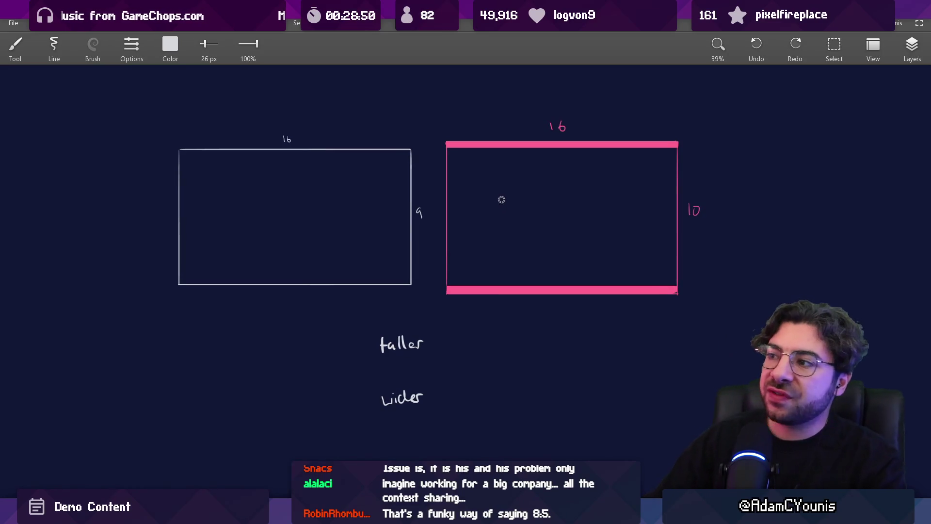
pyautogui.moveTo(207, 209); pyautogui.dragTo(115, 210)
pyautogui.moveTo(132, 200); pyautogui.dragTo(132, 222)
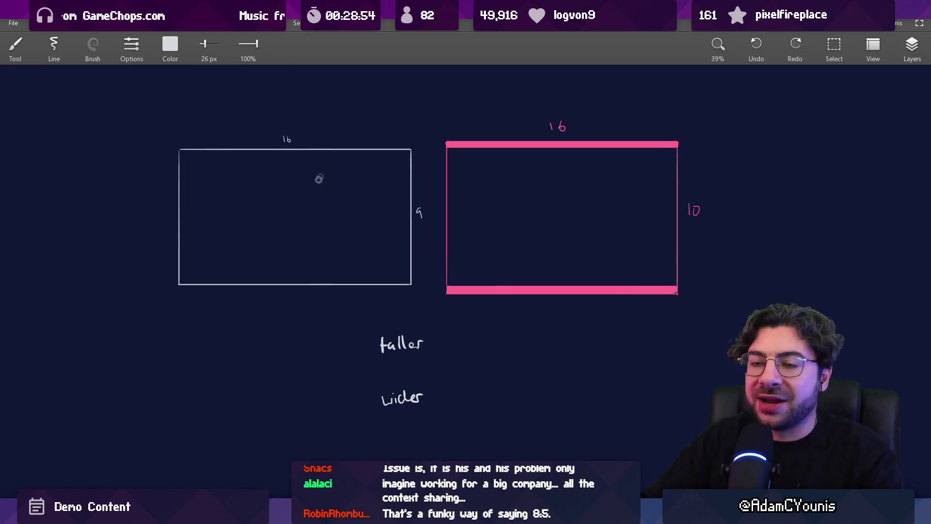
pyautogui.hscroll(-10, 332, 193)
# - Draw a new frame outline and rewrite 1.8 beside the word 'ortho'
pyautogui.scroll(-3, 426, 187)
pyautogui.moveTo(308, 228)
pyautogui.mouseDown()
pyautogui.moveTo(308, 371)
pyautogui.moveTo(540, 226)
pyautogui.moveTo(551, 345)
pyautogui.moveTo(548, 371)
pyautogui.moveTo(317, 371)
pyautogui.mouseUp()
pyautogui.scroll(3, 464, 322)
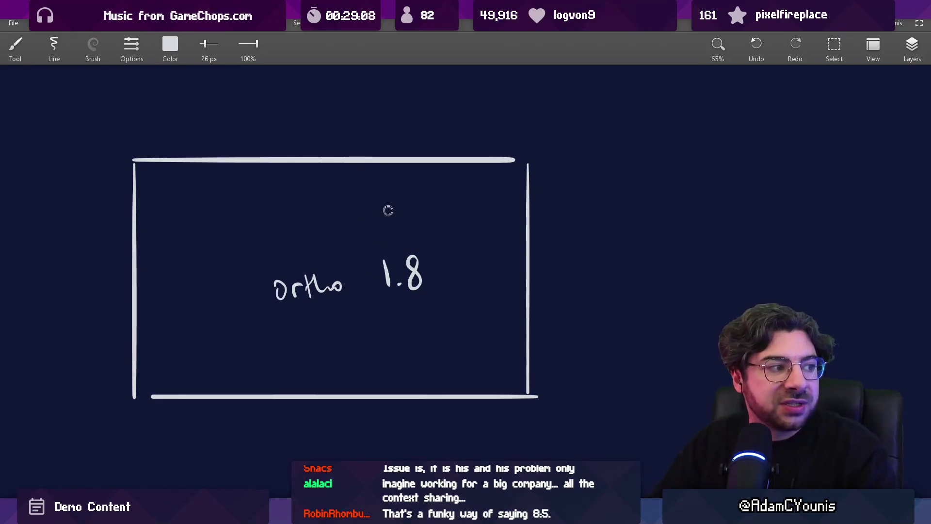
pyautogui.scroll(3, 396, 243)
pyautogui.scroll(2, 396, 242)
pyautogui.hotkey('ctrl', 'z')
pyautogui.moveTo(365, 278); pyautogui.dragTo(366, 310)
pyautogui.click(374, 301)
pyautogui.moveTo(399, 279); pyautogui.dragTo(396, 281)
# - Handwrite 1.35 below 1.8 and 2.7 above it
pyautogui.scroll(-3, 393, 223)
pyautogui.moveTo(367, 232)
pyautogui.mouseDown()
pyautogui.moveTo(368, 260)
pyautogui.moveTo(414, 254)
pyautogui.moveTo(411, 290)
pyautogui.moveTo(384, 319)
pyautogui.mouseUp()
pyautogui.click(378, 258)
pyautogui.press('e')
pyautogui.press('b')
pyautogui.moveTo(340, 215); pyautogui.dragTo(360, 236)
pyautogui.click(371, 233)
pyautogui.moveTo(377, 212); pyautogui.dragTo(390, 237)
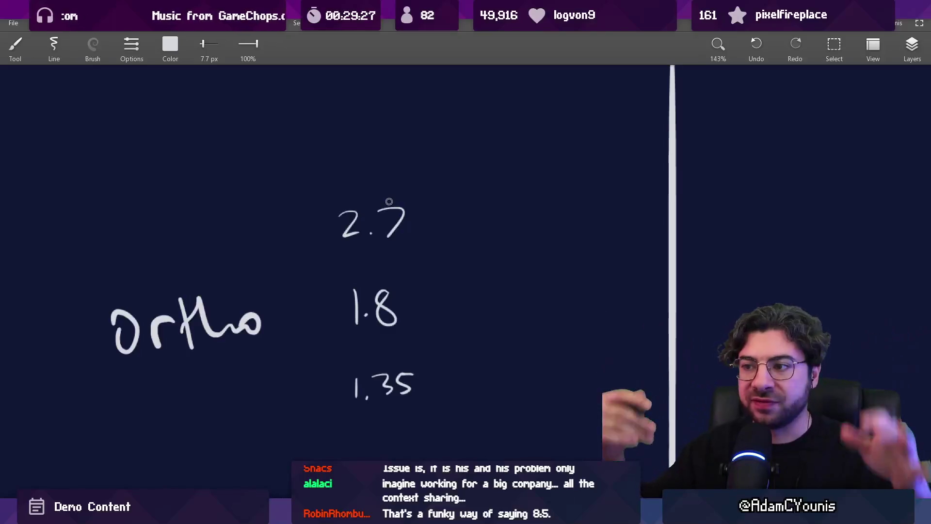
# - Add 0.9 below 1.35 and draw a clean bracket right of the four values
pyautogui.scroll(-5, 397, 269)
pyautogui.moveTo(383, 237)
pyautogui.mouseDown()
pyautogui.moveTo(375, 254)
pyautogui.moveTo(383, 237)
pyautogui.mouseUp()
pyautogui.click(395, 252)
pyautogui.moveTo(415, 239); pyautogui.dragTo(419, 260)
pyautogui.scroll(3, 443, 207)
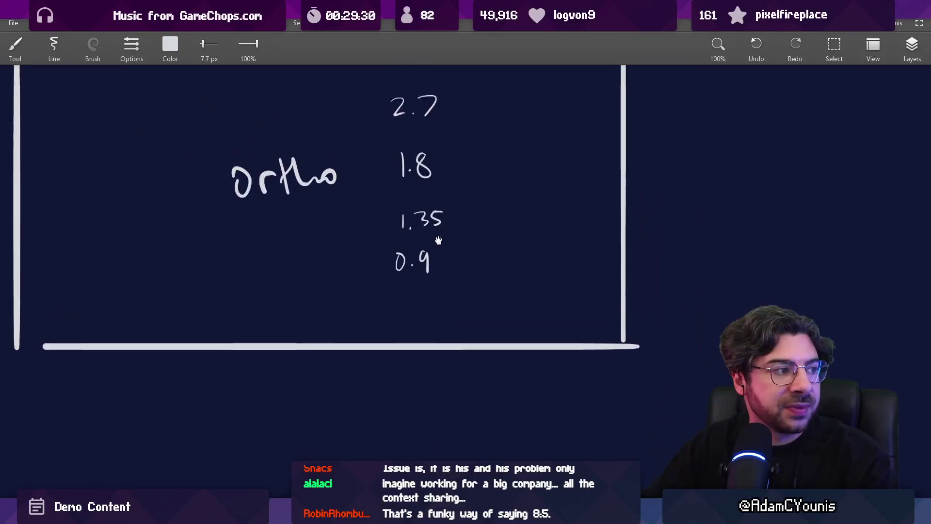
pyautogui.moveTo(443, 139); pyautogui.dragTo(480, 291)
pyautogui.hotkey('ctrl', 'z')
pyautogui.moveTo(445, 138)
pyautogui.mouseDown()
pyautogui.moveTo(466, 137)
pyautogui.moveTo(464, 326)
pyautogui.moveTo(452, 331)
pyautogui.moveTo(464, 330)
pyautogui.mouseUp()
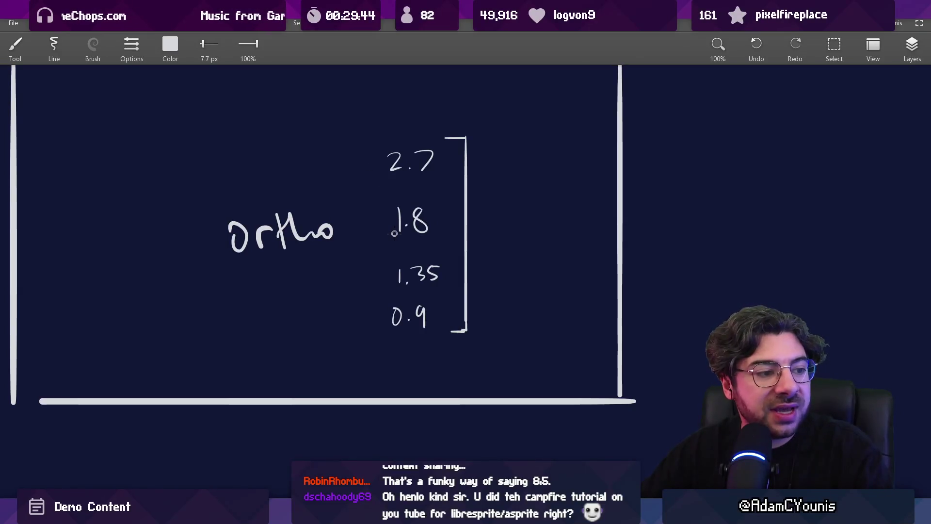
# - Lasso-select 1.35 and 1.8 and move them to even the spacing
pyautogui.scroll(2, 393, 233)
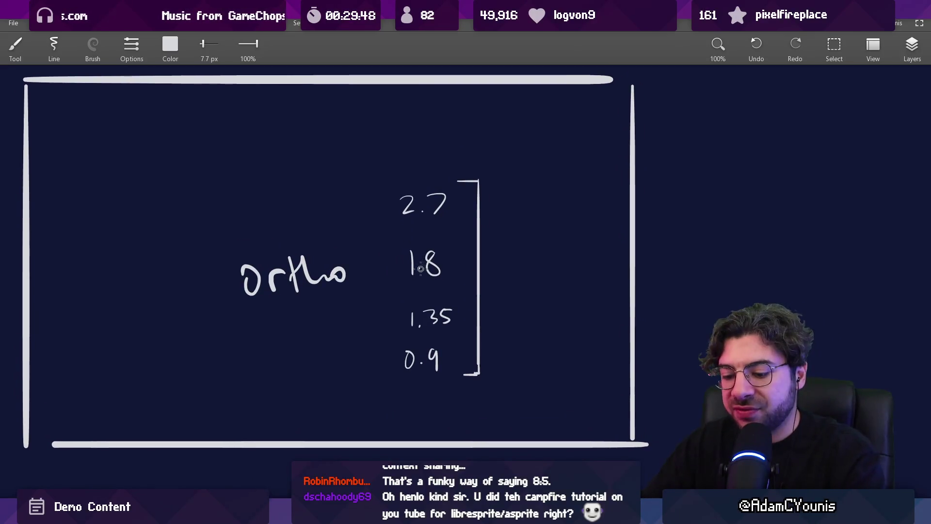
pyautogui.press('s')
pyautogui.moveTo(409, 302)
pyautogui.mouseDown()
pyautogui.moveTo(417, 335)
pyautogui.moveTo(402, 303)
pyautogui.moveTo(413, 315)
pyautogui.mouseUp()
pyautogui.moveTo(408, 243)
pyautogui.mouseDown()
pyautogui.moveTo(457, 270)
pyautogui.moveTo(407, 245)
pyautogui.moveTo(435, 247)
pyautogui.mouseUp()
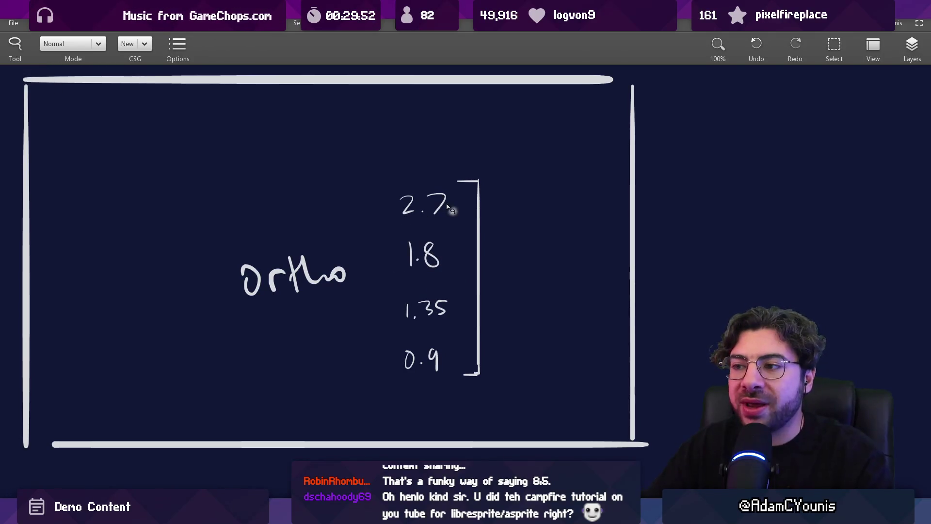
# - Draw an arrow right of the bracket pointing to '1080p'
pyautogui.press('e')
pyautogui.press('b')
pyautogui.moveTo(488, 266); pyautogui.dragTo(520, 274)
pyautogui.moveTo(539, 259)
pyautogui.mouseDown()
pyautogui.moveTo(532, 272)
pyautogui.moveTo(538, 258)
pyautogui.mouseUp()
pyautogui.moveTo(553, 256)
pyautogui.mouseDown()
pyautogui.moveTo(555, 273)
pyautogui.moveTo(552, 257)
pyautogui.mouseUp()
pyautogui.moveTo(565, 254)
pyautogui.mouseDown()
pyautogui.moveTo(565, 268)
pyautogui.moveTo(566, 254)
pyautogui.mouseUp()
pyautogui.moveTo(575, 253)
pyautogui.mouseDown()
pyautogui.moveTo(575, 272)
pyautogui.moveTo(582, 260)
pyautogui.mouseUp()
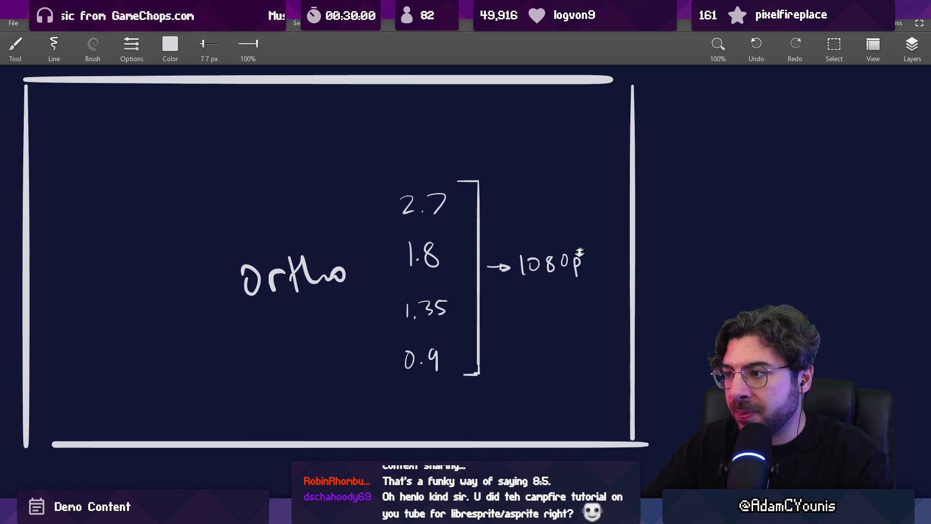
pyautogui.moveTo(529, 295); pyautogui.dragTo(493, 289)
# - With a thinner brush, label 2.7, 1.8, 1.35 and 0.9 as 2x, 3x, 4x and 5x
pyautogui.scroll(3, 493, 290)
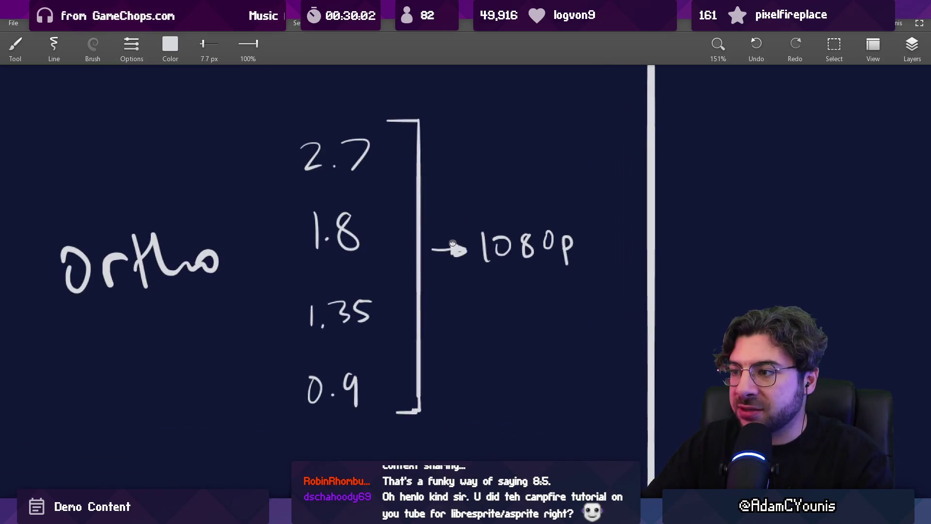
pyautogui.press('e')
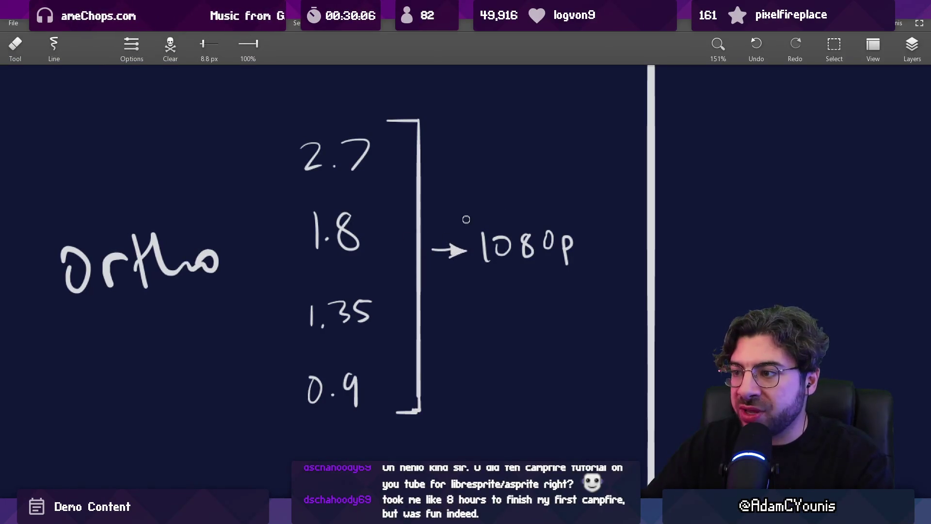
pyautogui.press('b')
pyautogui.hscroll(-5, 517, 277)
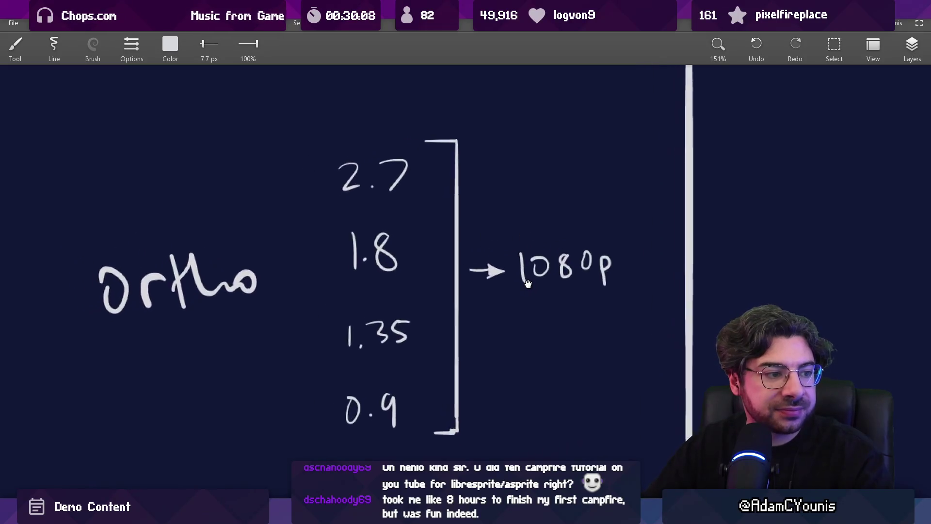
pyautogui.press('[')
pyautogui.press('[')
pyautogui.scroll(2, 480, 156)
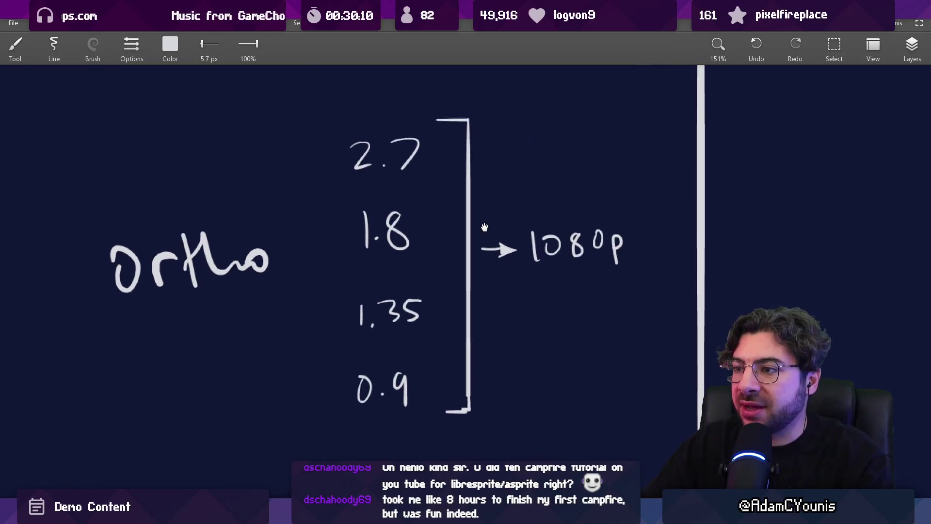
pyautogui.moveTo(483, 159)
pyautogui.mouseDown()
pyautogui.moveTo(497, 172)
pyautogui.moveTo(514, 170)
pyautogui.mouseUp()
pyautogui.moveTo(512, 160); pyautogui.dragTo(503, 171)
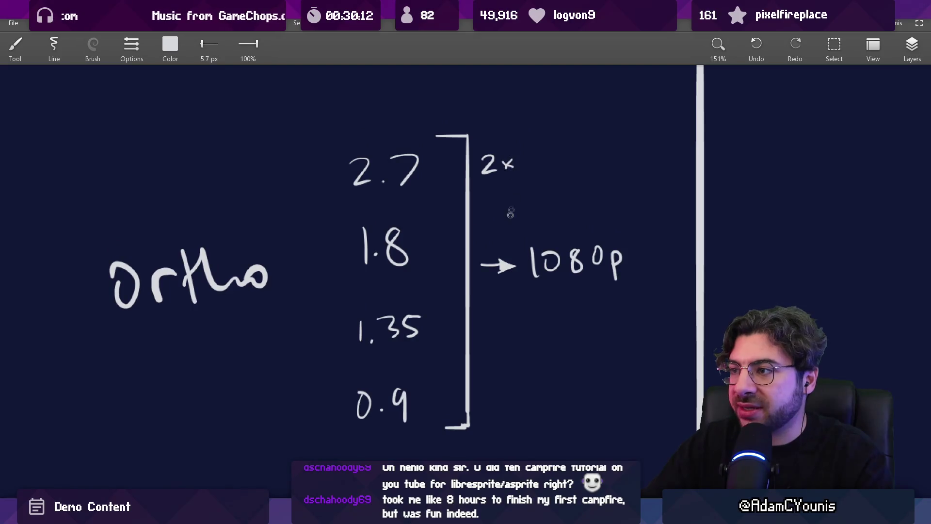
pyautogui.moveTo(481, 231)
pyautogui.mouseDown()
pyautogui.moveTo(483, 246)
pyautogui.moveTo(498, 245)
pyautogui.mouseUp()
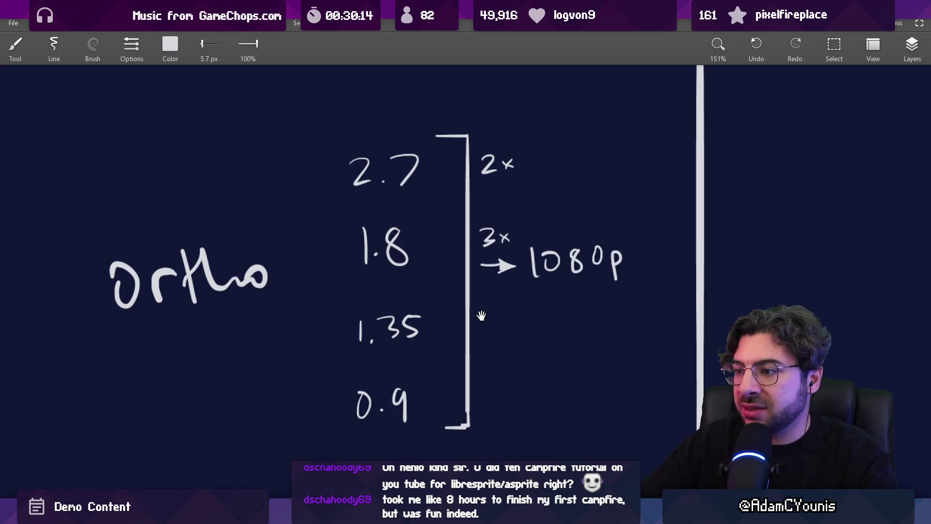
pyautogui.scroll(-2, 482, 311)
pyautogui.moveTo(493, 276); pyautogui.dragTo(510, 288)
pyautogui.moveTo(514, 358)
pyautogui.mouseDown()
pyautogui.moveTo(501, 380)
pyautogui.moveTo(533, 378)
pyautogui.mouseUp()
pyautogui.moveTo(534, 367); pyautogui.dragTo(522, 378)
pyautogui.scroll(-3, 454, 257)
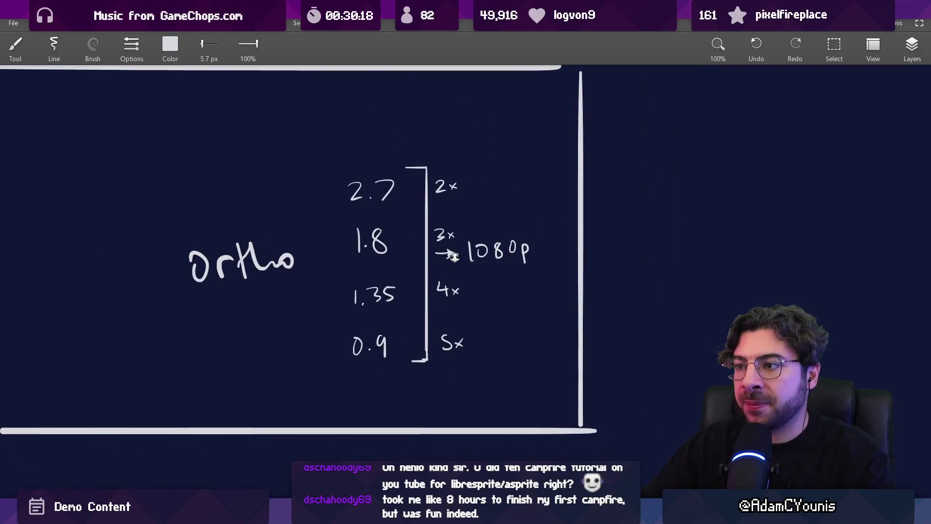
pyautogui.scroll(3, 454, 257)
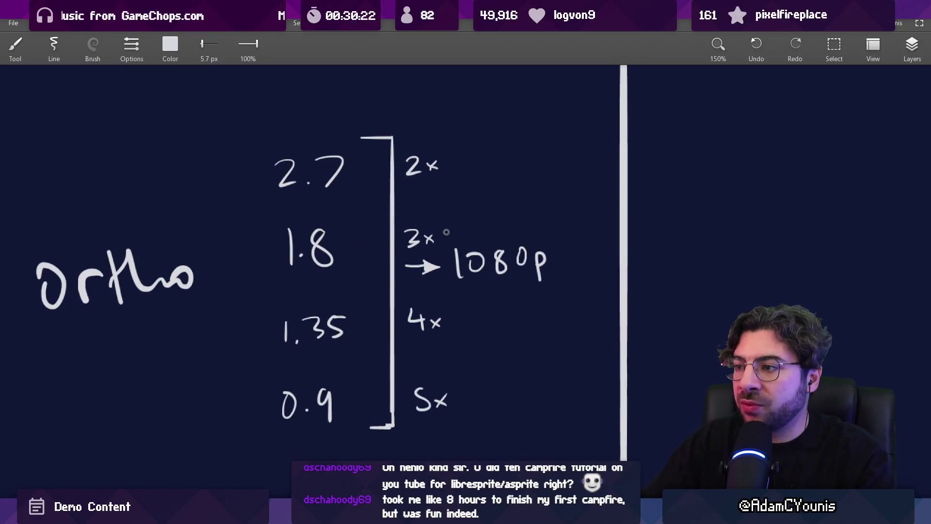
# - Write '180x2 = 360 x3' above 1080p and erase the old 3x label
pyautogui.moveTo(456, 224); pyautogui.dragTo(461, 225)
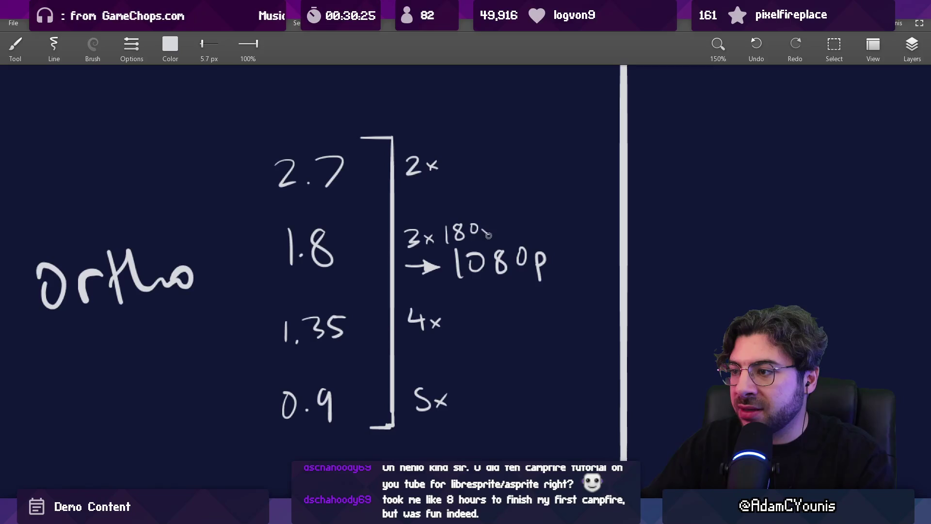
pyautogui.moveTo(521, 227); pyautogui.dragTo(532, 226)
pyautogui.moveTo(521, 231); pyautogui.dragTo(544, 234)
pyautogui.hotkey('ctrl', 'z')
pyautogui.moveTo(558, 224); pyautogui.dragTo(594, 232)
pyautogui.moveTo(594, 224)
pyautogui.mouseDown()
pyautogui.moveTo(586, 232)
pyautogui.moveTo(601, 235)
pyautogui.mouseUp()
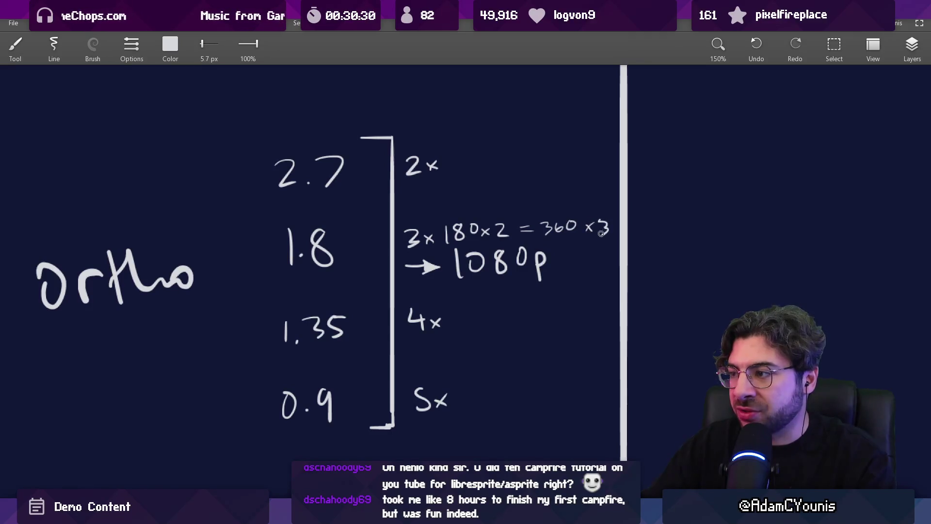
pyautogui.press('e')
pyautogui.moveTo(410, 232)
pyautogui.mouseDown()
pyautogui.moveTo(412, 246)
pyautogui.moveTo(421, 234)
pyautogui.moveTo(427, 244)
pyautogui.mouseUp()
pyautogui.press('b')
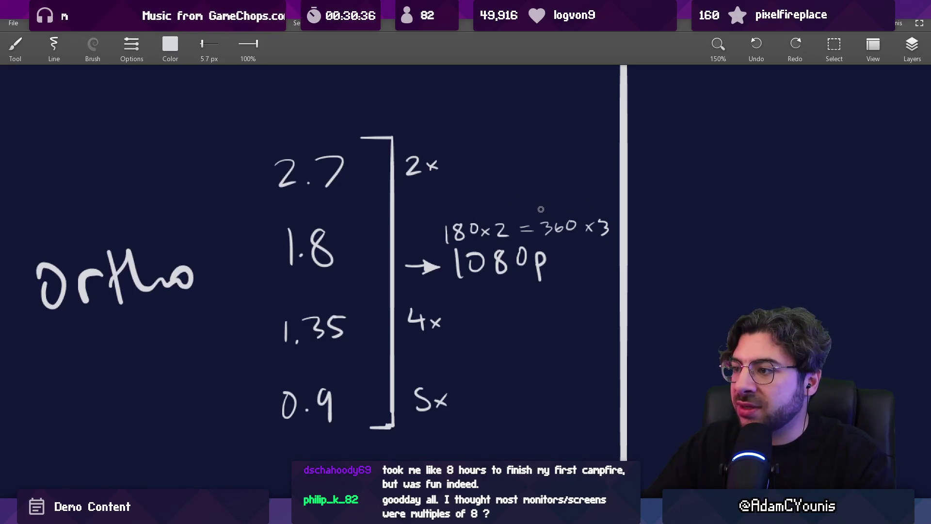
pyautogui.moveTo(452, 290); pyautogui.dragTo(549, 293)
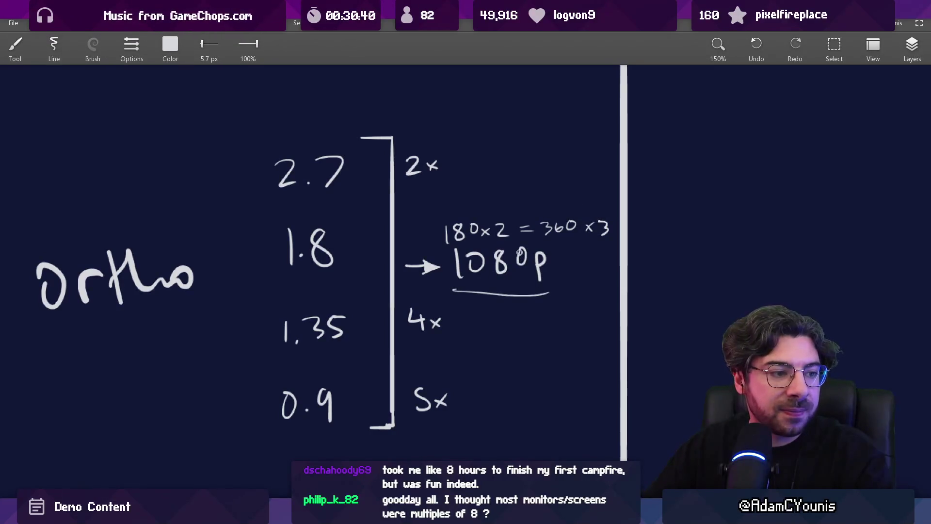
pyautogui.hotkey('ctrl', 'z')
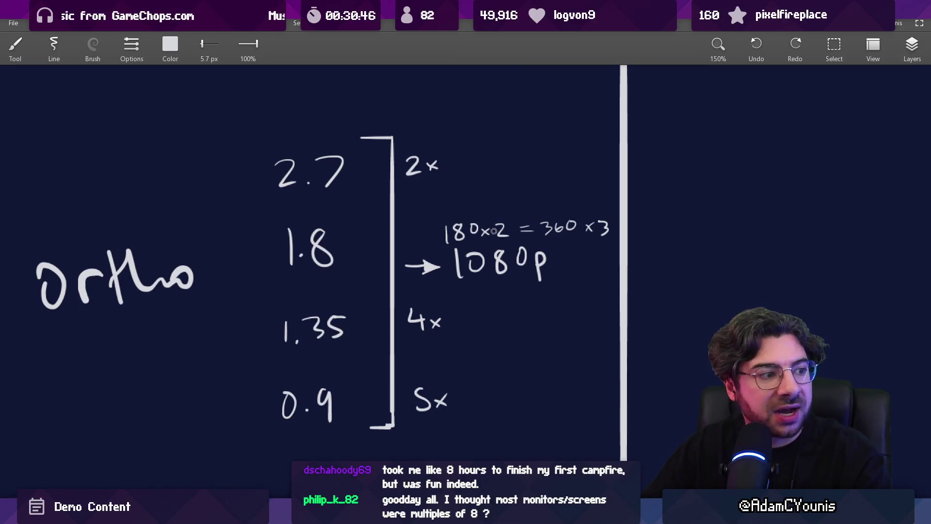
# - Verify 360 × 3 in Windows Calculator, then close it
pyautogui.moveTo(540, 243)
pyautogui.mouseDown()
pyautogui.moveTo(607, 241)
pyautogui.moveTo(603, 230)
pyautogui.moveTo(447, 295)
pyautogui.mouseUp()
pyautogui.hotkey('ctrl', 'z')
pyautogui.hotkey('ctrl', 'z')
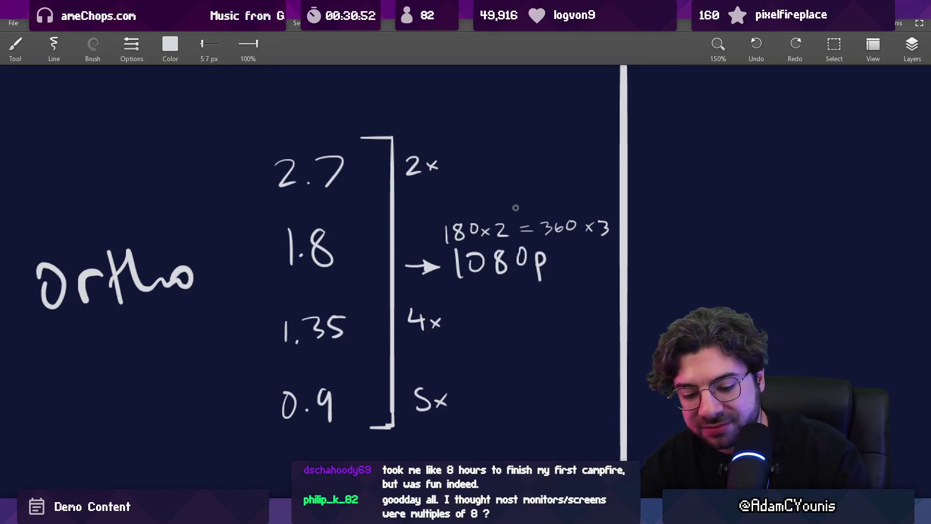
pyautogui.press('super')
pyautogui.write('calc')
pyautogui.press('Return')
pyautogui.write('360*3')
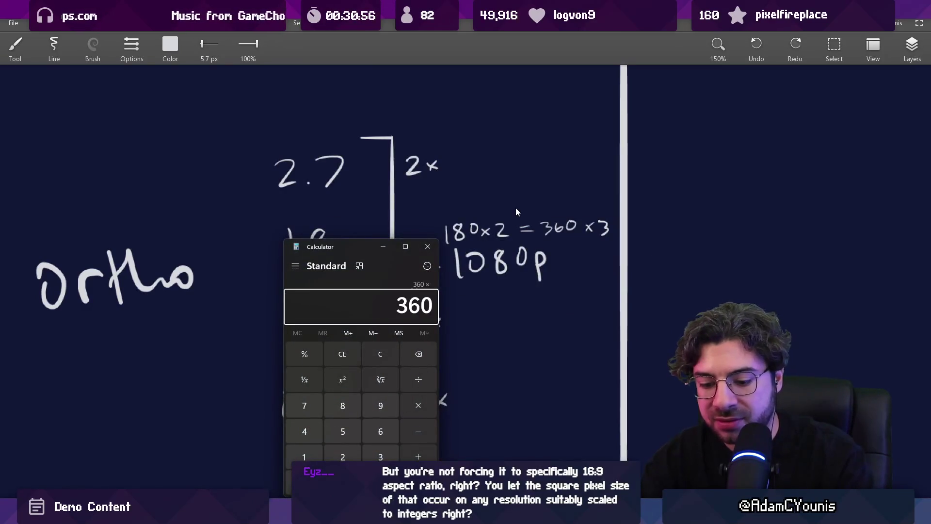
pyautogui.press('Return')
pyautogui.press('Escape')
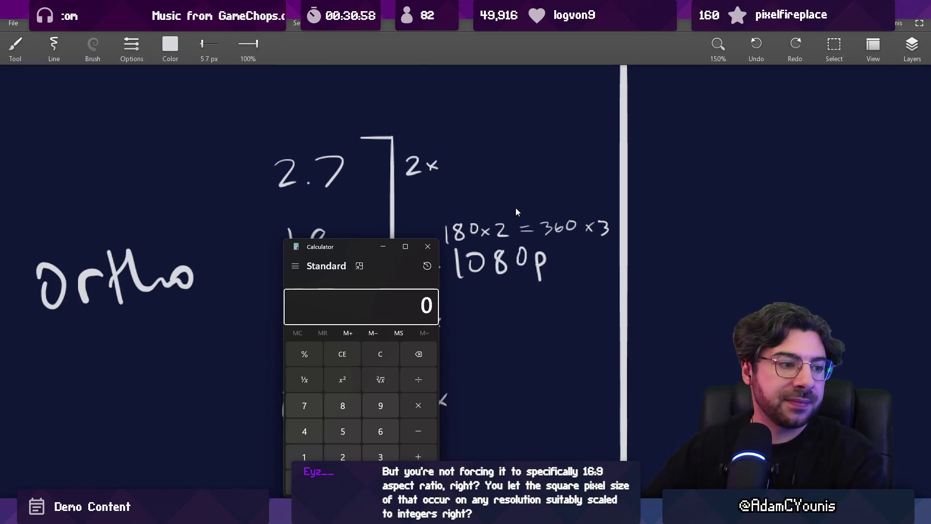
pyautogui.click(428, 246)
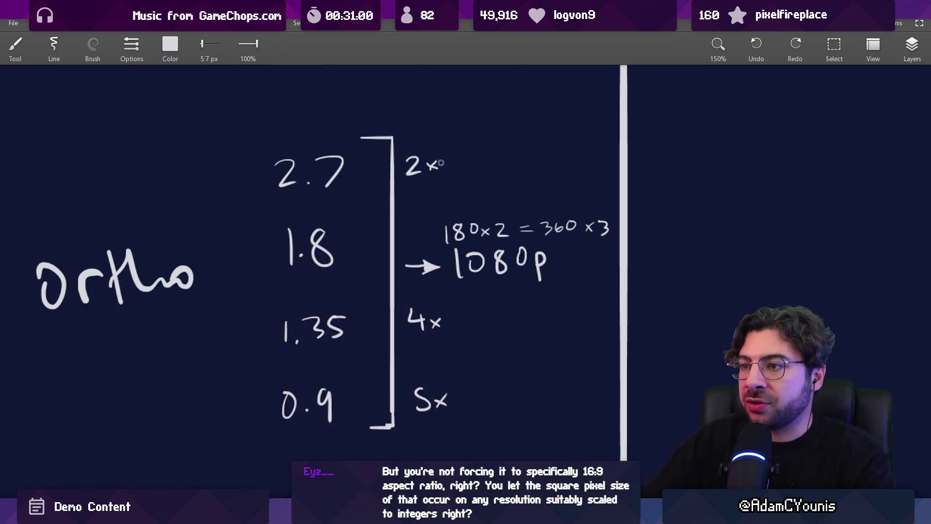
# - Erase the 2x beside 2.7 and handwrite '270 x2 = 540 x2'
pyautogui.press('e')
pyautogui.moveTo(409, 157)
pyautogui.mouseDown()
pyautogui.moveTo(420, 169)
pyautogui.moveTo(436, 165)
pyautogui.moveTo(429, 170)
pyautogui.mouseUp()
pyautogui.press('b')
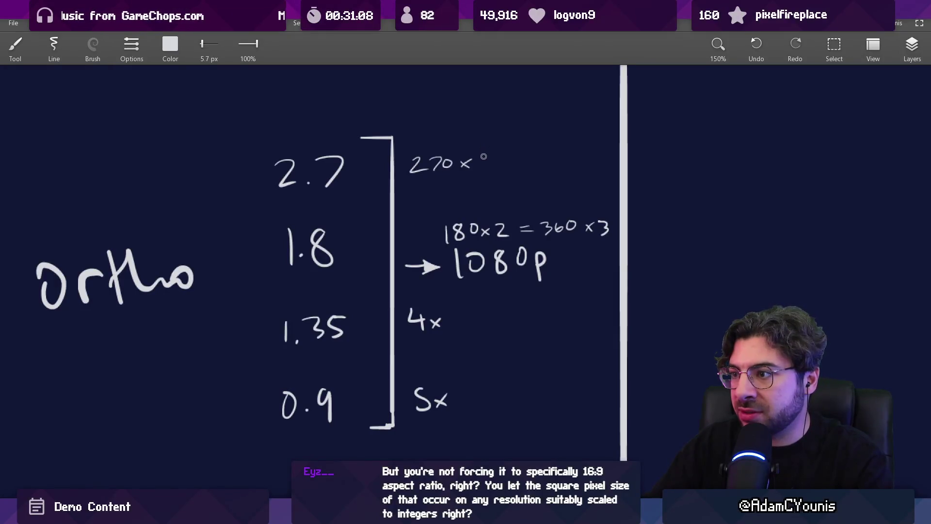
pyautogui.moveTo(485, 158); pyautogui.dragTo(491, 165)
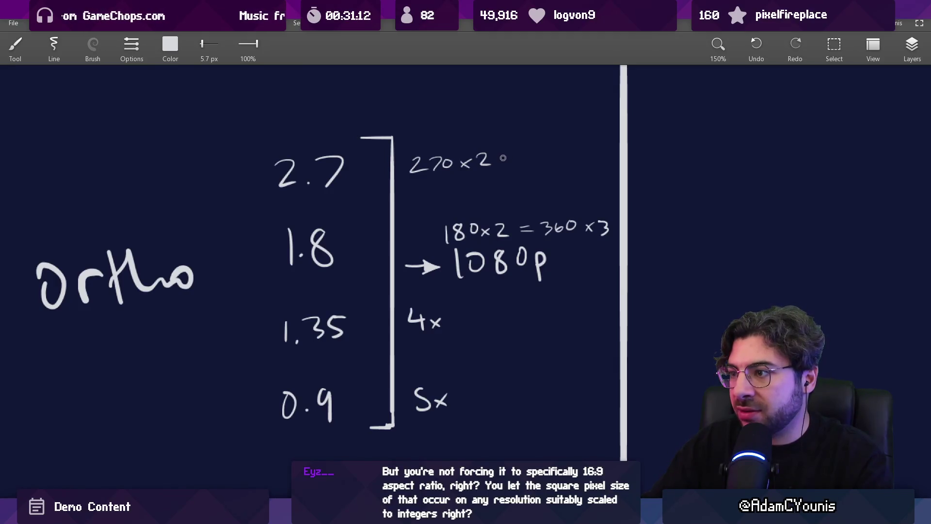
pyautogui.moveTo(502, 162); pyautogui.dragTo(552, 166)
pyautogui.moveTo(564, 149)
pyautogui.mouseDown()
pyautogui.moveTo(563, 157)
pyautogui.moveTo(581, 161)
pyautogui.mouseUp()
pyautogui.moveTo(581, 151); pyautogui.dragTo(573, 161)
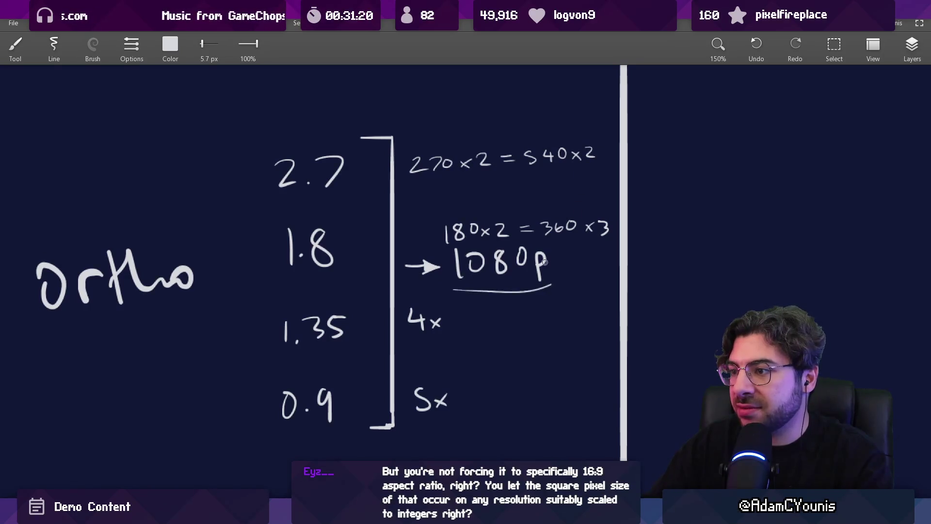
pyautogui.scroll(-2, 474, 293)
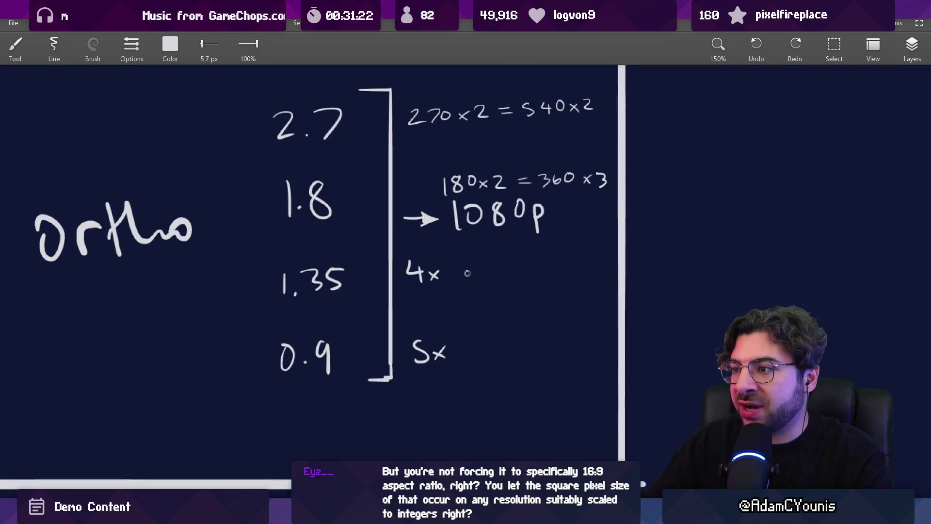
# - Erase 4x and write '135x2 = 270' beside 1.35
pyautogui.moveTo(485, 272)
pyautogui.mouseDown()
pyautogui.moveTo(494, 274)
pyautogui.moveTo(478, 281)
pyautogui.moveTo(531, 275)
pyautogui.mouseUp()
pyautogui.hotkey('ctrl', 'z')
pyautogui.moveTo(410, 264); pyautogui.dragTo(461, 279)
pyautogui.moveTo(537, 264); pyautogui.dragTo(548, 262)
pyautogui.moveTo(537, 271); pyautogui.dragTo(562, 269)
pyautogui.moveTo(562, 259); pyautogui.dragTo(605, 262)
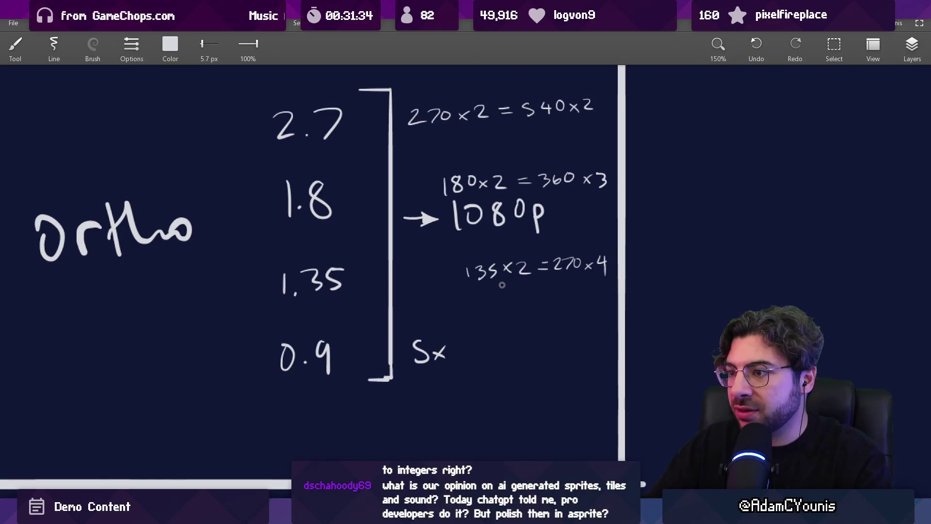
# - Add dots after 540x2, 360x3 and 270x4, briefly marking 1080p and 0.9
pyautogui.moveTo(459, 150); pyautogui.dragTo(449, 188)
pyautogui.click(590, 140)
pyautogui.click(602, 232)
pyautogui.click(603, 322)
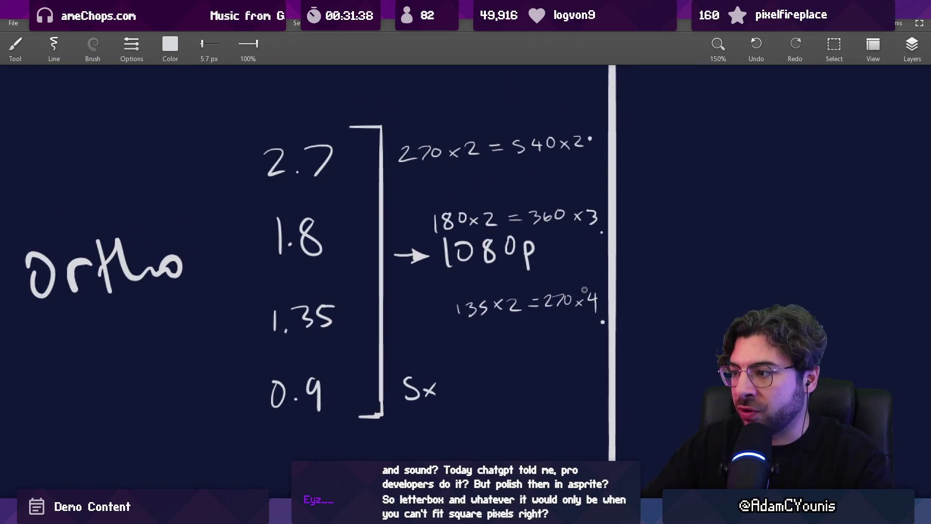
pyautogui.moveTo(444, 268)
pyautogui.mouseDown()
pyautogui.moveTo(517, 266)
pyautogui.moveTo(521, 232)
pyautogui.mouseUp()
pyautogui.moveTo(342, 327)
pyautogui.mouseDown()
pyautogui.moveTo(265, 392)
pyautogui.moveTo(357, 339)
pyautogui.mouseUp()
# - Erase 5x and write '90 x2 = 180 x5' beside 0.9
pyautogui.moveTo(410, 352)
pyautogui.mouseDown()
pyautogui.moveTo(439, 357)
pyautogui.moveTo(435, 346)
pyautogui.mouseUp()
pyautogui.moveTo(449, 340)
pyautogui.mouseDown()
pyautogui.moveTo(444, 348)
pyautogui.moveTo(469, 353)
pyautogui.moveTo(480, 340)
pyautogui.moveTo(530, 346)
pyautogui.mouseUp()
pyautogui.press('e')
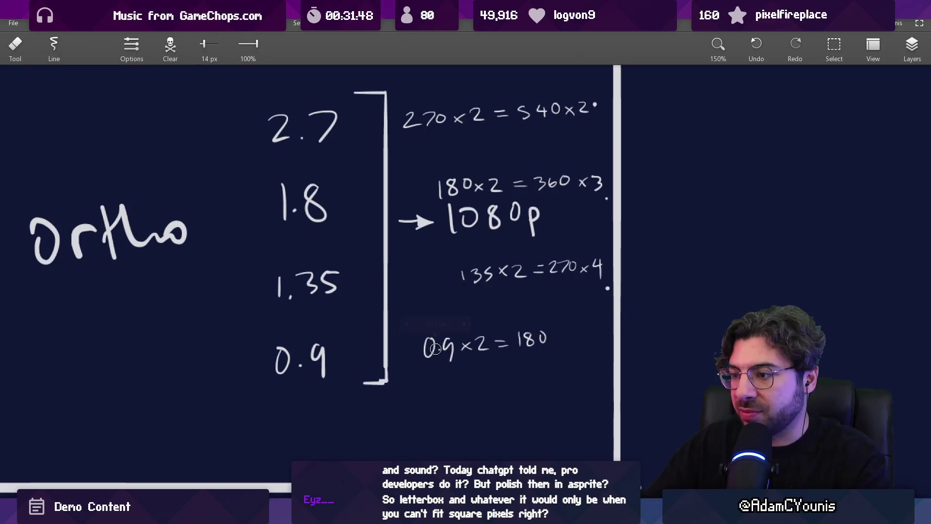
pyautogui.moveTo(427, 354)
pyautogui.mouseDown()
pyautogui.moveTo(437, 340)
pyautogui.moveTo(449, 357)
pyautogui.moveTo(437, 340)
pyautogui.moveTo(438, 361)
pyautogui.moveTo(447, 346)
pyautogui.mouseUp()
pyautogui.press('b')
pyautogui.hscroll(2, 466, 349)
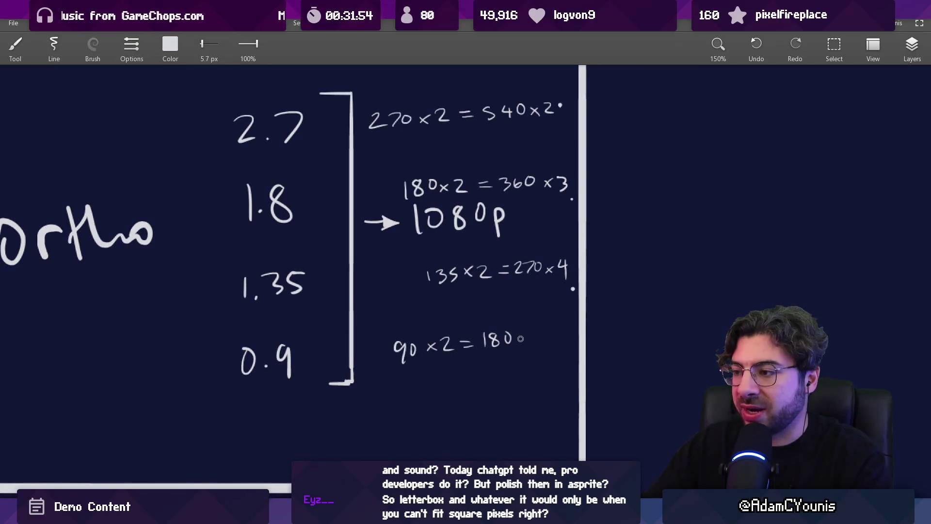
pyautogui.moveTo(522, 335); pyautogui.dragTo(527, 342)
pyautogui.moveTo(528, 335); pyautogui.dragTo(522, 342)
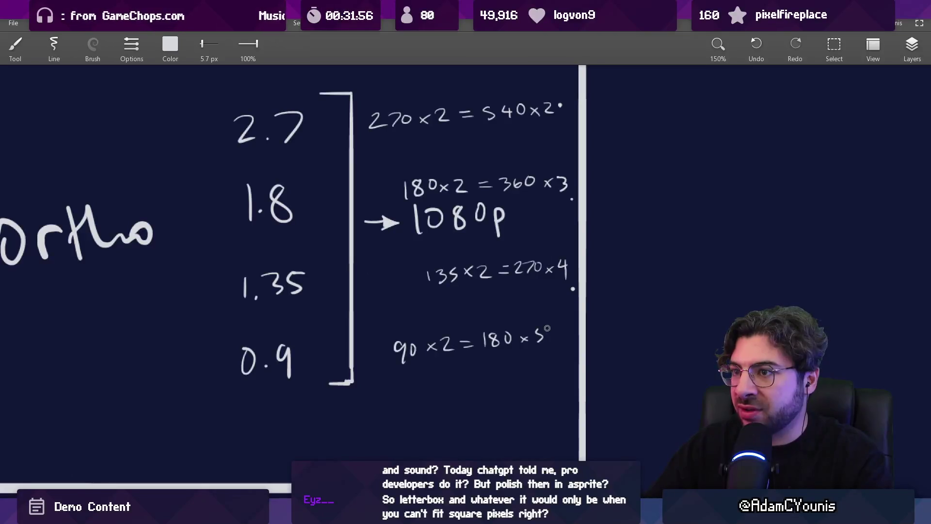
pyautogui.hotkey('ctrl', 'z')
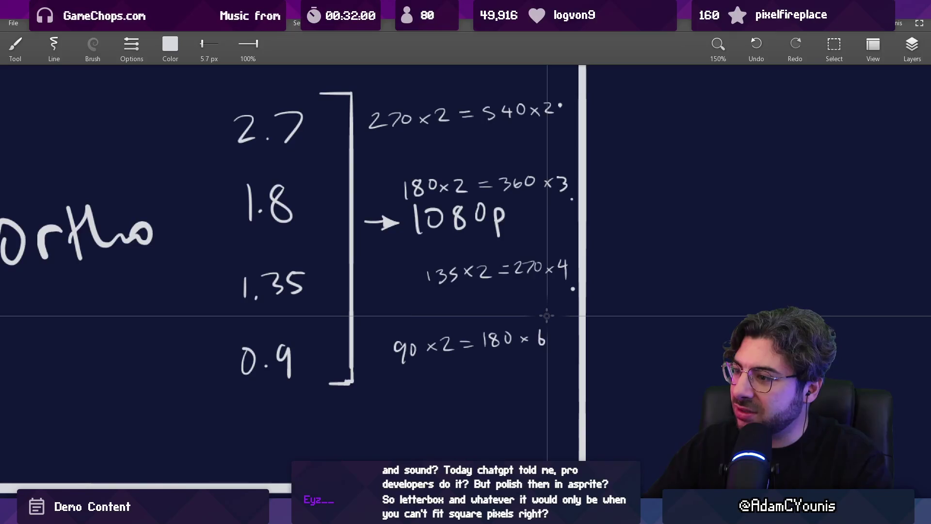
pyautogui.hotkey('ctrl', 'z')
pyautogui.moveTo(538, 330); pyautogui.dragTo(548, 337)
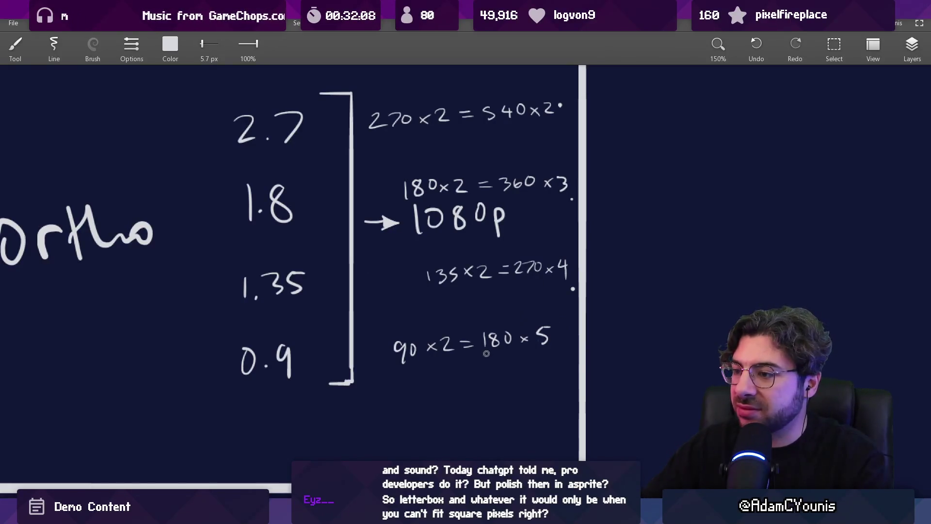
pyautogui.moveTo(481, 355); pyautogui.dragTo(520, 350)
pyautogui.hotkey('ctrl', 'z')
# - Search Windows for the calculator to compute 180 × 5
pyautogui.press('e')
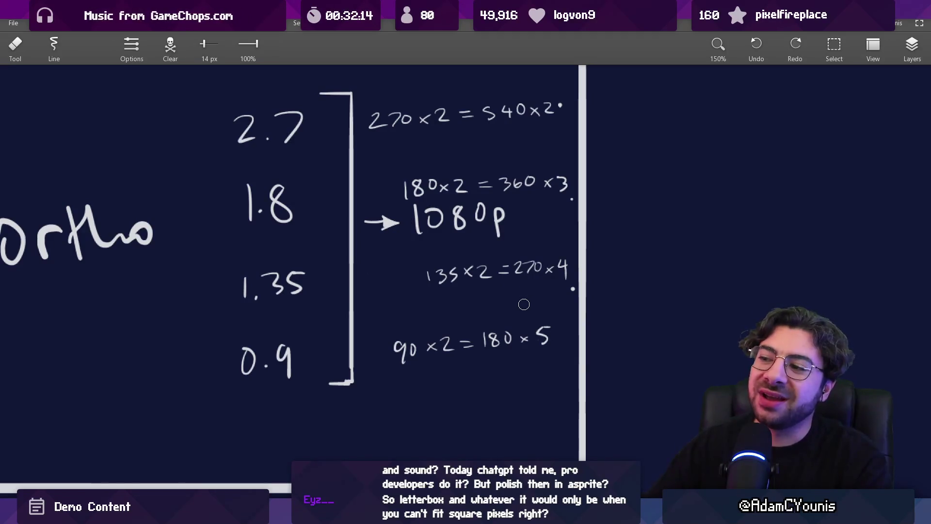
pyautogui.press('super')
pyautogui.write('ca')
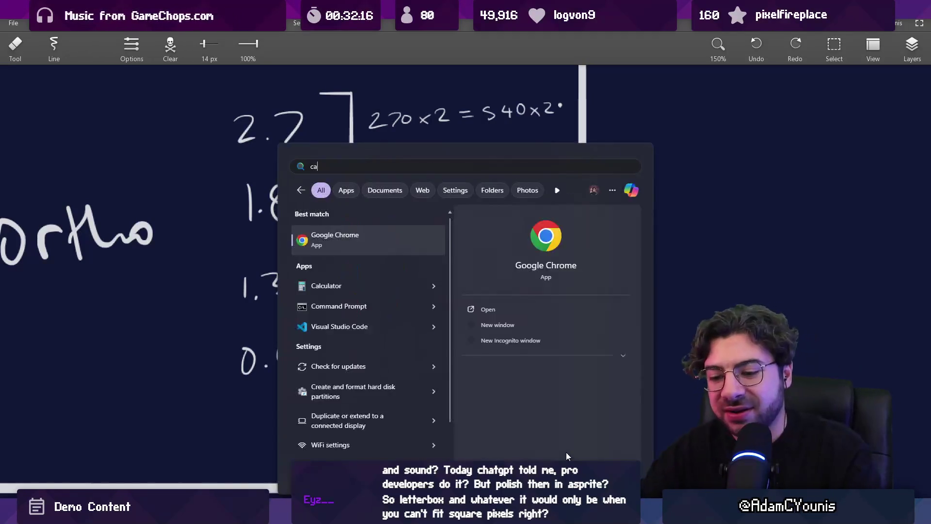
pyautogui.write('180*5')
# - Compute 180 × 5 = 900 in Calculator and close it
pyautogui.press('Return')
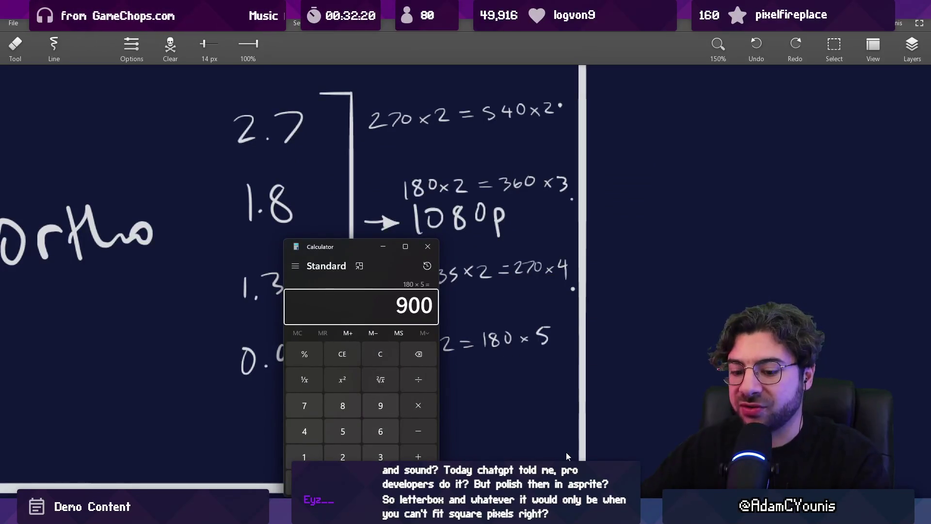
pyautogui.press('Escape')
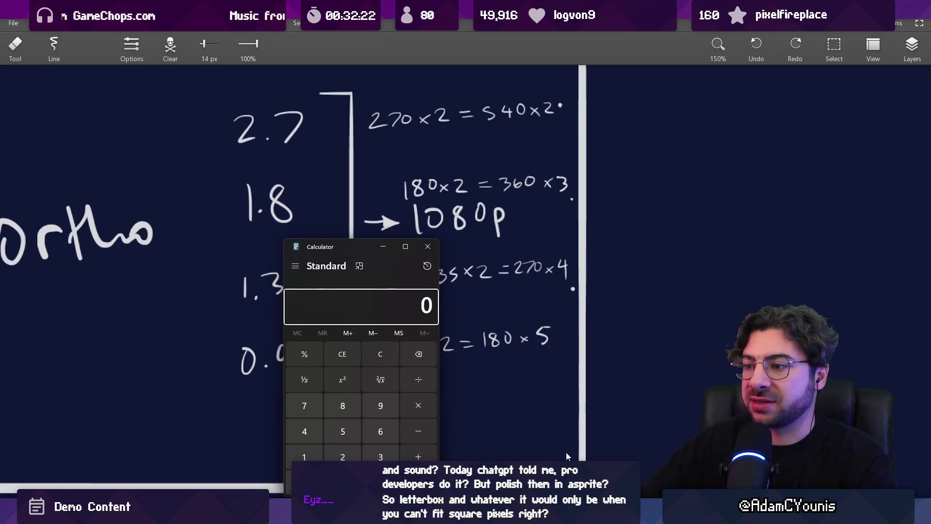
pyautogui.click(427, 248)
# - Change the 5 after 180x to 6 and zoom out to see the frame
pyautogui.moveTo(543, 322); pyautogui.dragTo(542, 347)
pyautogui.moveTo(540, 281); pyautogui.dragTo(517, 309)
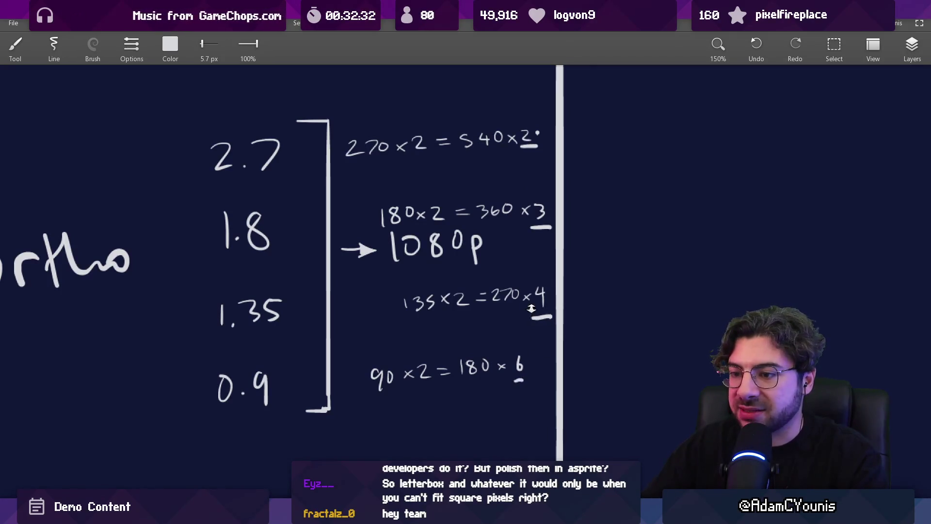
pyautogui.moveTo(532, 309); pyautogui.dragTo(538, 278)
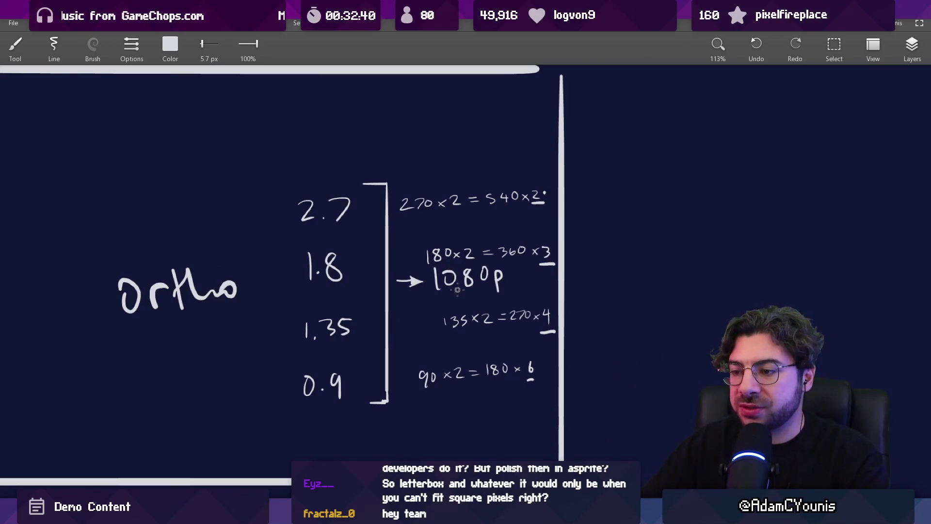
pyautogui.scroll(2, 458, 289)
# - Lasso the arrow and 1080p and move them right, outside the ortho frame
pyautogui.press('l')
pyautogui.moveTo(403, 264)
pyautogui.mouseDown()
pyautogui.moveTo(395, 291)
pyautogui.moveTo(517, 302)
pyautogui.moveTo(509, 257)
pyautogui.moveTo(435, 266)
pyautogui.moveTo(682, 267)
pyautogui.moveTo(674, 274)
pyautogui.mouseUp()
pyautogui.scroll(-2, 464, 275)
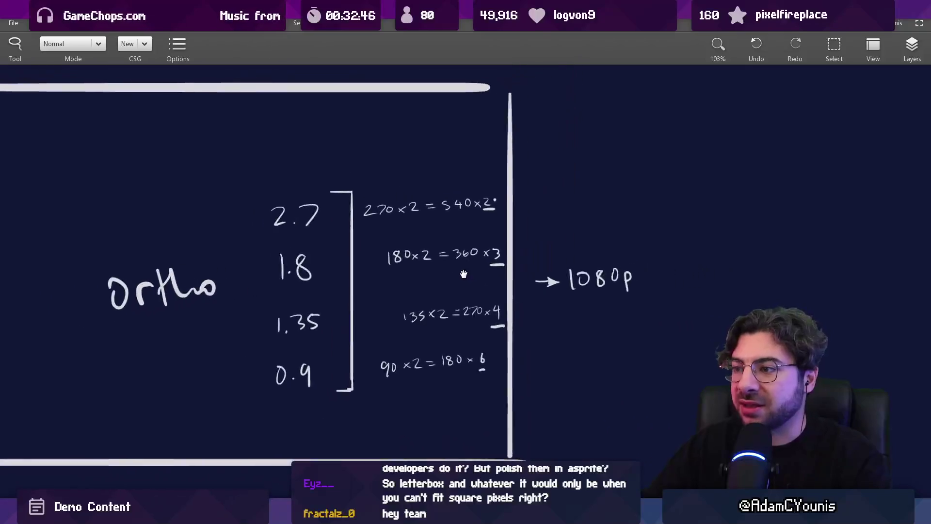
pyautogui.scroll(2, 464, 274)
# - Shift the 180x2, 135x2 and 90x2 equations left into one aligned column
pyautogui.moveTo(365, 227)
pyautogui.mouseDown()
pyautogui.moveTo(480, 273)
pyautogui.moveTo(497, 267)
pyautogui.moveTo(460, 260)
pyautogui.mouseUp()
pyautogui.moveTo(380, 307)
pyautogui.mouseDown()
pyautogui.moveTo(359, 342)
pyautogui.moveTo(502, 345)
pyautogui.moveTo(490, 301)
pyautogui.moveTo(439, 331)
pyautogui.mouseUp()
pyautogui.moveTo(333, 369)
pyautogui.mouseDown()
pyautogui.moveTo(410, 364)
pyautogui.moveTo(478, 381)
pyautogui.moveTo(399, 366)
pyautogui.moveTo(473, 408)
pyautogui.moveTo(324, 403)
pyautogui.moveTo(363, 392)
pyautogui.mouseUp()
pyautogui.press('Escape')
# - Underline the base numbers 270, 180, 135 and 90 in the equations
pyautogui.press('e')
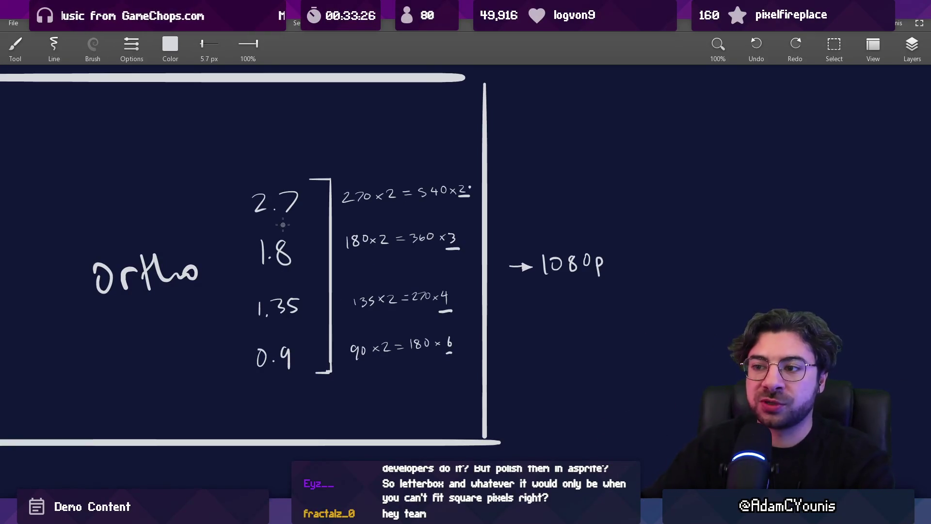
pyautogui.moveTo(289, 298); pyautogui.dragTo(321, 303)
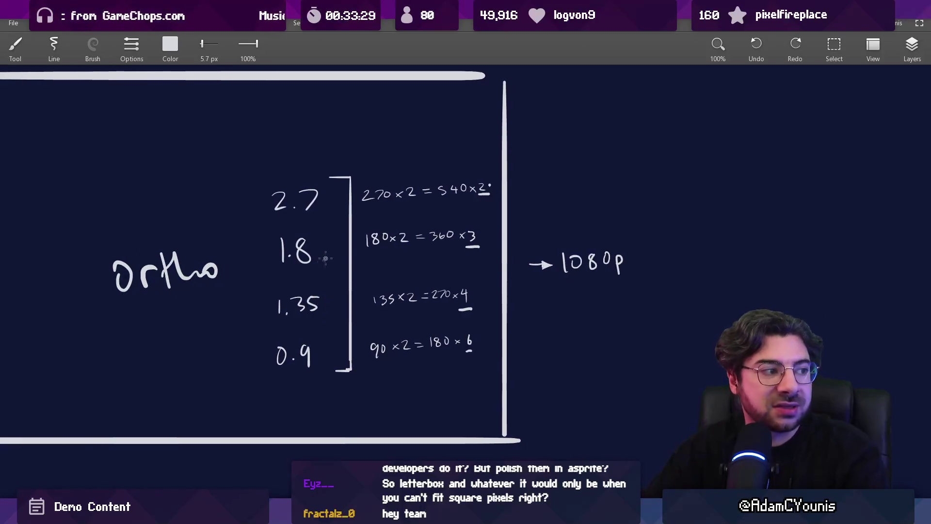
pyautogui.scroll(3, 362, 196)
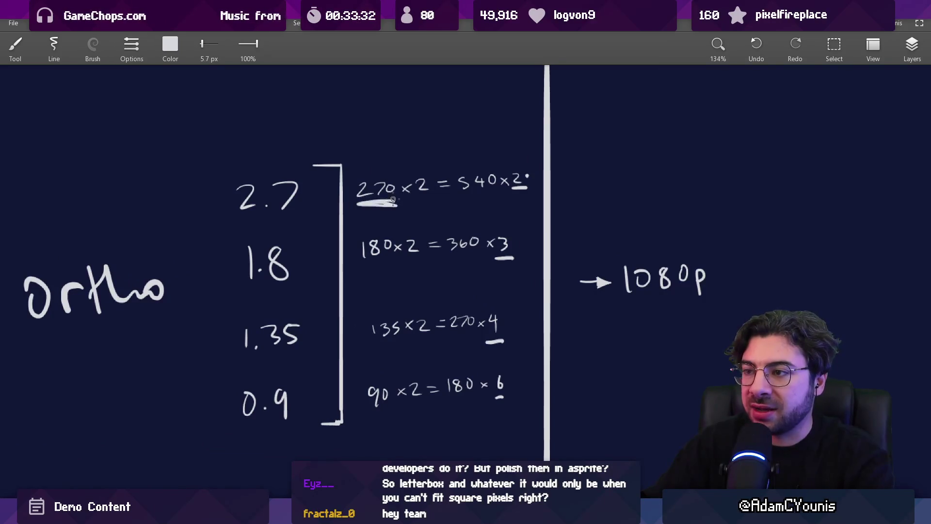
pyautogui.scroll(3, 379, 204)
pyautogui.moveTo(335, 193); pyautogui.dragTo(394, 193)
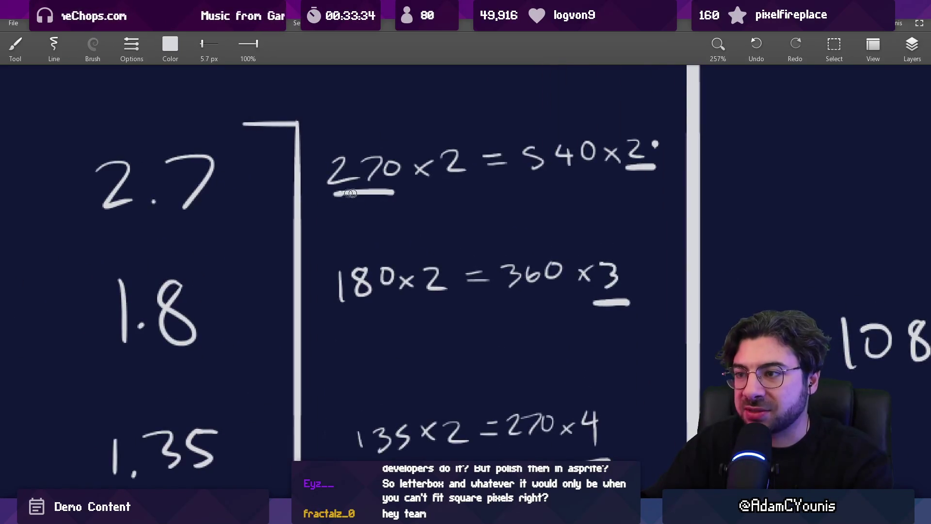
pyautogui.moveTo(342, 311); pyautogui.dragTo(422, 315)
pyautogui.scroll(-3, 406, 314)
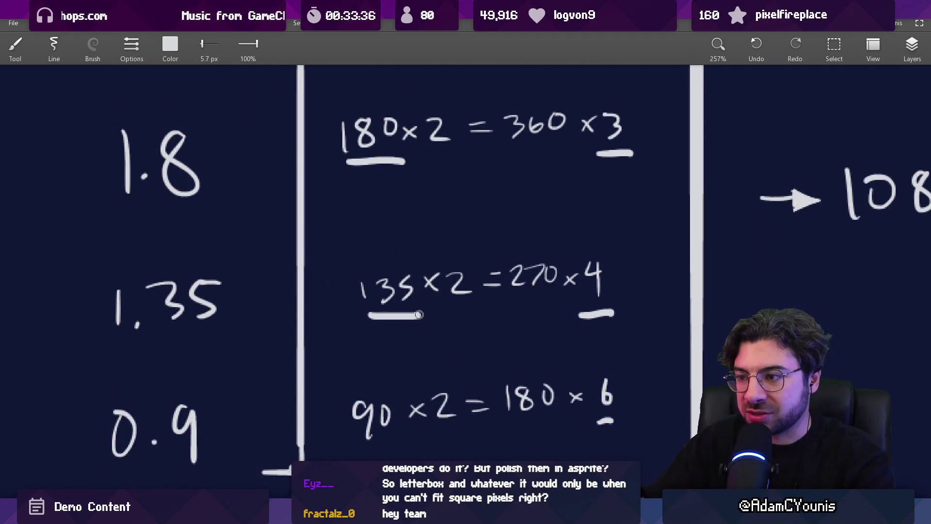
pyautogui.moveTo(360, 454); pyautogui.dragTo(387, 452)
pyautogui.scroll(-2, 394, 440)
pyautogui.scroll(-2, 394, 440)
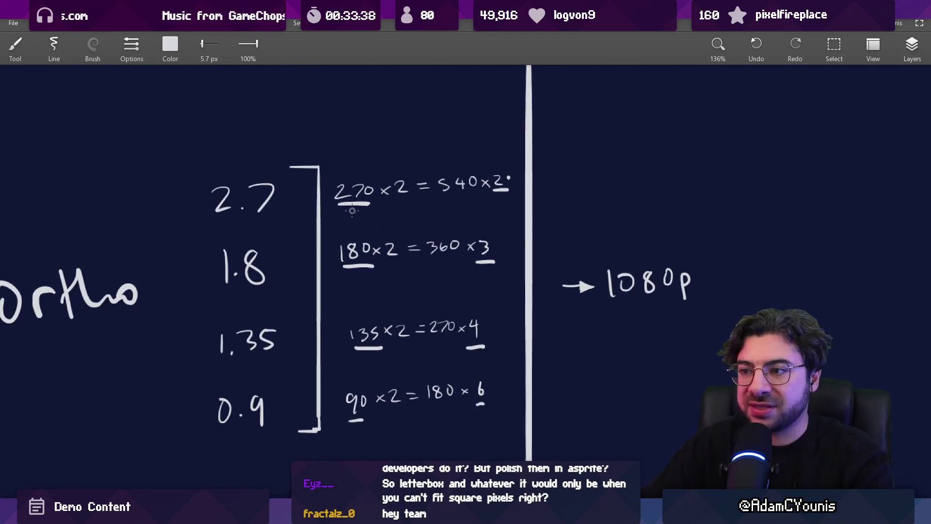
# - Trim the right end of the frame's bottom border, discarding trial bracket and circle strokes
pyautogui.moveTo(362, 163); pyautogui.dragTo(339, 231)
pyautogui.hotkey('ctrl', 'z')
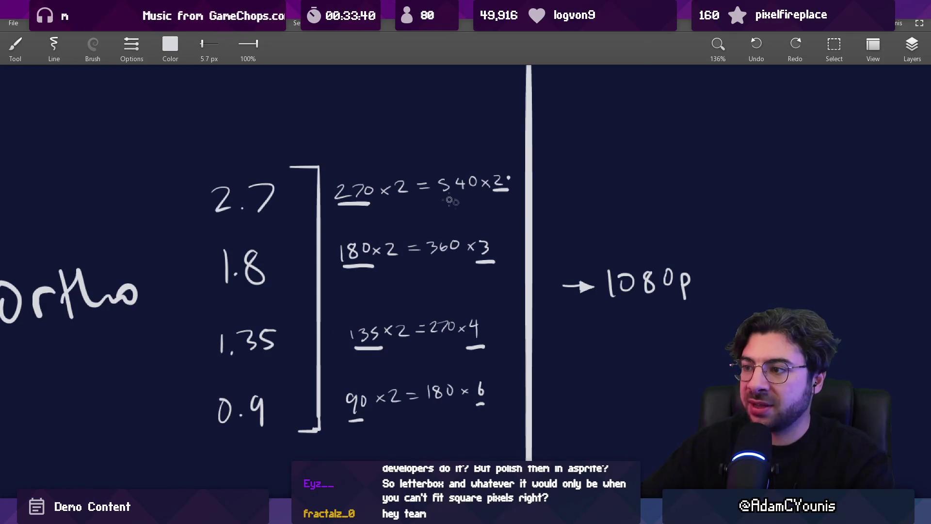
pyautogui.moveTo(672, 262); pyautogui.dragTo(588, 264)
pyautogui.hotkey('ctrl', 'z')
pyautogui.scroll(-2, 562, 261)
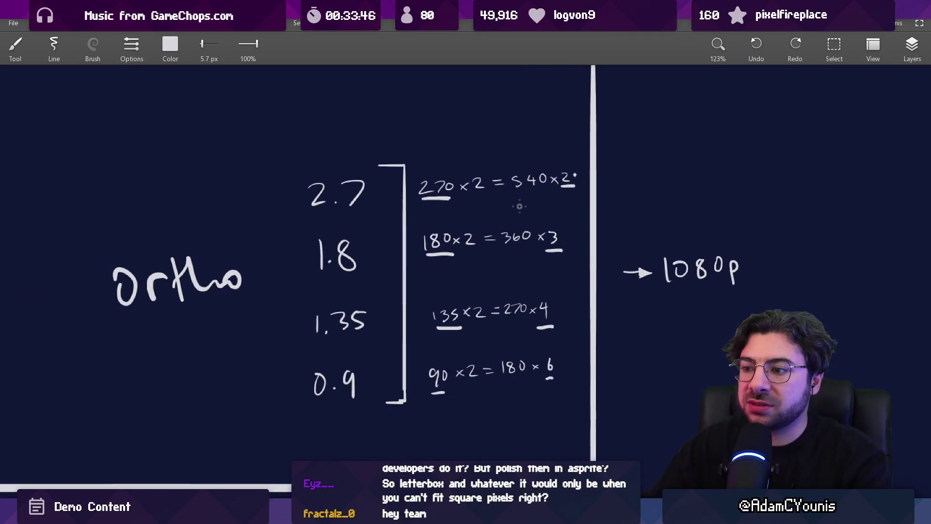
pyautogui.scroll(-3, 520, 206)
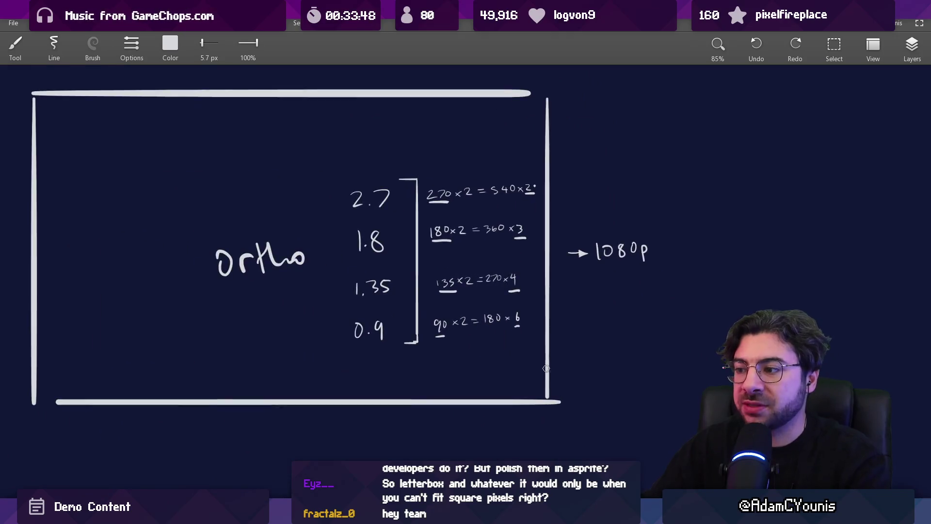
pyautogui.press('e')
pyautogui.moveTo(553, 402); pyautogui.dragTo(553, 390)
pyautogui.press('b')
pyautogui.moveTo(630, 228); pyautogui.dragTo(626, 227)
pyautogui.hotkey('ctrl', 'z')
# - Pan the board to open space below the ortho frame for a new note
pyautogui.moveTo(532, 248); pyautogui.dragTo(516, 281)
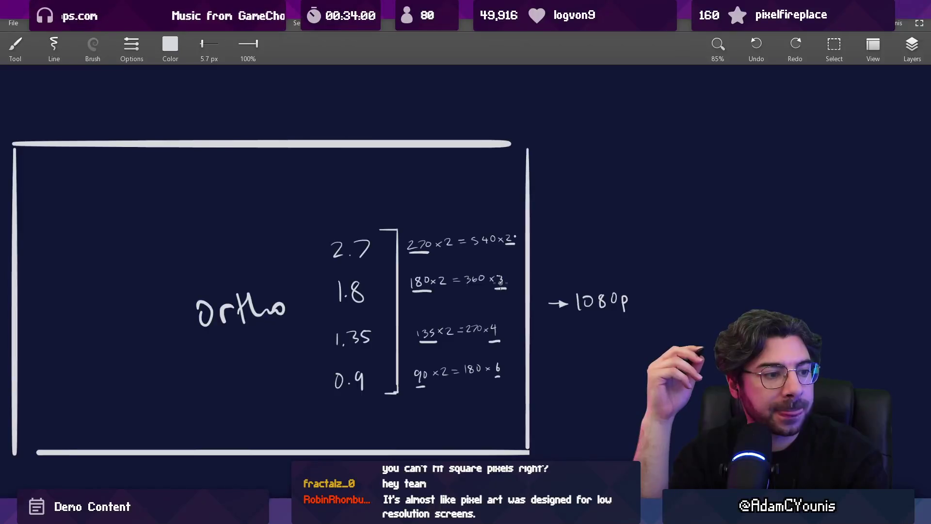
pyautogui.moveTo(438, 304)
pyautogui.mouseDown()
pyautogui.moveTo(439, 251)
pyautogui.moveTo(418, 227)
pyautogui.mouseUp()
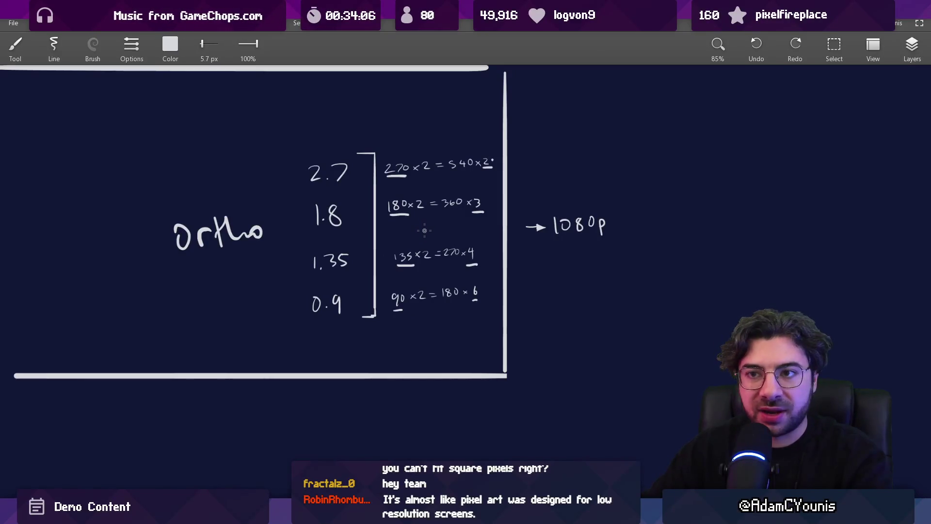
pyautogui.moveTo(432, 287); pyautogui.dragTo(442, 285)
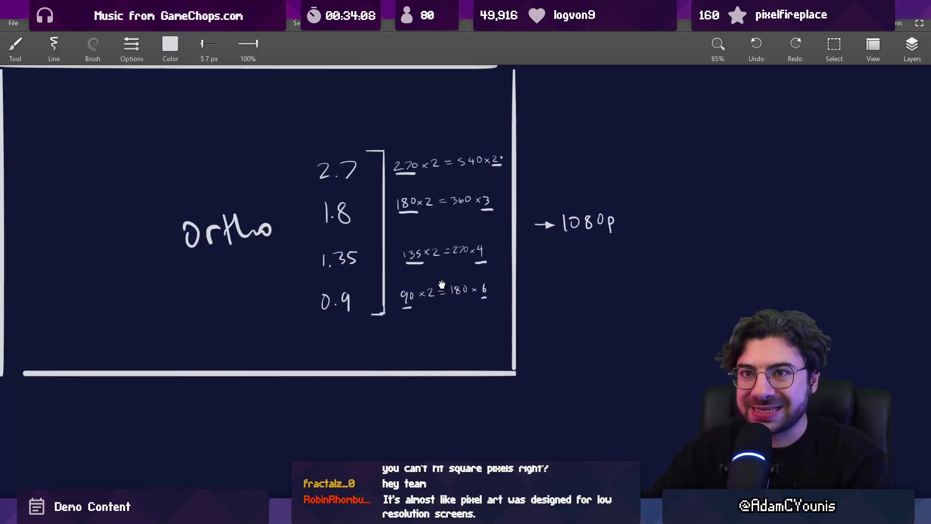
pyautogui.scroll(-5, 446, 291)
pyautogui.scroll(1, 412, 308)
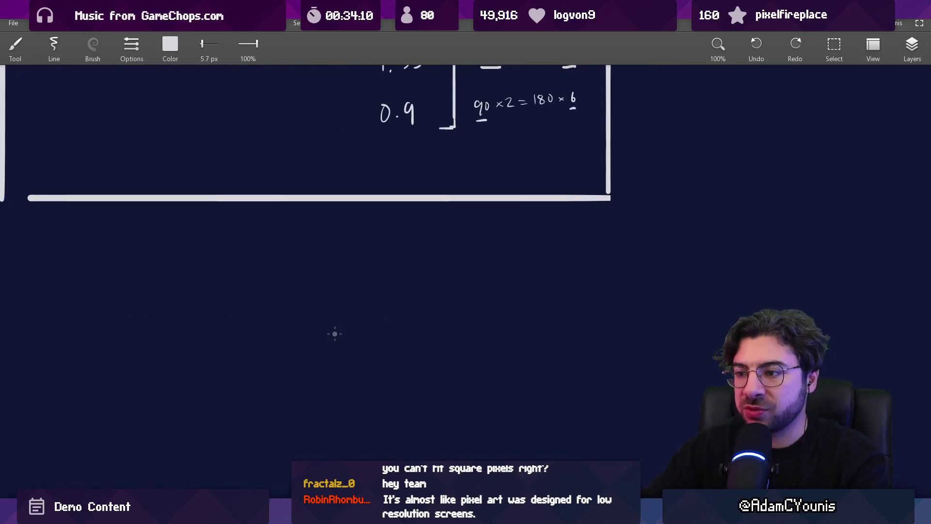
pyautogui.scroll(-3, 338, 352)
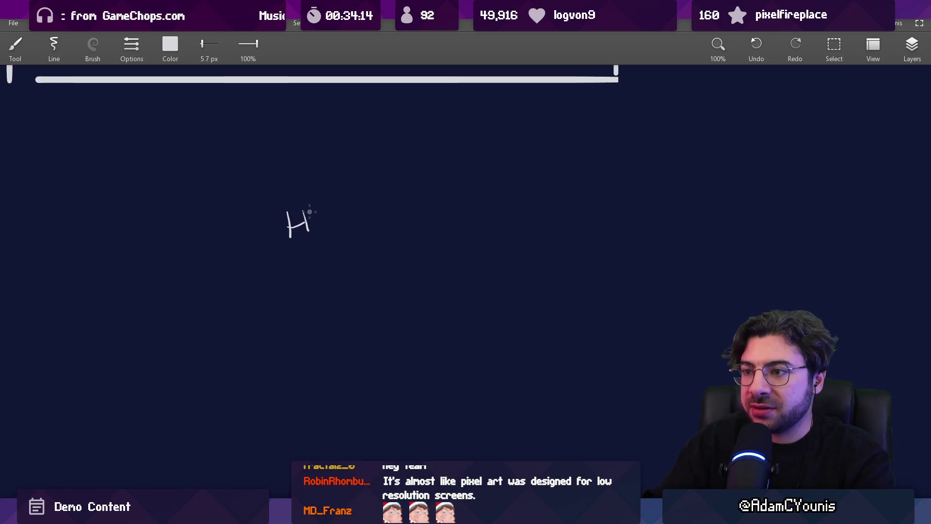
# - Handwrite the first resolution note as HD 1280 x 720
pyautogui.moveTo(314, 209); pyautogui.dragTo(317, 232)
pyautogui.moveTo(382, 213); pyautogui.dragTo(407, 230)
pyautogui.hotkey('ctrl', 'z')
pyautogui.moveTo(416, 212); pyautogui.dragTo(416, 213)
pyautogui.moveTo(434, 212); pyautogui.dragTo(437, 215)
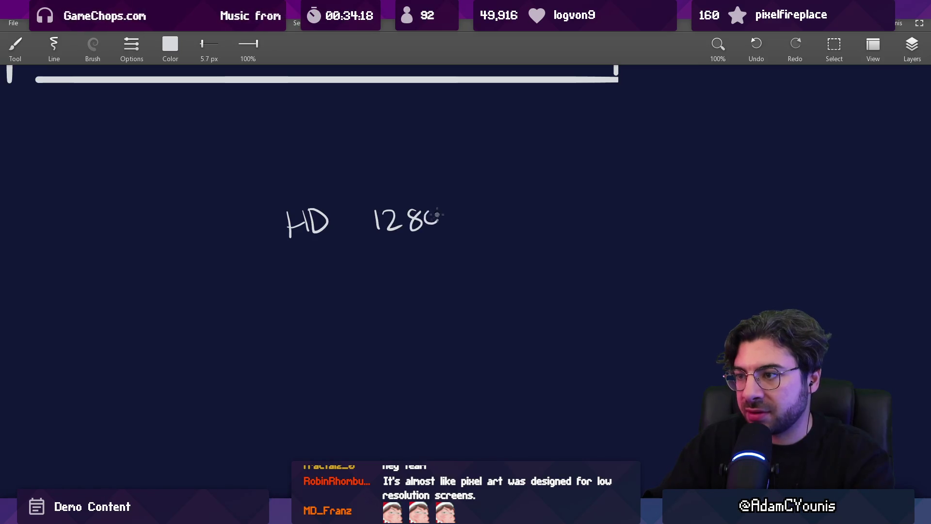
pyautogui.moveTo(515, 212)
pyautogui.mouseDown()
pyautogui.moveTo(509, 224)
pyautogui.moveTo(527, 224)
pyautogui.mouseUp()
pyautogui.moveTo(540, 207); pyautogui.dragTo(535, 203)
# - Write Steamdeck 1280 x 800 on the line below
pyautogui.moveTo(249, 304); pyautogui.dragTo(241, 322)
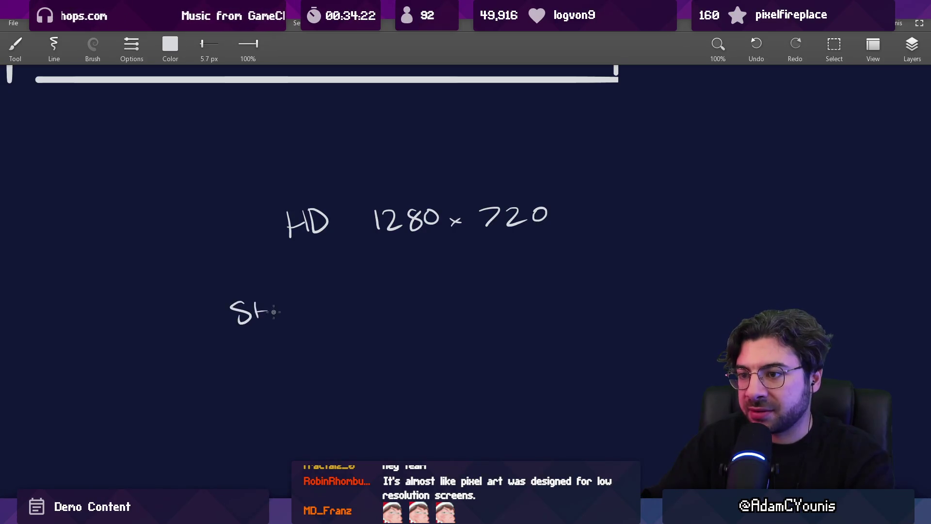
pyautogui.moveTo(322, 304)
pyautogui.mouseDown()
pyautogui.moveTo(328, 291)
pyautogui.moveTo(376, 310)
pyautogui.mouseUp()
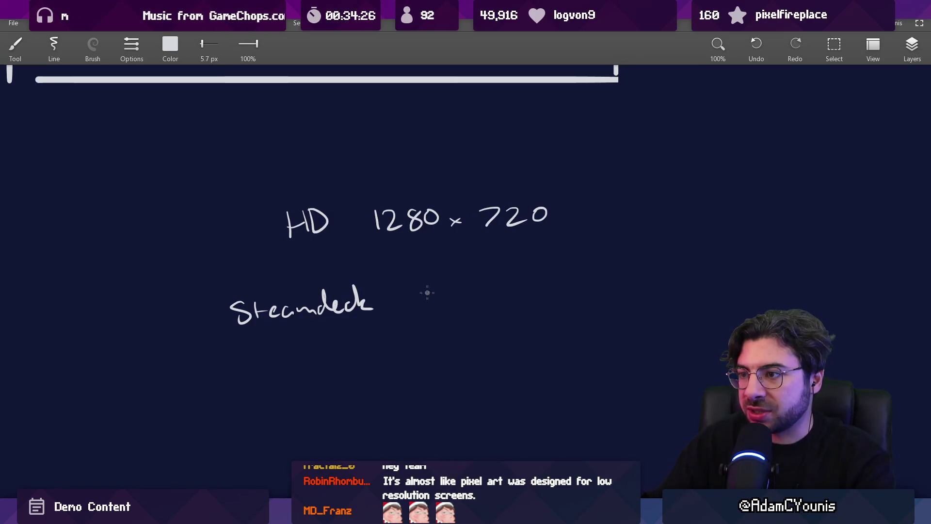
pyautogui.moveTo(457, 286); pyautogui.dragTo(557, 281)
# - Replace the HD label with the words Switch Handheld
pyautogui.press('e')
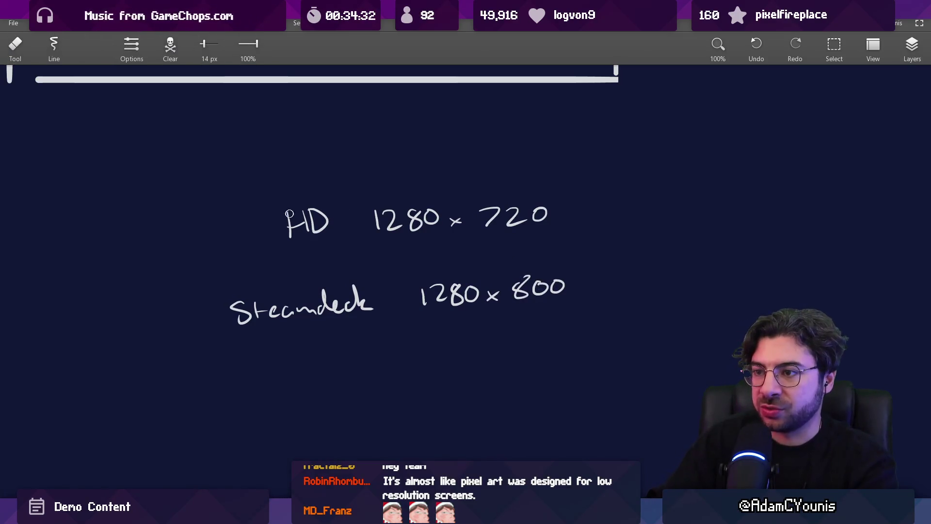
pyautogui.moveTo(296, 210); pyautogui.dragTo(320, 231)
pyautogui.press('b')
pyautogui.moveTo(157, 220); pyautogui.dragTo(170, 232)
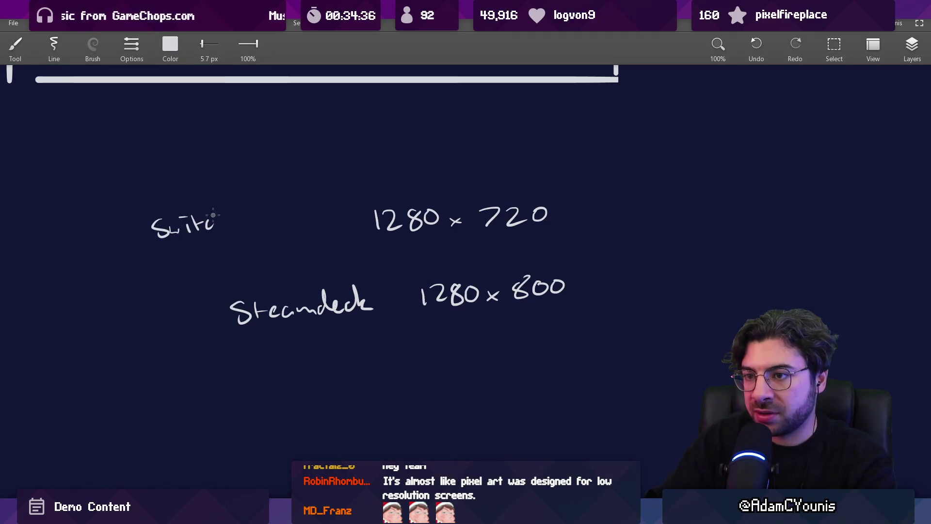
pyautogui.moveTo(229, 222); pyautogui.dragTo(236, 226)
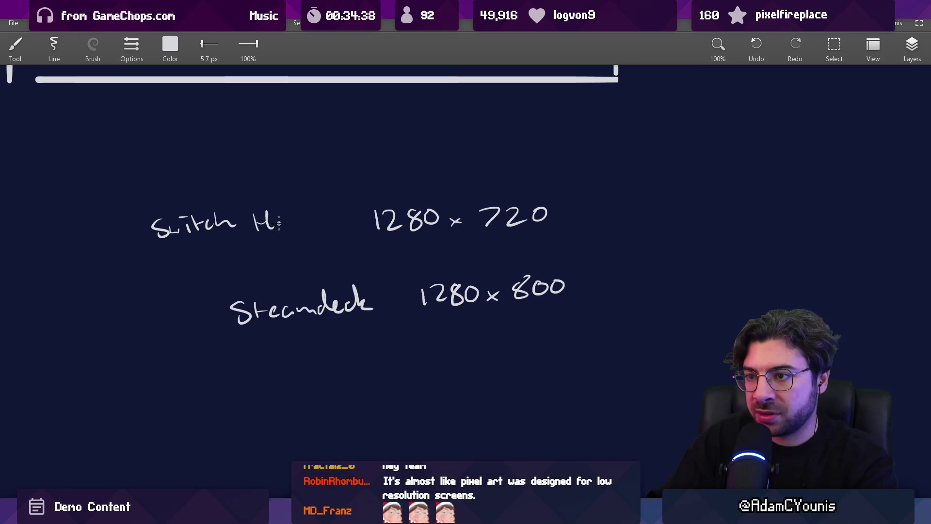
pyautogui.moveTo(317, 226); pyautogui.dragTo(344, 221)
pyautogui.hotkey('ctrl', 'z')
pyautogui.moveTo(360, 204); pyautogui.dragTo(363, 224)
pyautogui.moveTo(316, 216); pyautogui.dragTo(326, 226)
pyautogui.hotkey('ctrl', 'z')
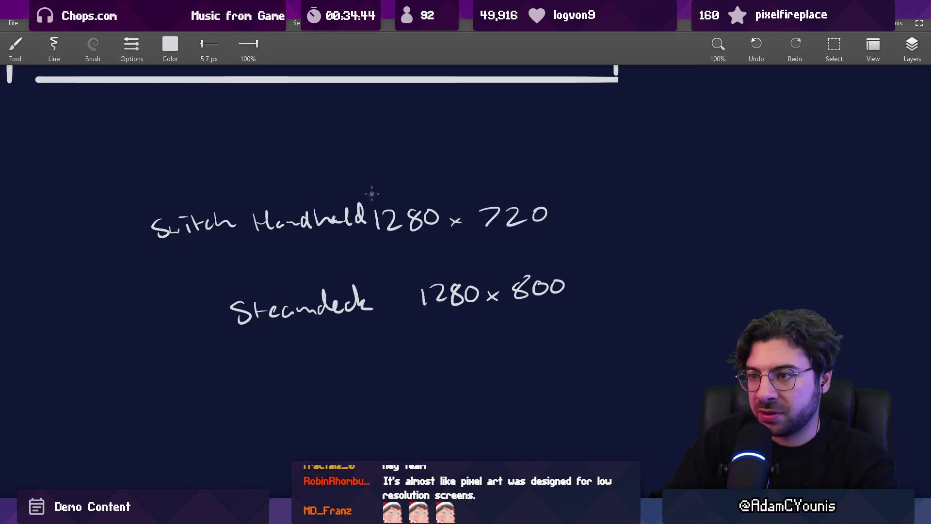
pyautogui.scroll(-2, 318, 254)
pyautogui.scroll(-1, 325, 221)
pyautogui.scroll(3, 334, 224)
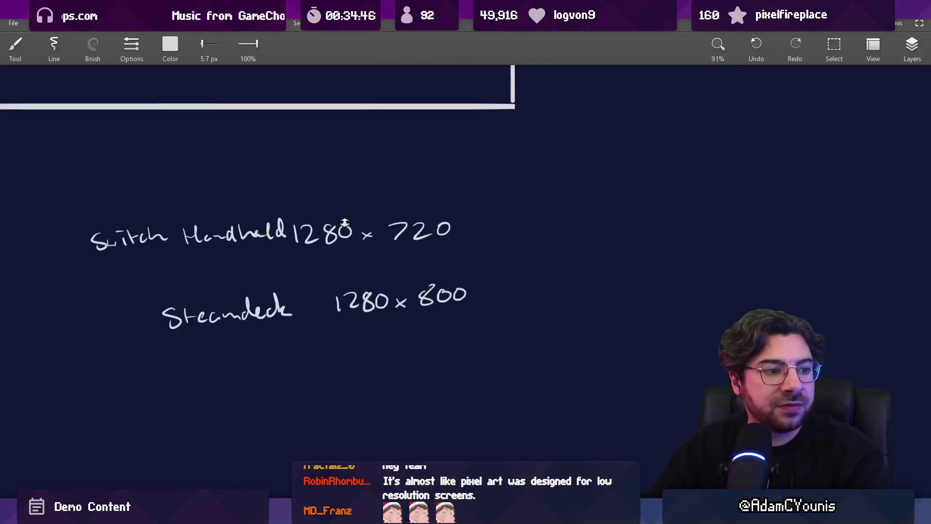
# - Lasso the 1280 x 720 note and move it right to line up with 1280 x 800
pyautogui.press('l')
pyautogui.moveTo(296, 218)
pyautogui.mouseDown()
pyautogui.moveTo(415, 274)
pyautogui.moveTo(300, 203)
pyautogui.mouseUp()
pyautogui.moveTo(441, 236); pyautogui.dragTo(466, 240)
pyautogui.press('Escape')
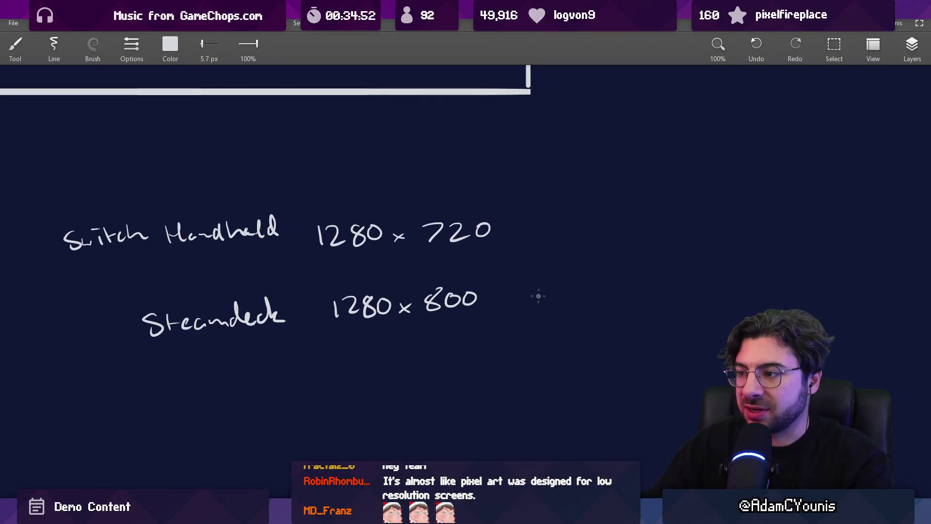
# - Write 'extra 80px height' below the Steamdeck's 800
pyautogui.moveTo(549, 297); pyautogui.dragTo(504, 288)
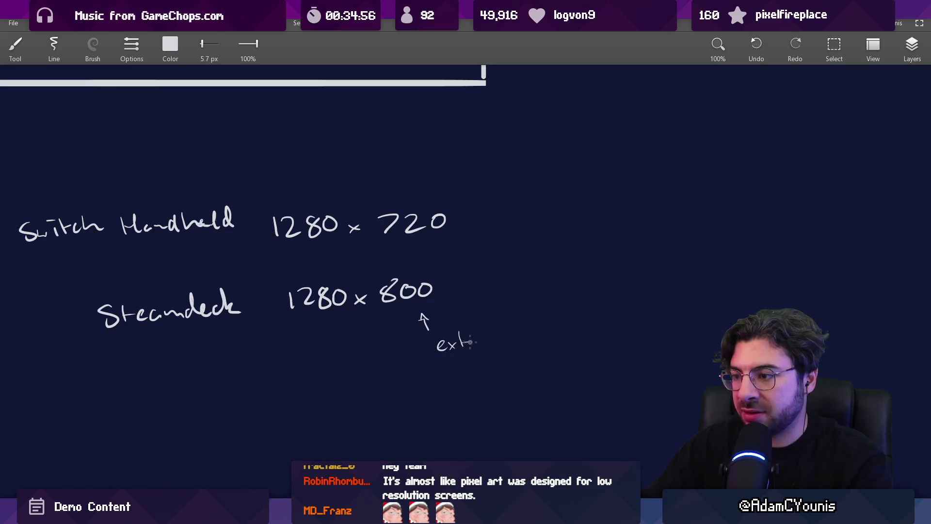
pyautogui.moveTo(527, 340)
pyautogui.mouseDown()
pyautogui.moveTo(455, 301)
pyautogui.moveTo(463, 294)
pyautogui.mouseUp()
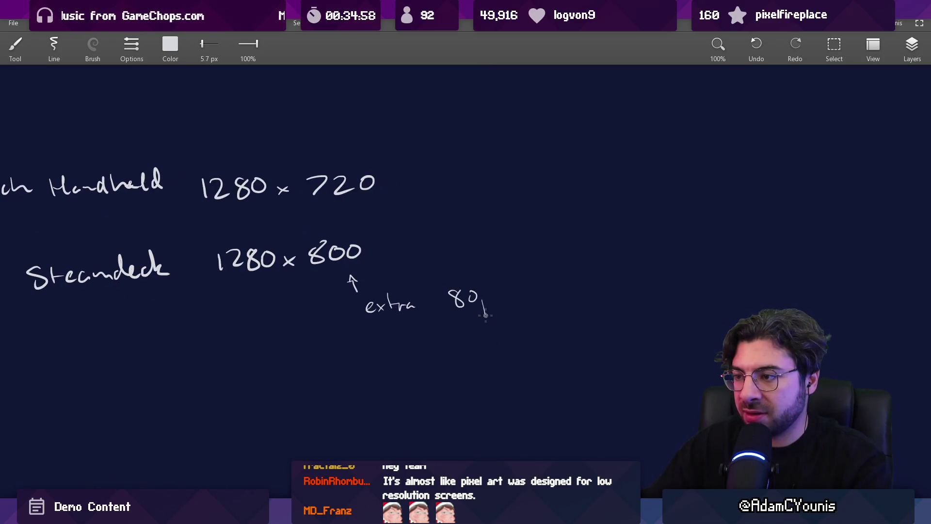
pyautogui.moveTo(521, 289); pyautogui.dragTo(590, 291)
pyautogui.scroll(-3, 532, 297)
pyautogui.scroll(2, 453, 308)
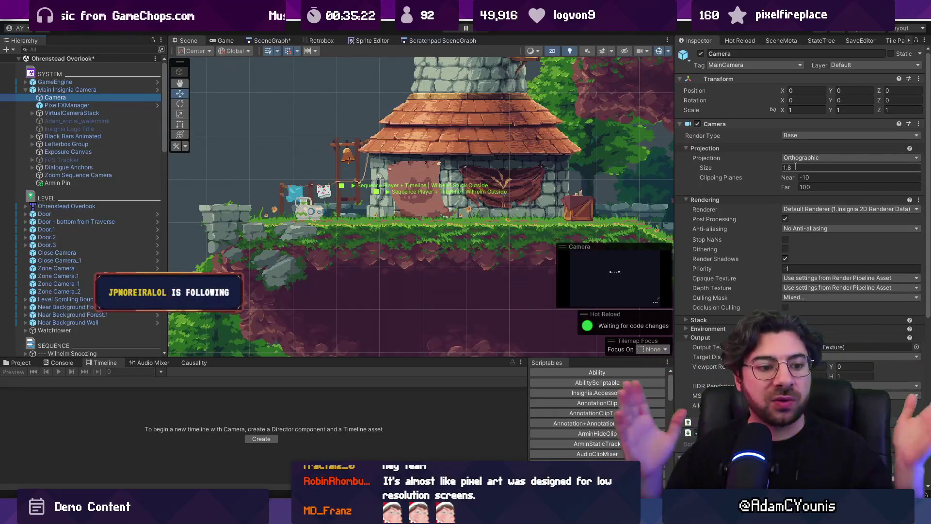
# - Confirm the Camera Size reads 1.8, then pan the whiteboard up to the Ortho size table
pyautogui.click(703, 168)
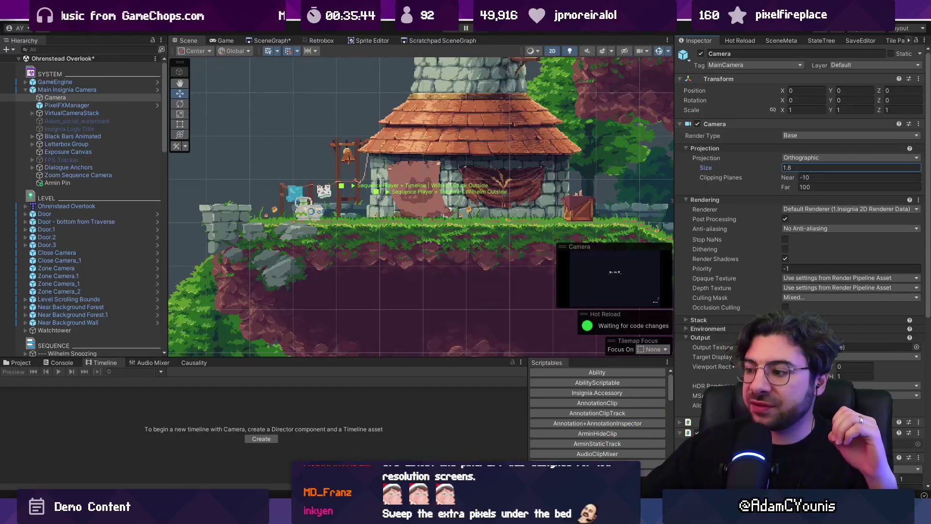
pyautogui.hotkey('alt', 'Tab')
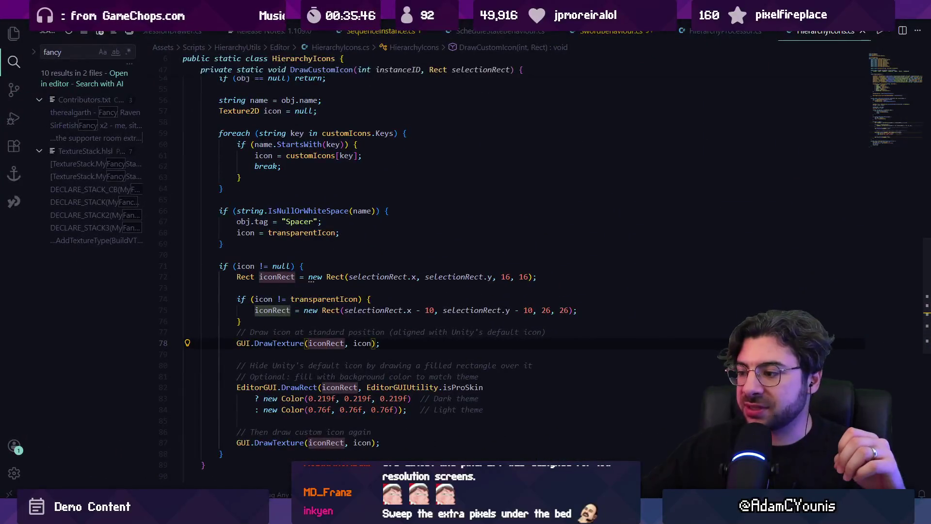
pyautogui.hotkey('alt', 'Tab')
pyautogui.moveTo(397, 263); pyautogui.dragTo(322, 369)
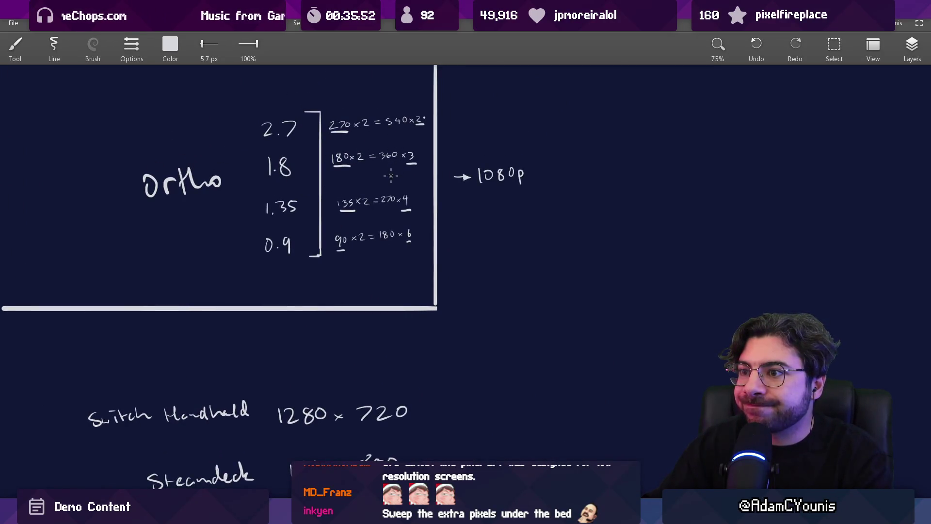
# - Write 1.8 x 100 = 180 x2 = 360 x2 = 720 beside the Steamdeck notes and underline 1.8
pyautogui.hotkey('ctrl', '0')
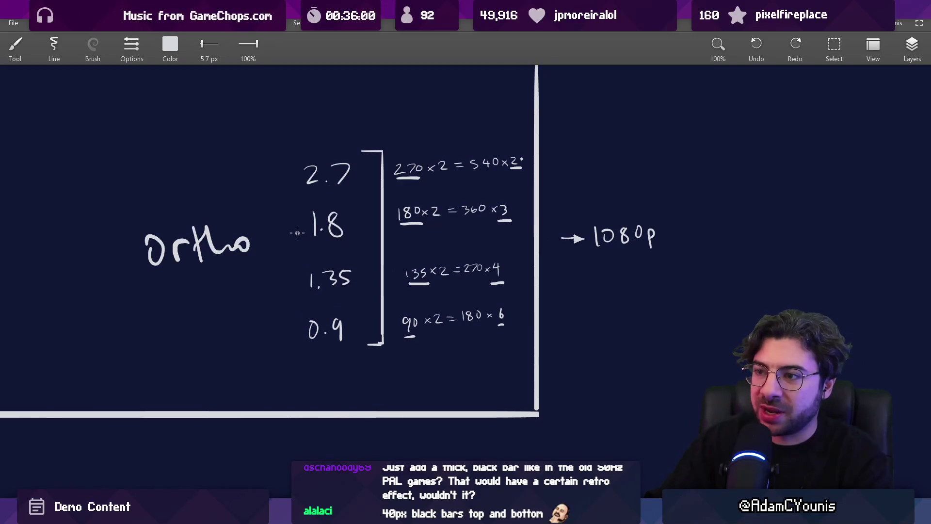
pyautogui.moveTo(469, 432); pyautogui.dragTo(368, 207)
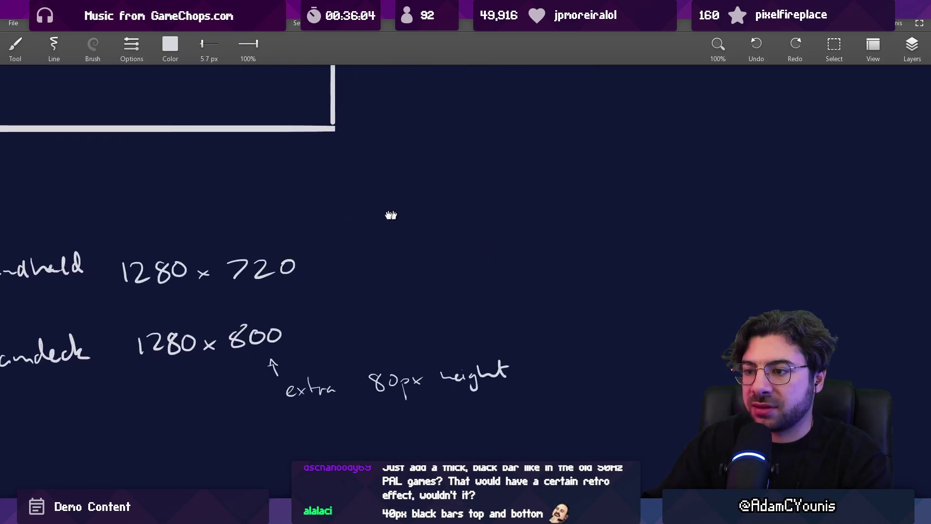
pyautogui.scroll(2, 364, 181)
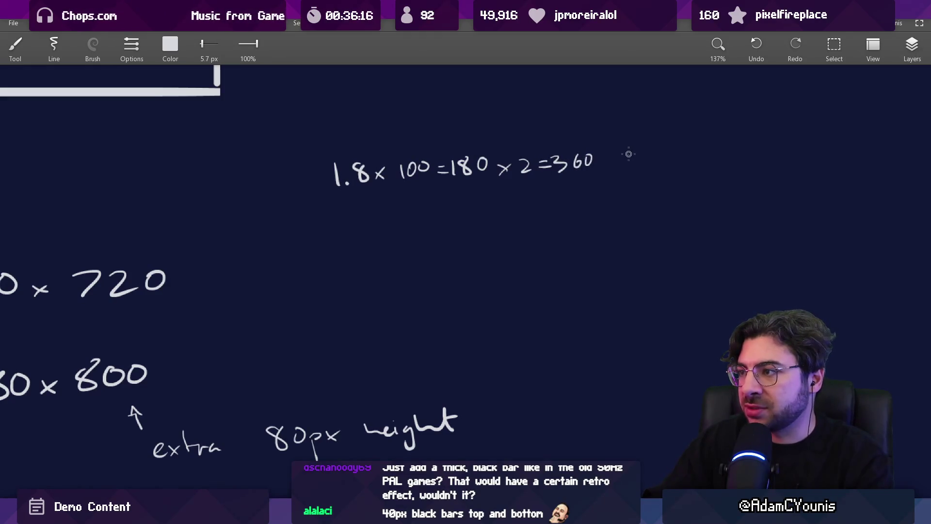
pyautogui.moveTo(656, 151)
pyautogui.mouseDown()
pyautogui.moveTo(673, 164)
pyautogui.moveTo(741, 145)
pyautogui.moveTo(751, 162)
pyautogui.mouseUp()
pyautogui.moveTo(764, 145); pyautogui.dragTo(765, 146)
pyautogui.scroll(-3, 356, 198)
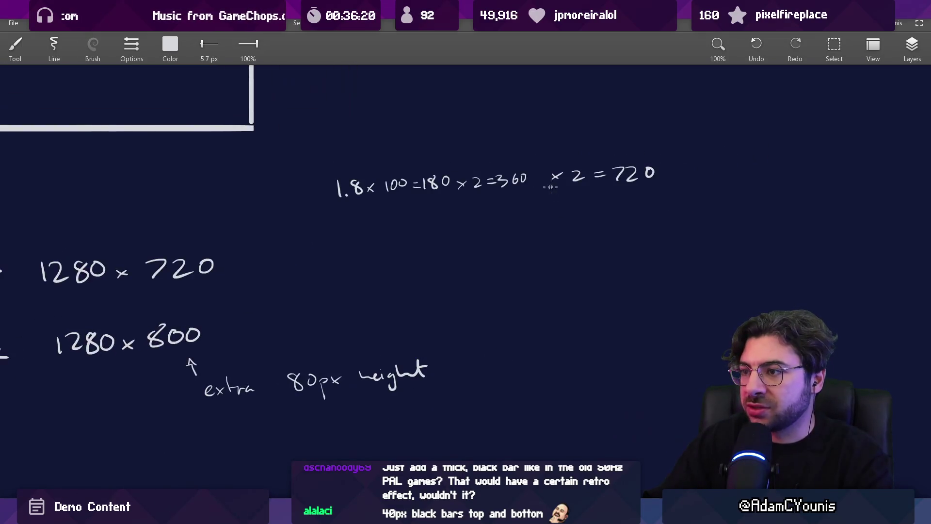
pyautogui.scroll(1, 355, 198)
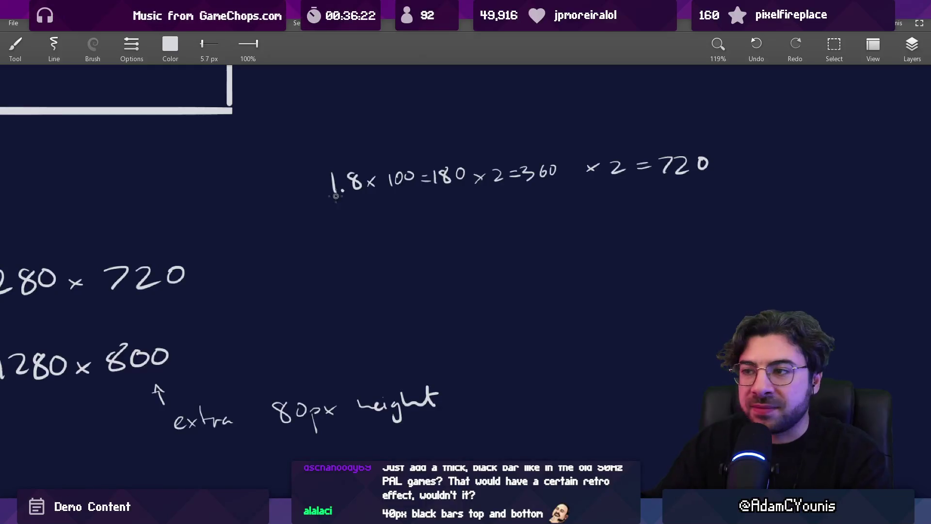
pyautogui.moveTo(332, 203); pyautogui.dragTo(363, 199)
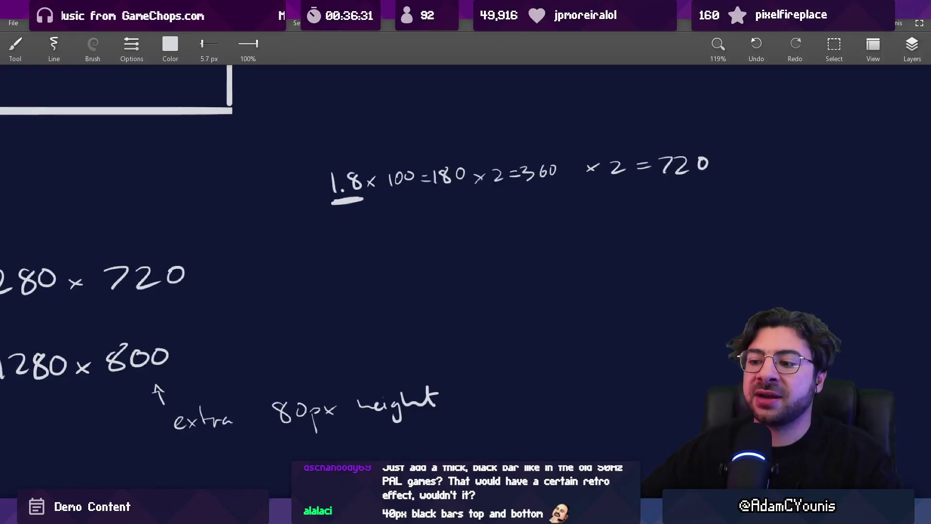
pyautogui.hotkey('alt', 'Tab')
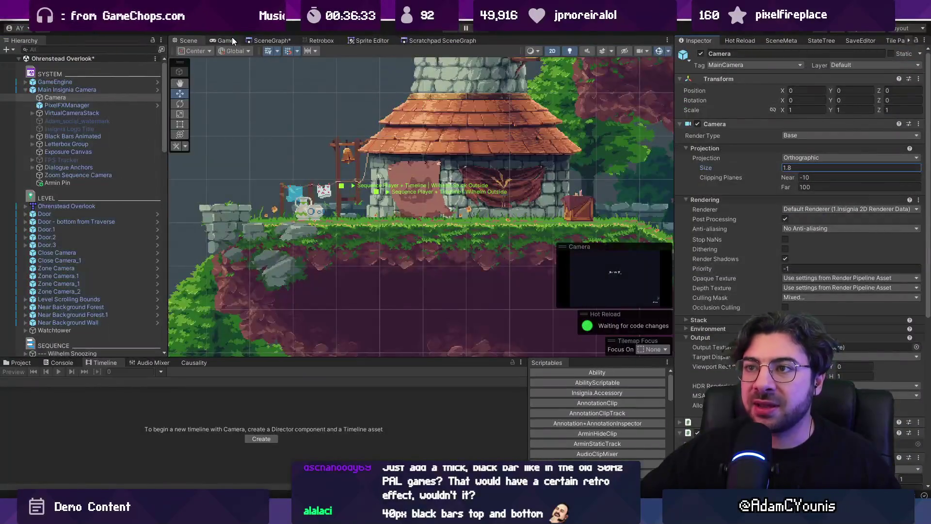
# - Preview the Game view at 720p (1280x720) and start playing
pyautogui.click(226, 40)
pyautogui.click(304, 50)
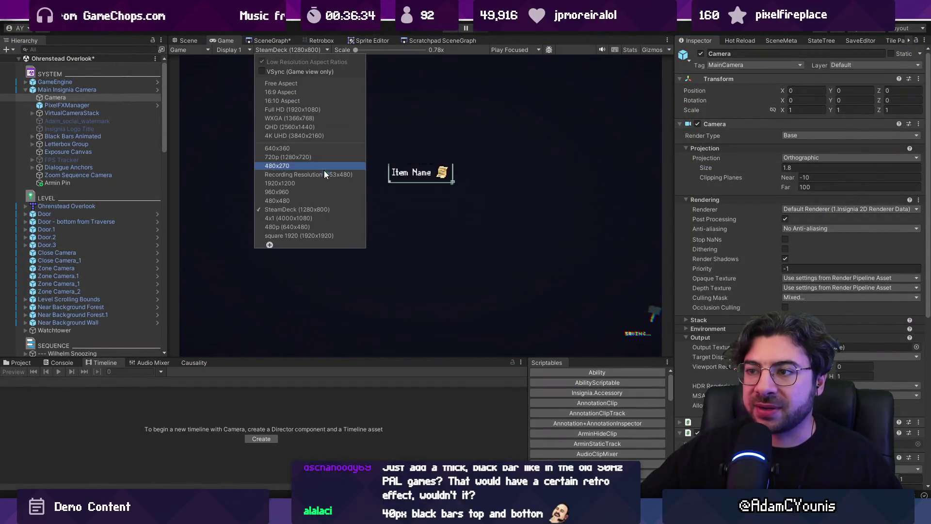
pyautogui.click(324, 157)
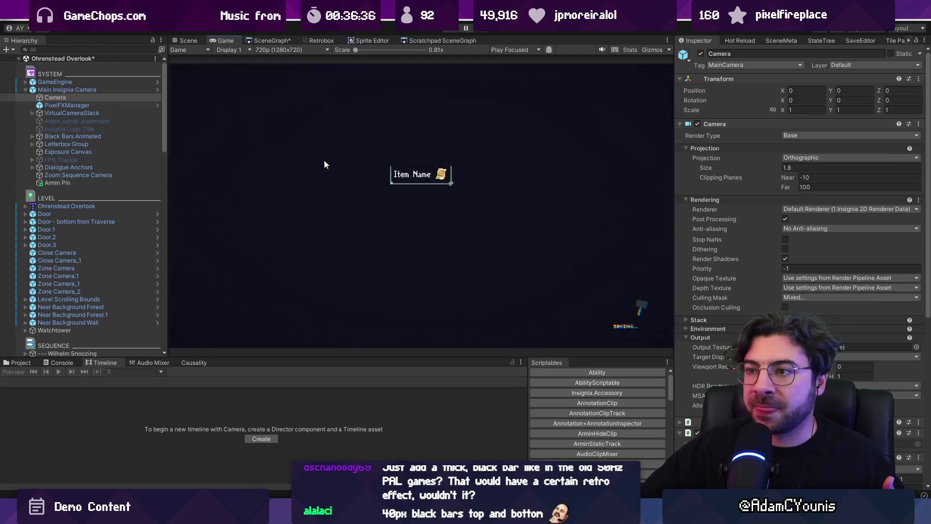
pyautogui.click(453, 29)
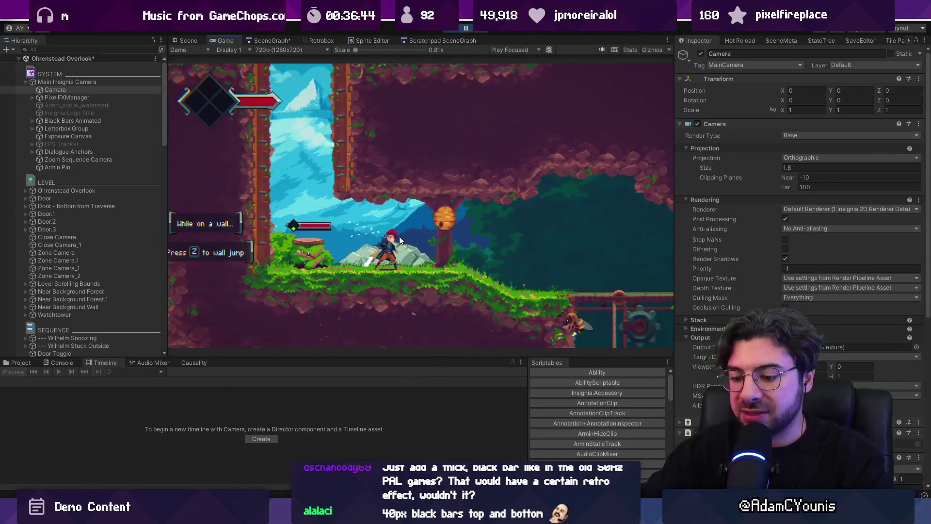
# - Turn the in-game Retro Filter off in Video settings and return to gameplay
pyautogui.scroll(5, 357, 253)
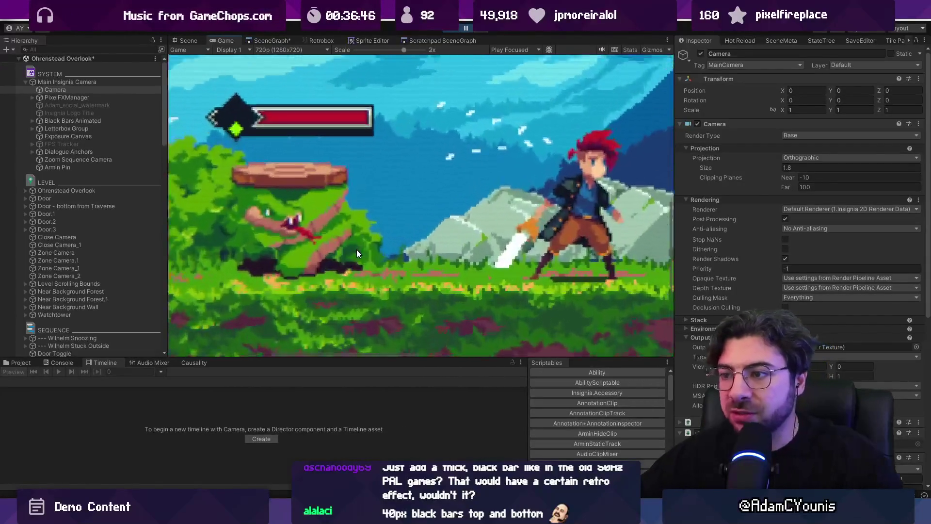
pyautogui.scroll(-5, 366, 243)
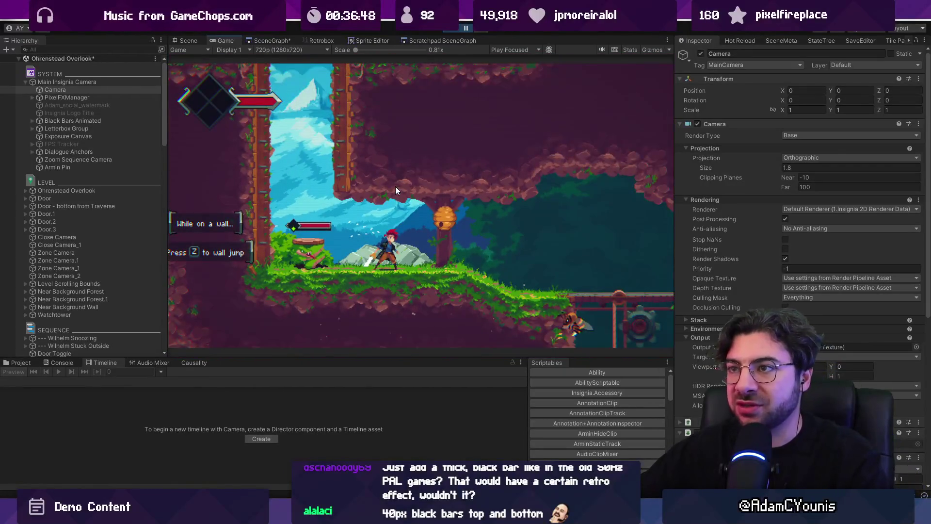
pyautogui.press('Escape')
pyautogui.press('Down')
pyautogui.press('Right')
pyautogui.press('z')
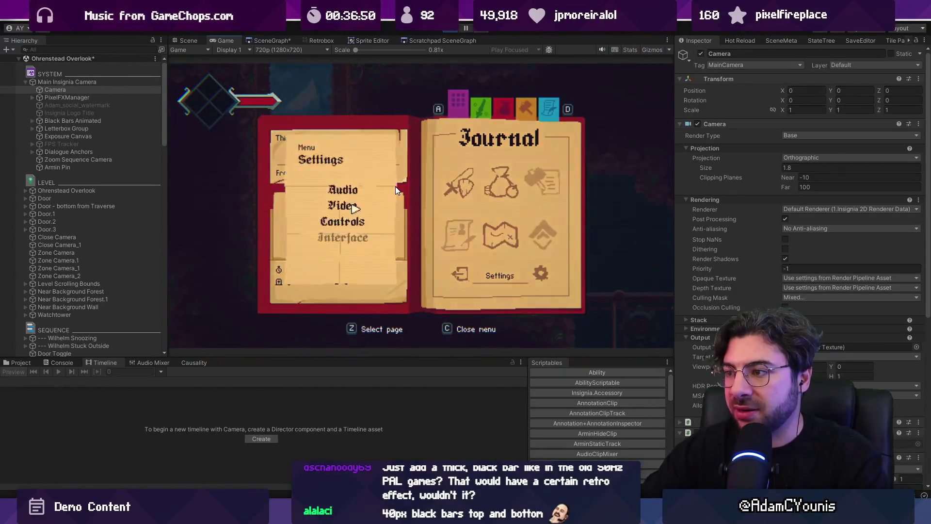
pyautogui.press('Down')
pyautogui.press('z')
pyautogui.press('Down')
pyautogui.press('Down')
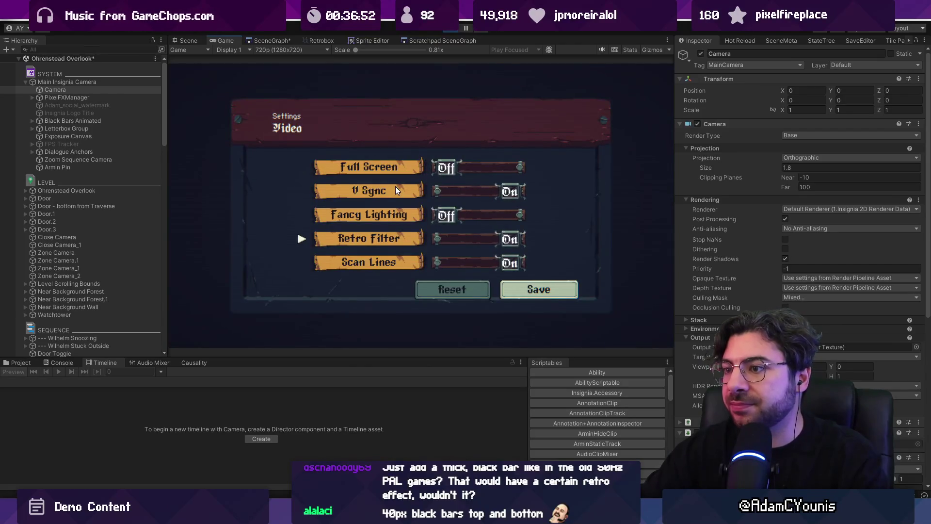
pyautogui.press('Left')
pyautogui.press('Down')
pyautogui.press('Right')
pyautogui.press('z')
pyautogui.press('Escape')
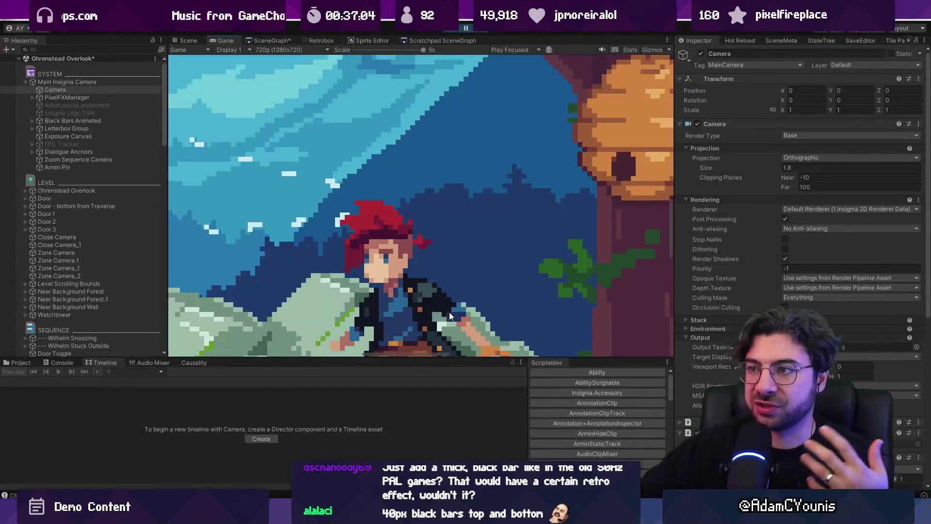
# - Zoom the Game view back out and begin a new sprite in Aseprite
pyautogui.moveTo(388, 50); pyautogui.dragTo(365, 49)
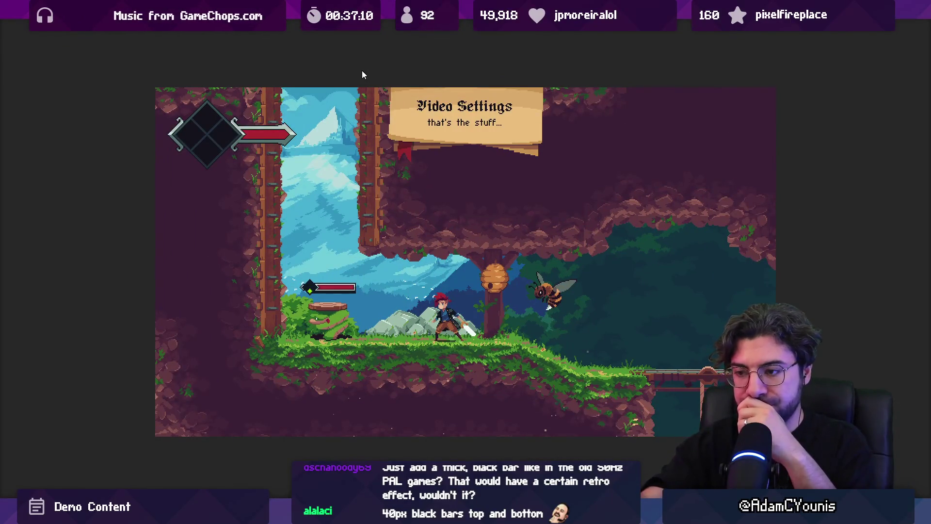
pyautogui.press('Escape')
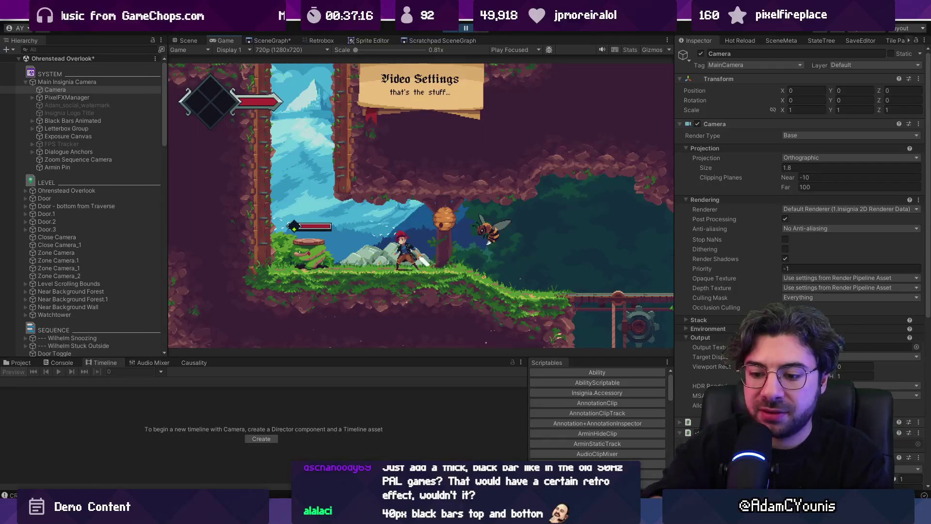
pyautogui.hotkey('ctrl', 'n')
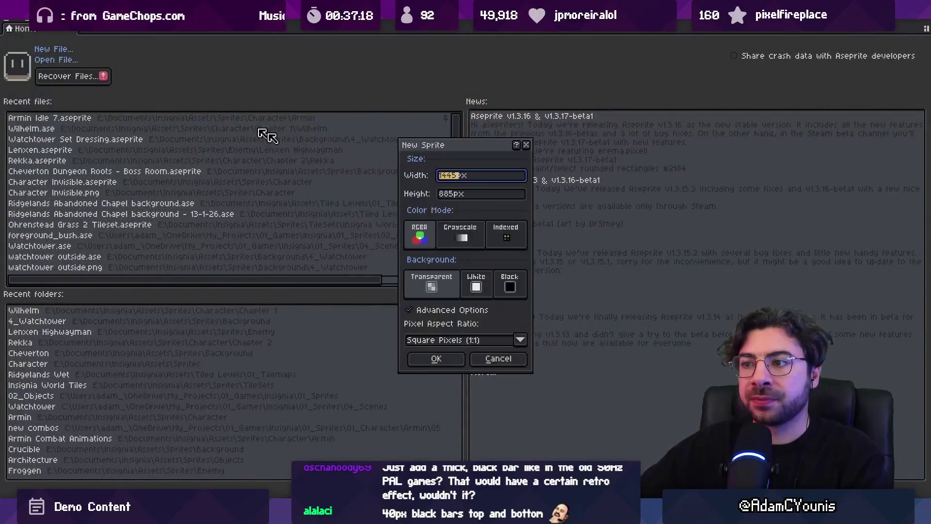
# - Create the new sprite and paste the game screenshot into it
pyautogui.click(436, 359)
pyautogui.hotkey('ctrl', 'v')
pyautogui.scroll(6, 289, 229)
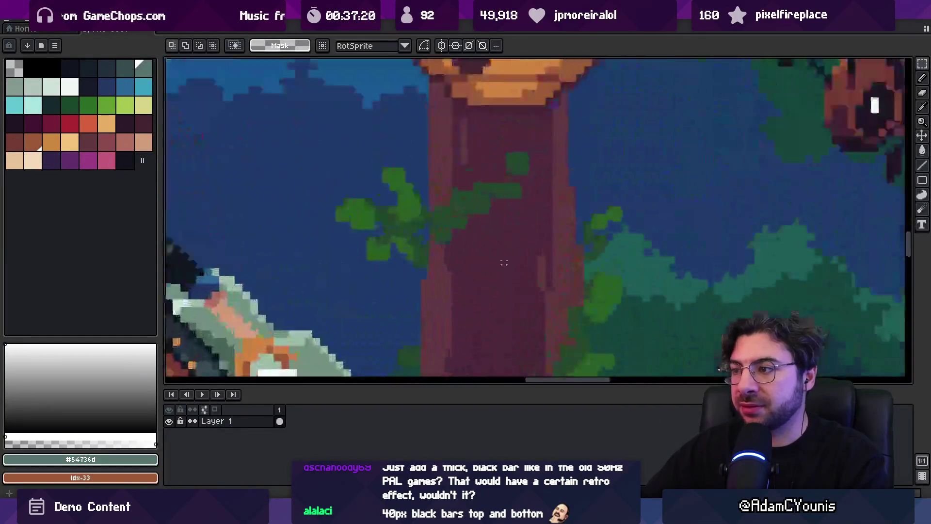
pyautogui.scroll(-5, 290, 229)
# - Pencil a single black pixel onto the character's face
pyautogui.press('b')
pyautogui.scroll(6, 444, 173)
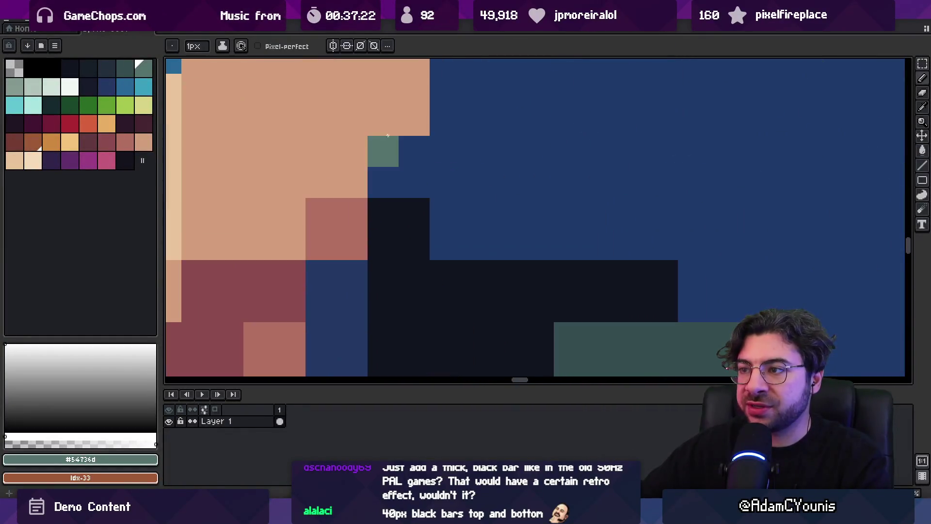
pyautogui.moveTo(397, 152); pyautogui.dragTo(401, 239)
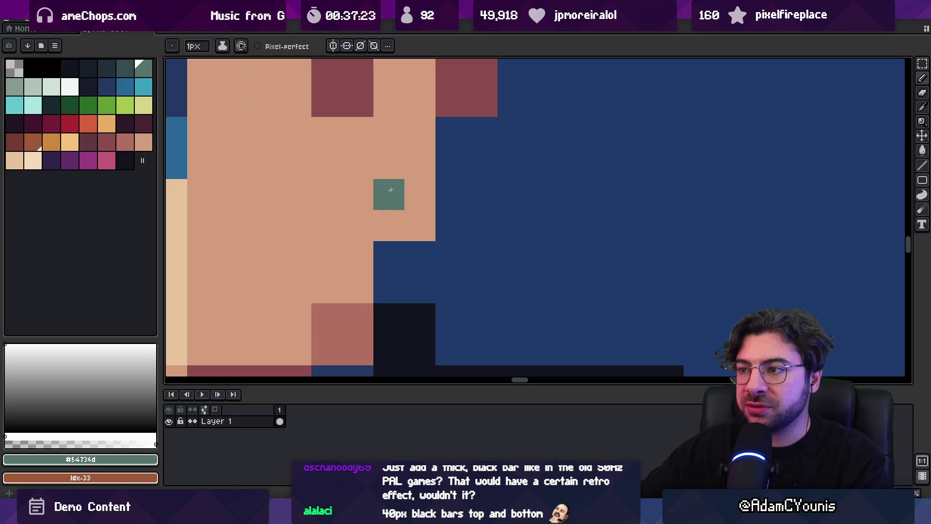
pyautogui.click(32, 68)
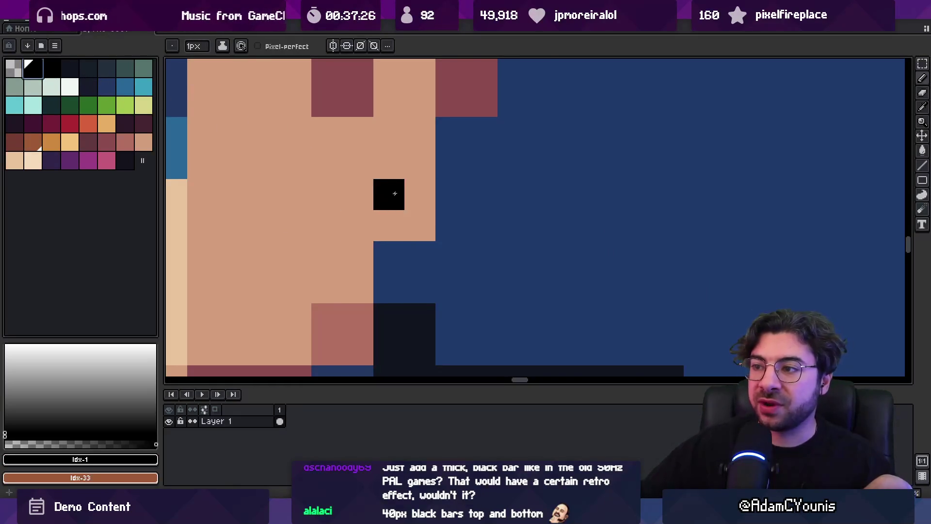
pyautogui.moveTo(388, 164); pyautogui.dragTo(394, 317)
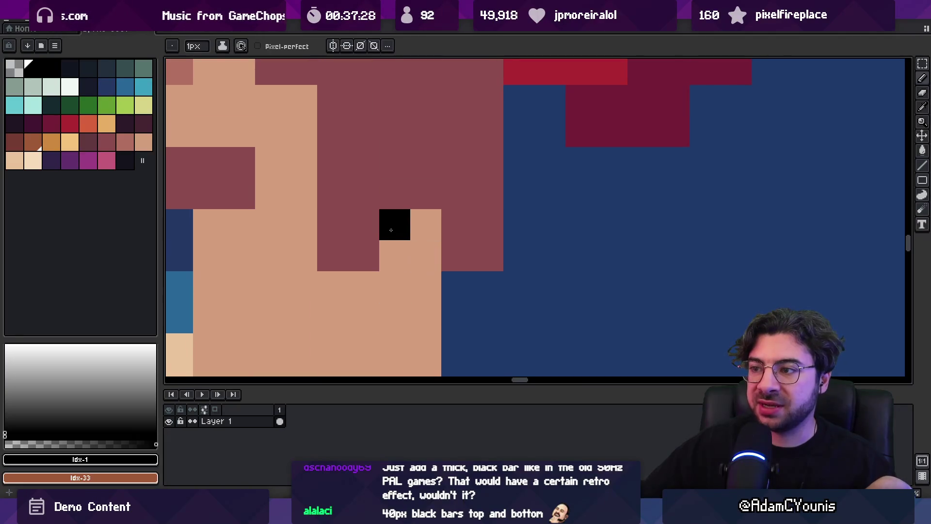
pyautogui.click(395, 224)
pyautogui.moveTo(422, 252); pyautogui.dragTo(395, 255)
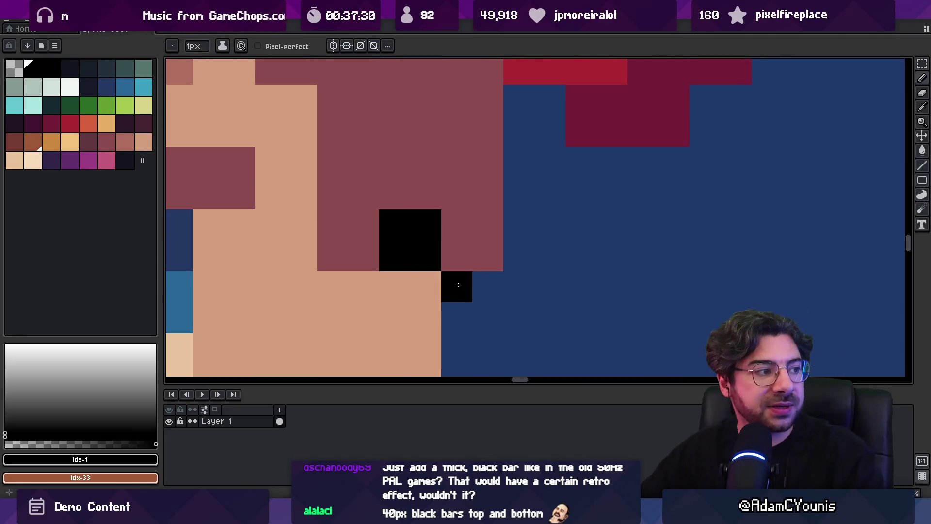
pyautogui.hotkey('ctrl', 'z')
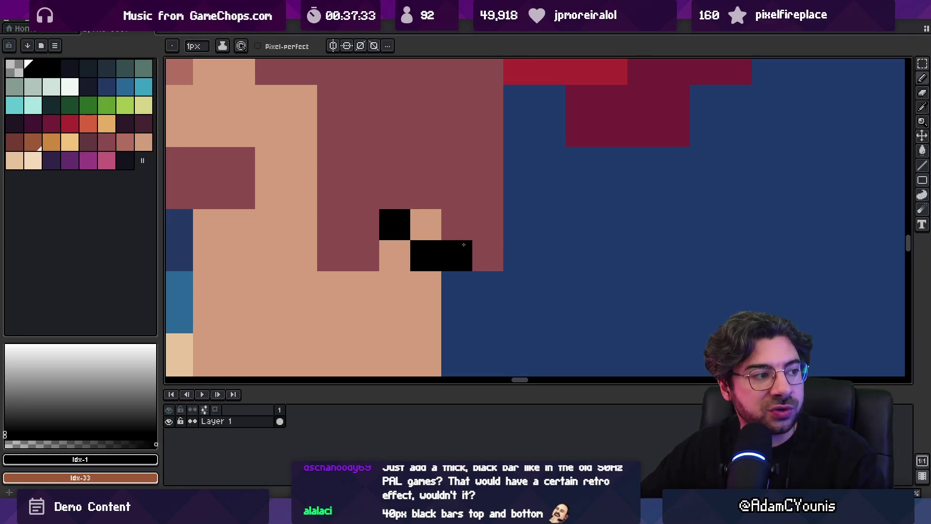
pyautogui.scroll(-5, 522, 197)
pyautogui.scroll(-3, 537, 200)
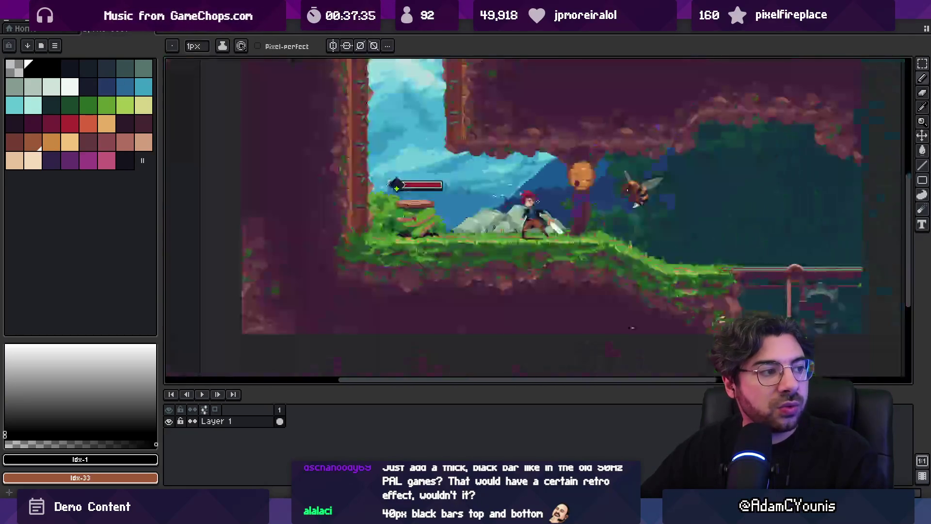
pyautogui.scroll(6, 533, 203)
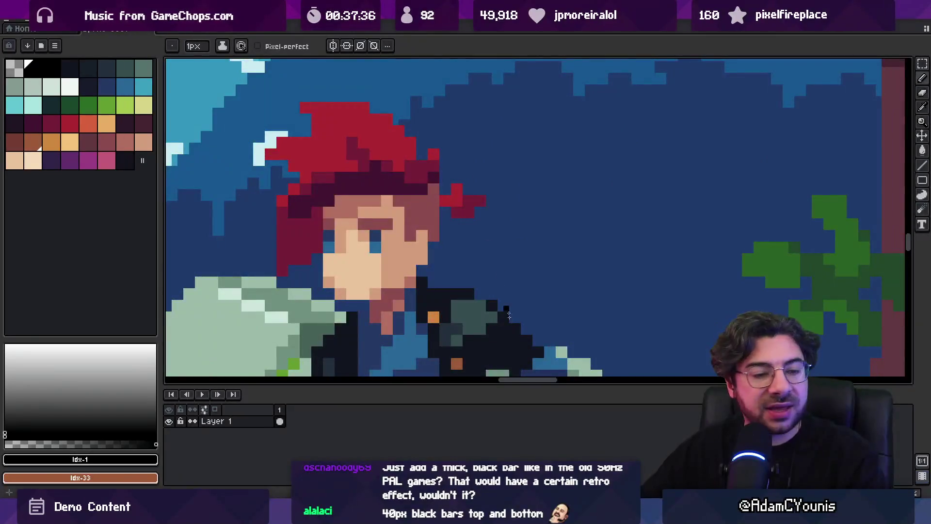
pyautogui.hotkey('alt', 'Tab')
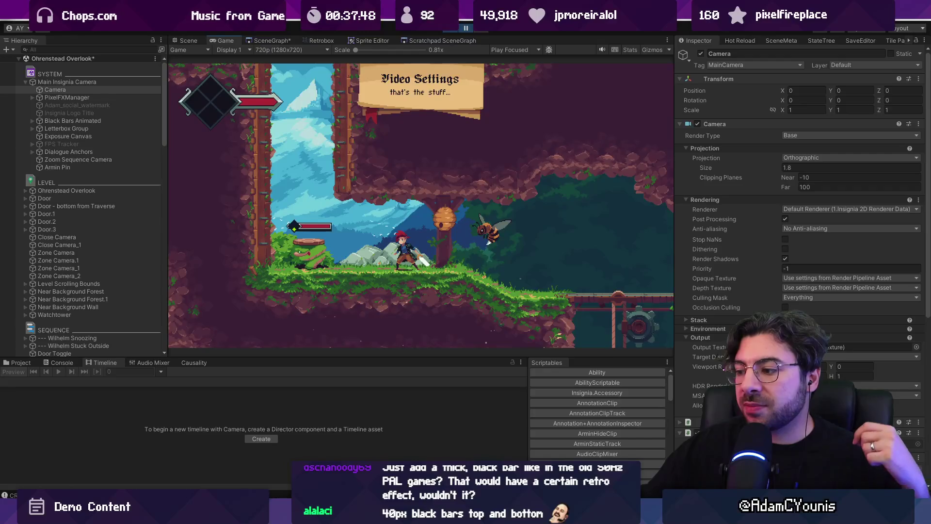
# - Try underlining the Steamdeck 800 and circling 1.8, undoing both marks
pyautogui.hotkey('alt', 'Tab')
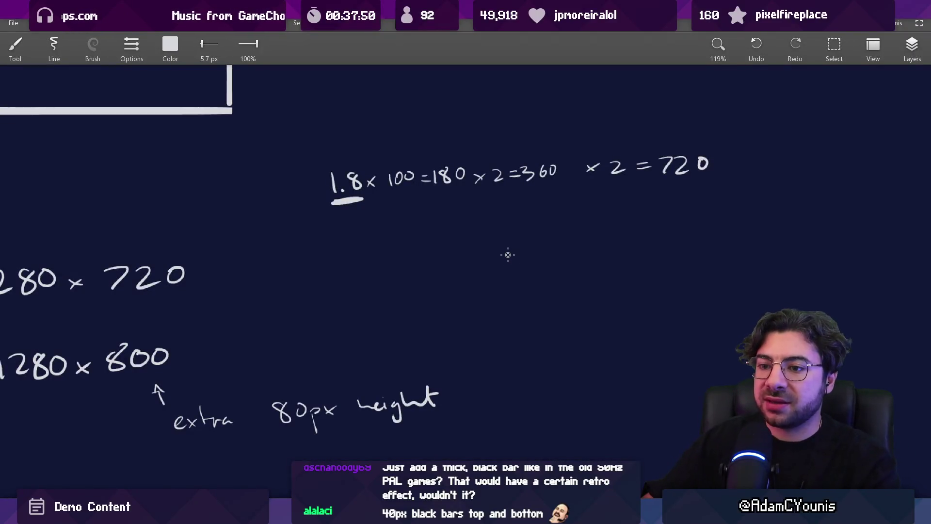
pyautogui.moveTo(508, 254); pyautogui.dragTo(778, 182)
pyautogui.moveTo(378, 305); pyautogui.dragTo(432, 303)
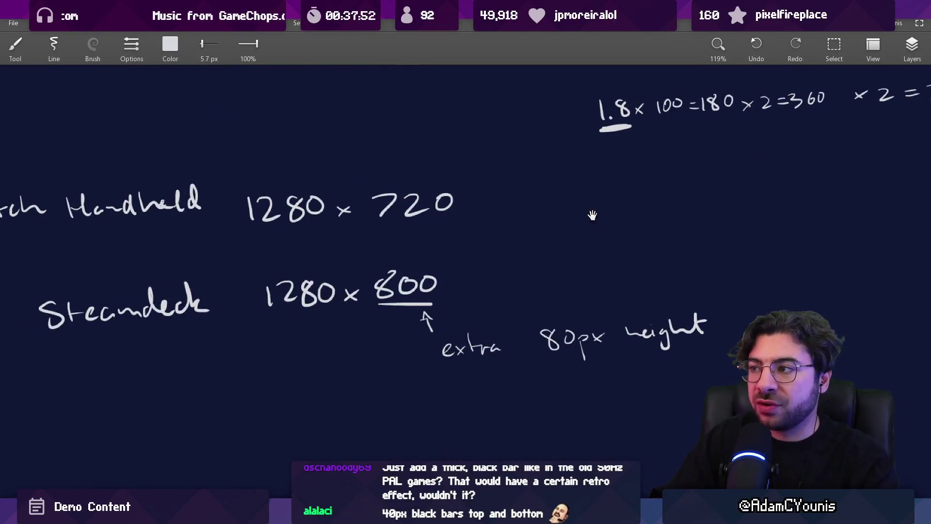
pyautogui.moveTo(593, 215); pyautogui.dragTo(513, 244)
pyautogui.hotkey('ctrl', 'z')
pyautogui.moveTo(548, 107)
pyautogui.mouseDown()
pyautogui.moveTo(557, 155)
pyautogui.moveTo(542, 103)
pyautogui.mouseUp()
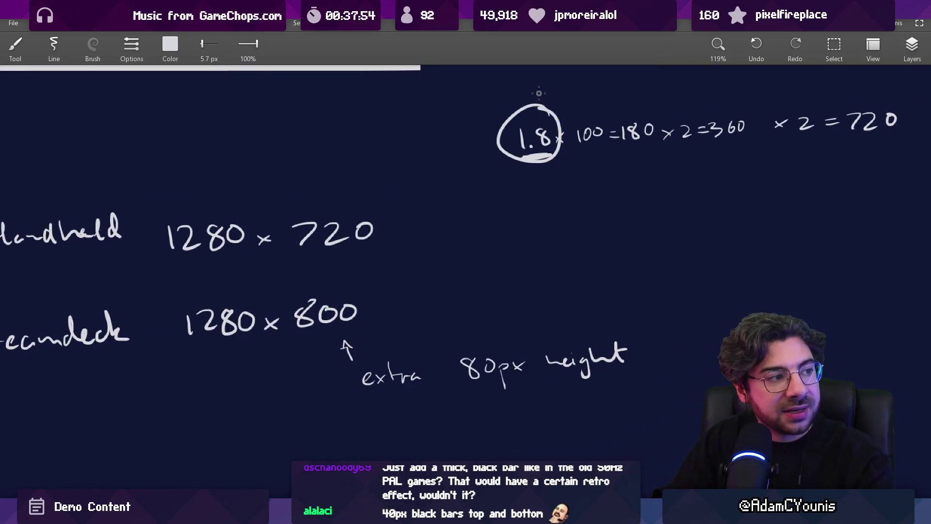
pyautogui.hotkey('ctrl', 'z')
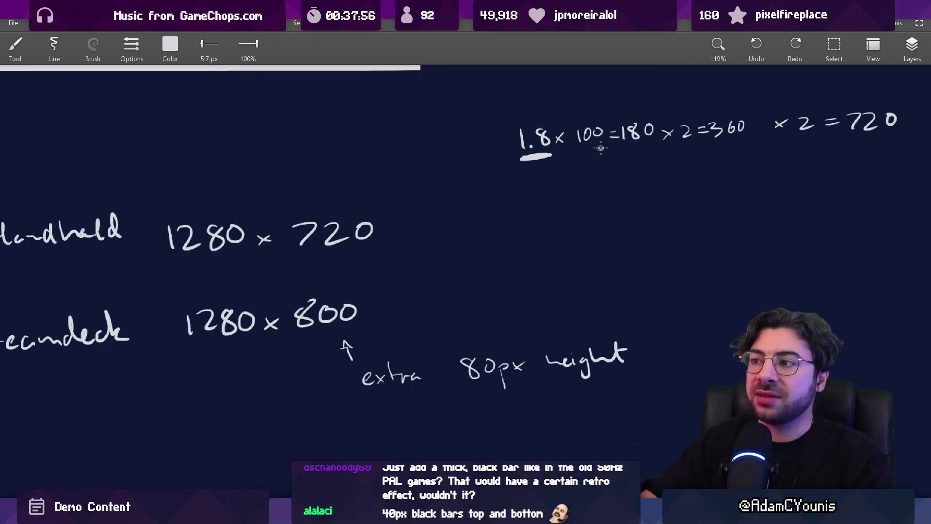
pyautogui.hotkey('ctrl', 'z')
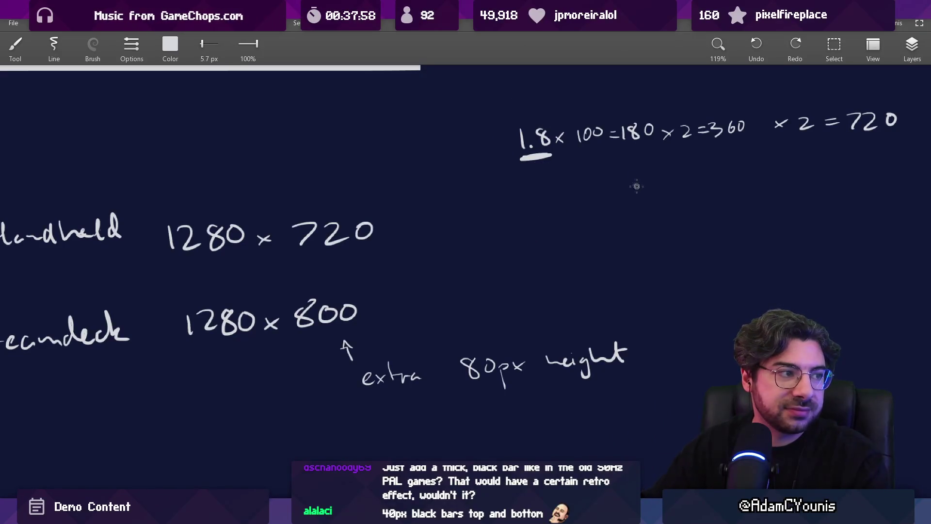
# - Center and enlarge the 1.8 calculation and pan the notes left to make room
pyautogui.moveTo(637, 186); pyautogui.dragTo(562, 229)
pyautogui.scroll(2, 669, 172)
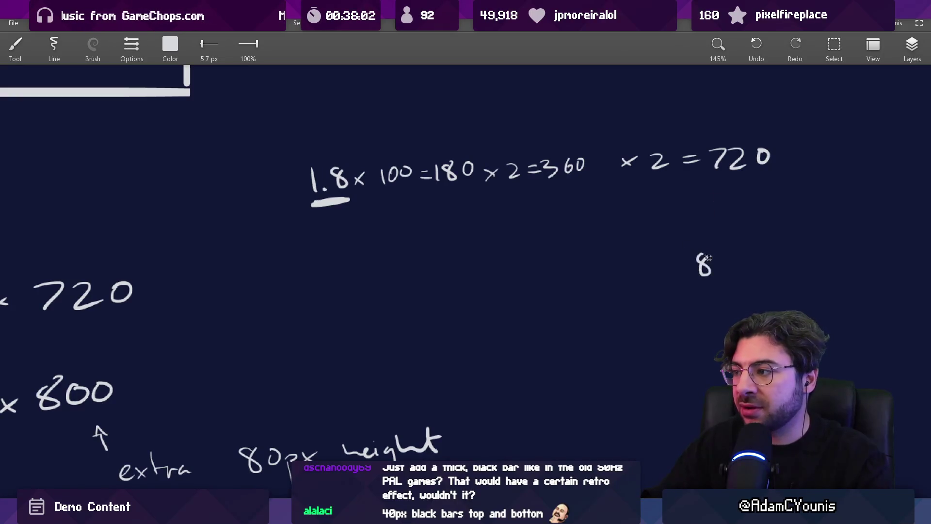
pyautogui.moveTo(722, 265); pyautogui.dragTo(666, 261)
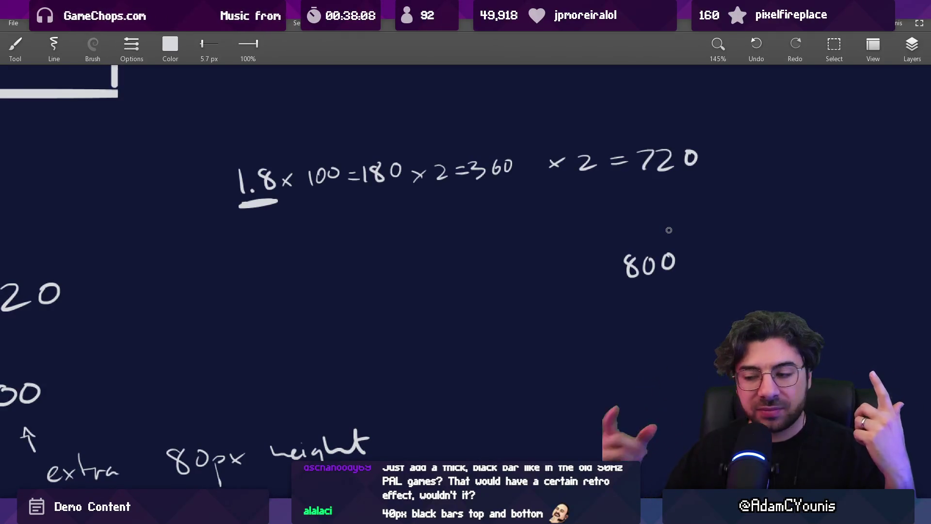
pyautogui.hotkey('alt', 'Tab')
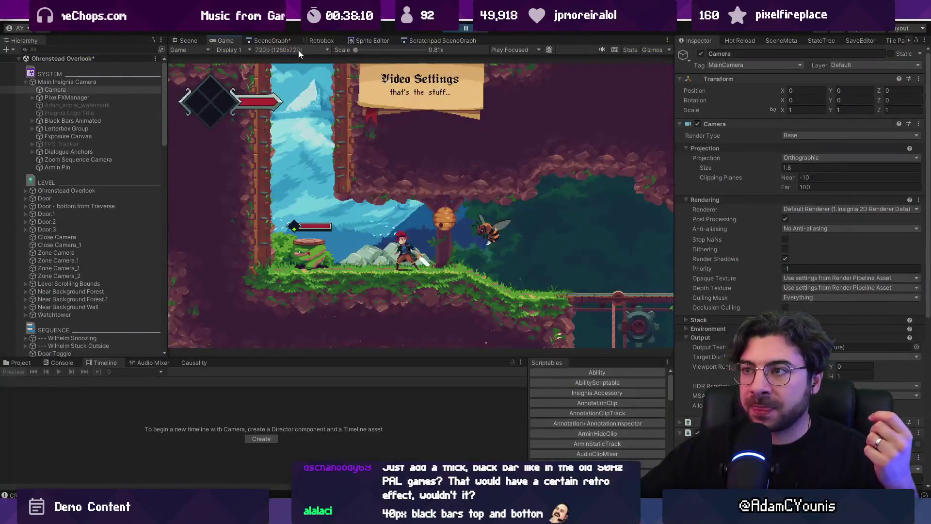
# - Preview at SteamDeck 1280x800, scrub the Camera Size between 2 and 1.76, then enter 1.8
pyautogui.click(287, 49)
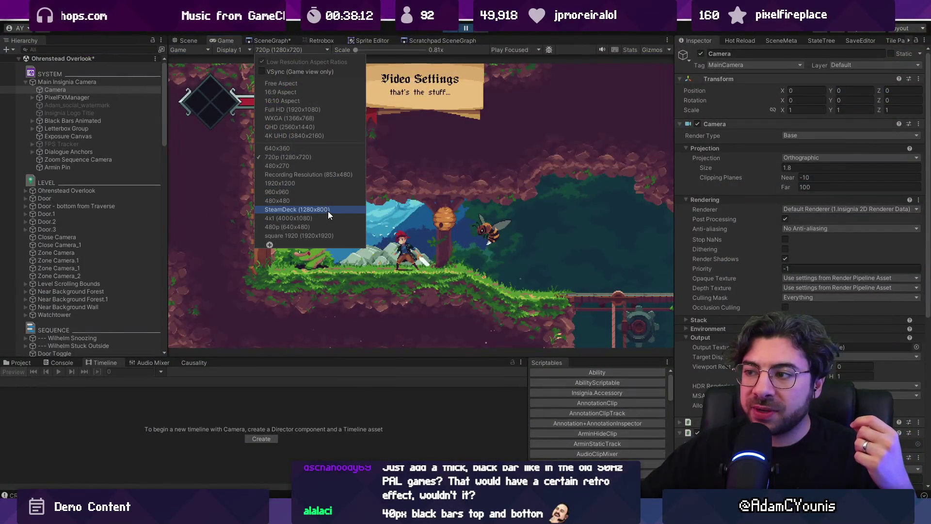
pyautogui.click(328, 213)
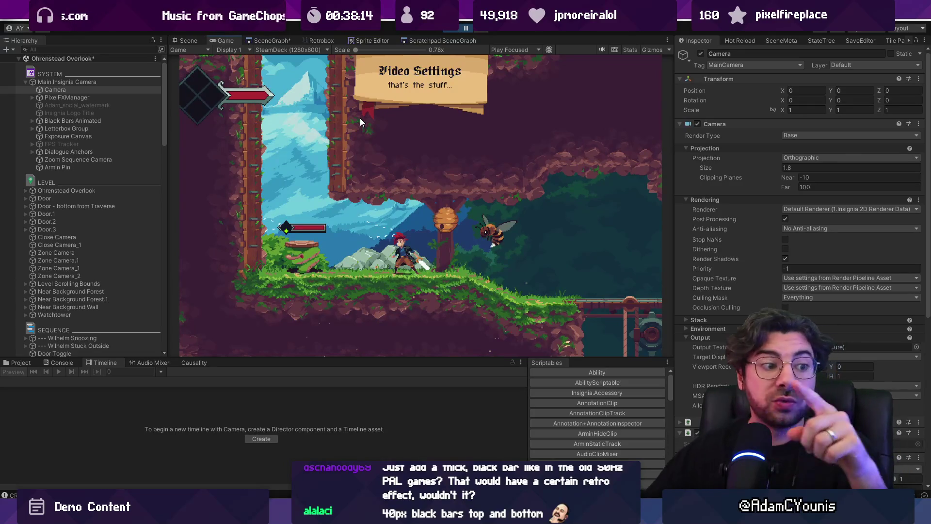
pyautogui.click(755, 167)
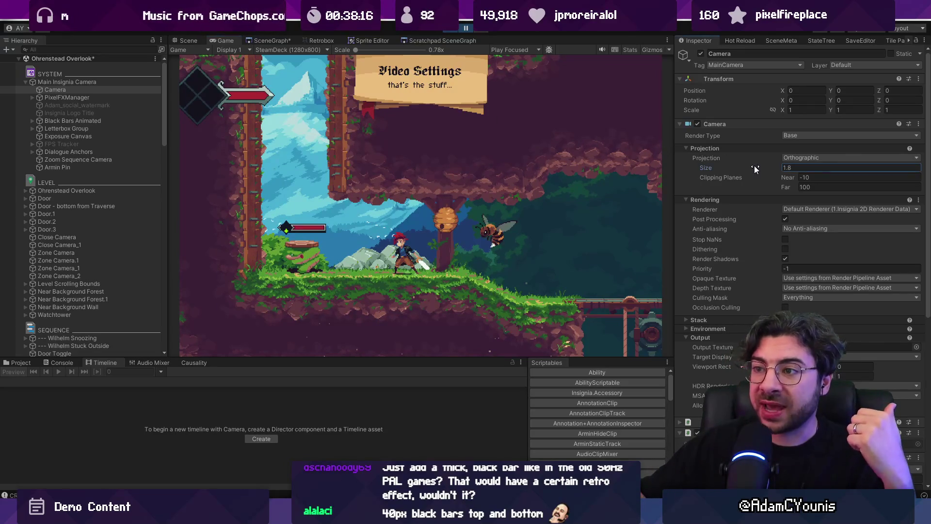
pyautogui.moveTo(755, 168); pyautogui.dragTo(759, 167)
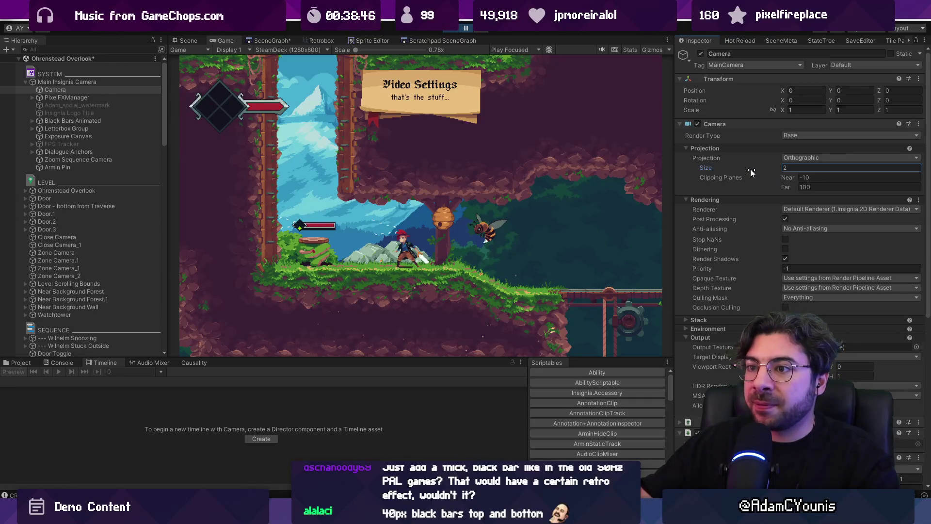
pyautogui.moveTo(751, 172); pyautogui.dragTo(746, 172)
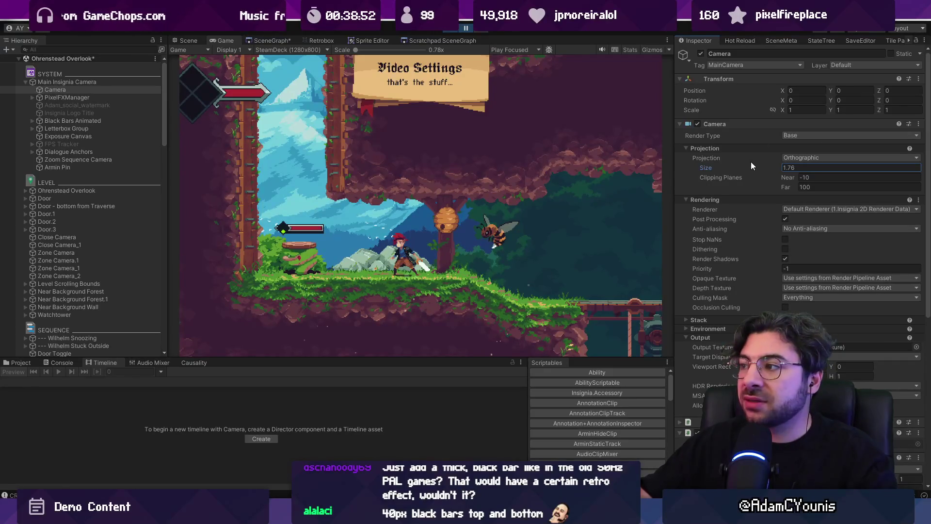
pyautogui.write('1.8')
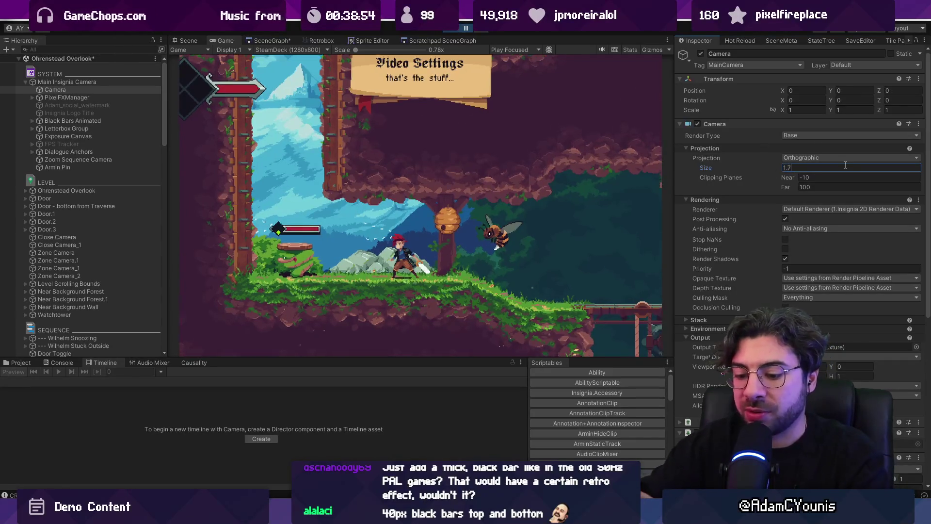
pyautogui.click(300, 49)
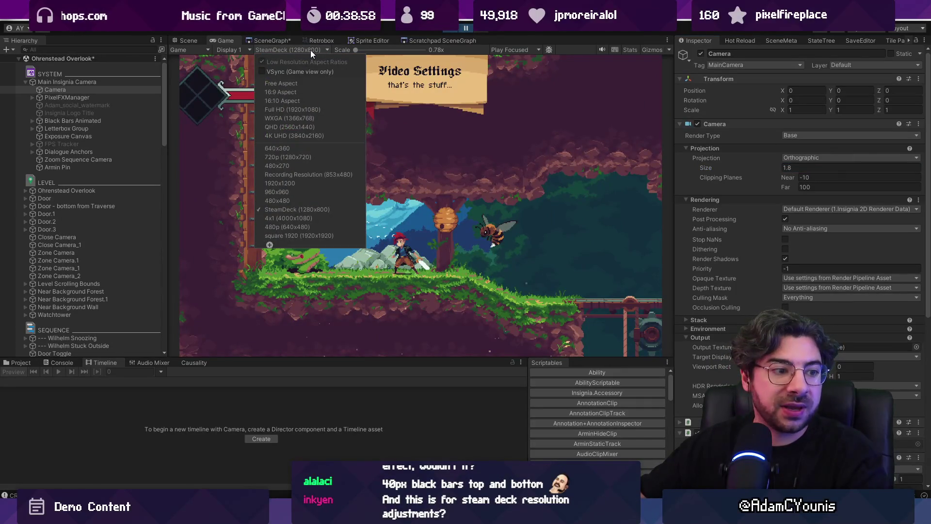
pyautogui.click(317, 158)
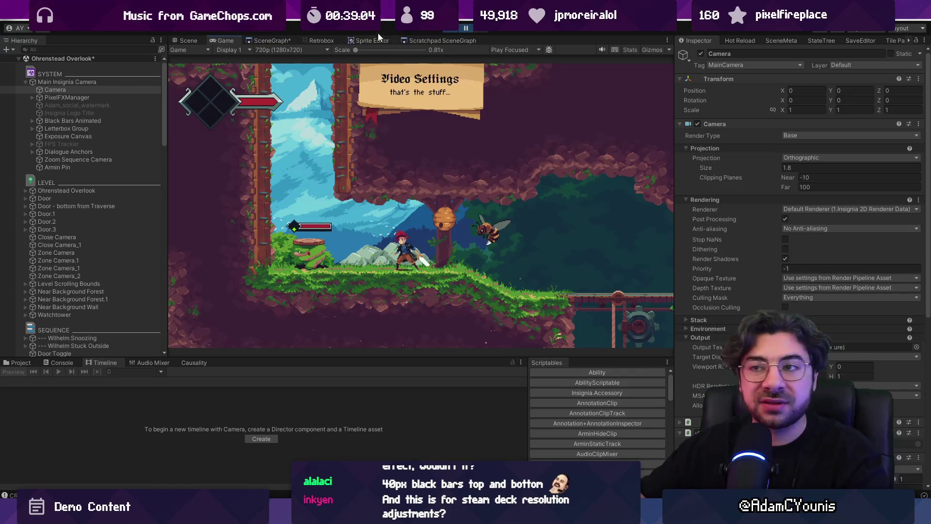
pyautogui.click(291, 50)
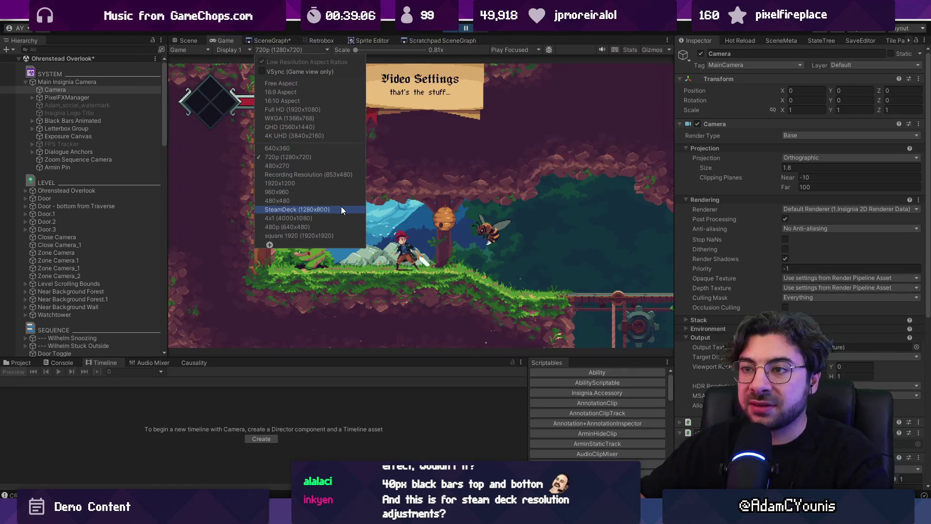
pyautogui.click(342, 207)
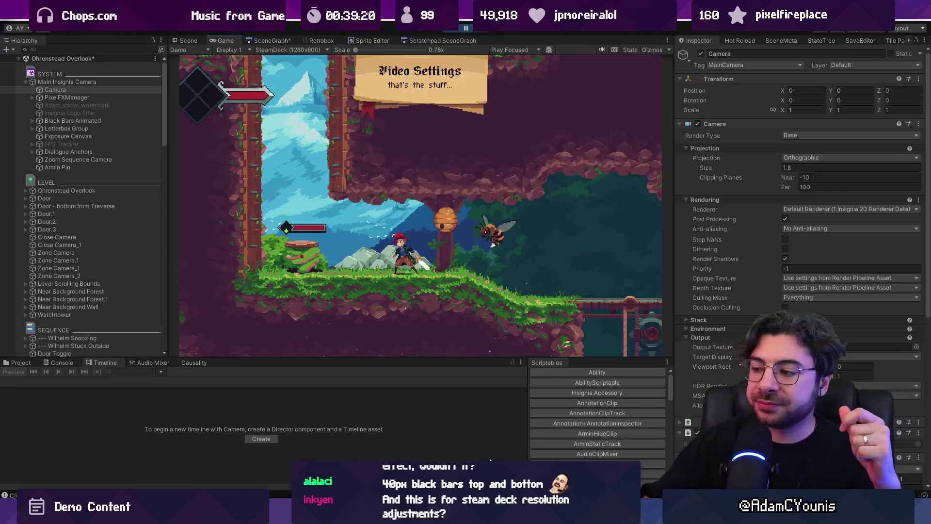
pyautogui.hotkey('alt', 'Tab')
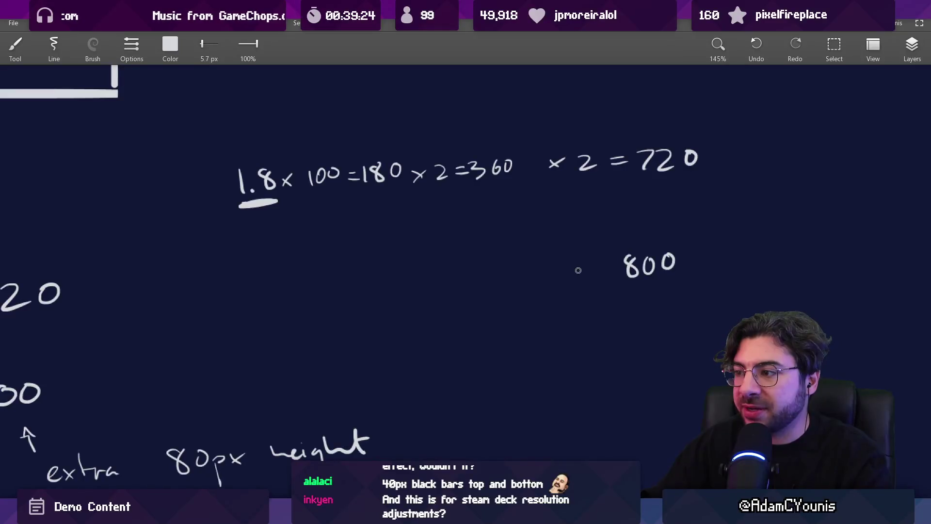
# - Handwrite 400, 200 and 2 to the left of 800, undoing a mistaken stroke
pyautogui.moveTo(495, 266); pyautogui.dragTo(507, 274)
pyautogui.moveTo(506, 268)
pyautogui.mouseDown()
pyautogui.moveTo(507, 286)
pyautogui.moveTo(515, 269)
pyautogui.mouseUp()
pyautogui.moveTo(528, 267); pyautogui.dragTo(527, 268)
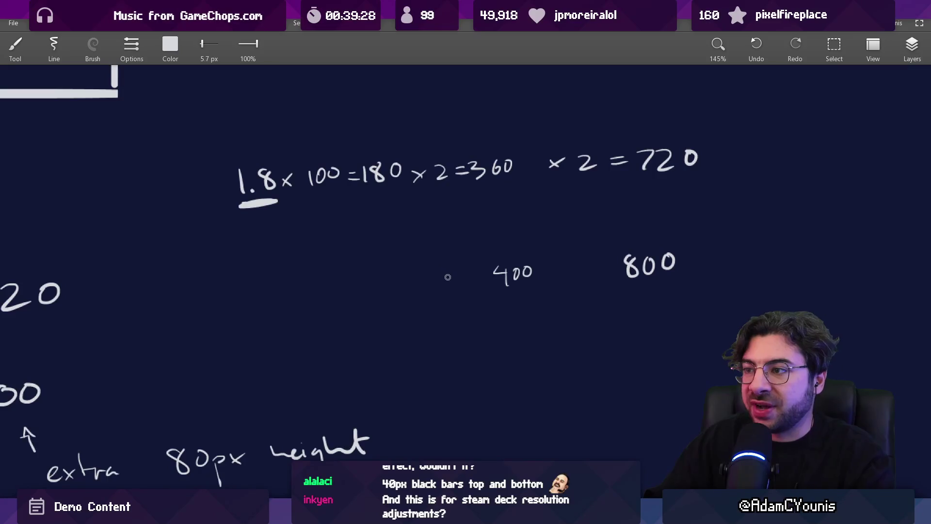
pyautogui.hotkey('ctrl', 'z')
pyautogui.hotkey('ctrl', 'z')
pyautogui.moveTo(379, 269); pyautogui.dragTo(395, 281)
pyautogui.moveTo(402, 267); pyautogui.dragTo(404, 268)
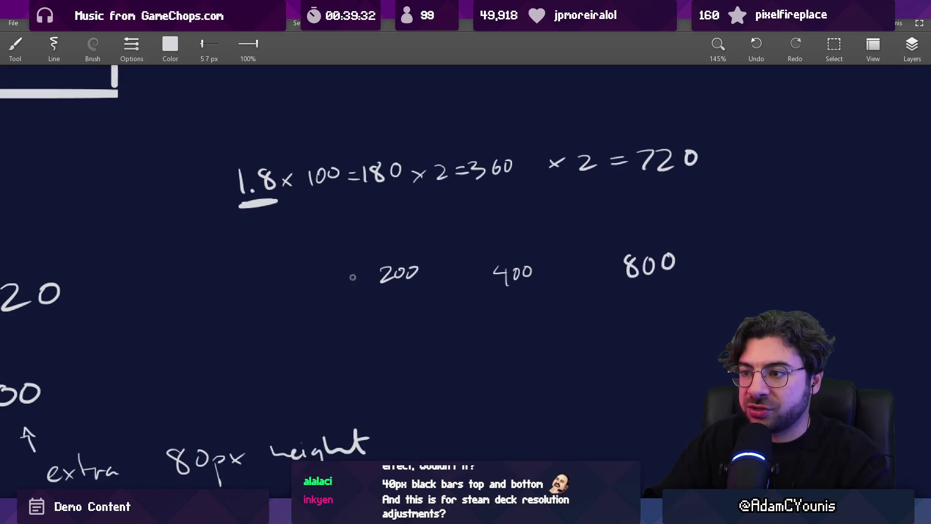
pyautogui.moveTo(276, 276)
pyautogui.mouseDown()
pyautogui.moveTo(274, 290)
pyautogui.moveTo(292, 301)
pyautogui.mouseUp()
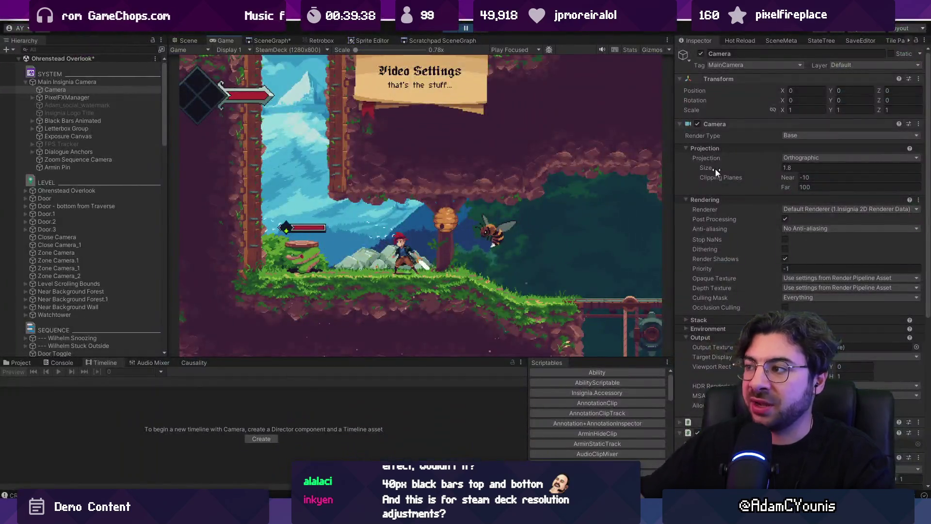
# - Write 540, 270 and 135 in a column below 720, undoing a stray stroke
pyautogui.moveTo(448, 284)
pyautogui.mouseDown()
pyautogui.moveTo(426, 294)
pyautogui.moveTo(485, 281)
pyautogui.mouseUp()
pyautogui.moveTo(479, 274)
pyautogui.mouseDown()
pyautogui.moveTo(480, 289)
pyautogui.moveTo(494, 285)
pyautogui.mouseUp()
pyautogui.scroll(-2, 466, 291)
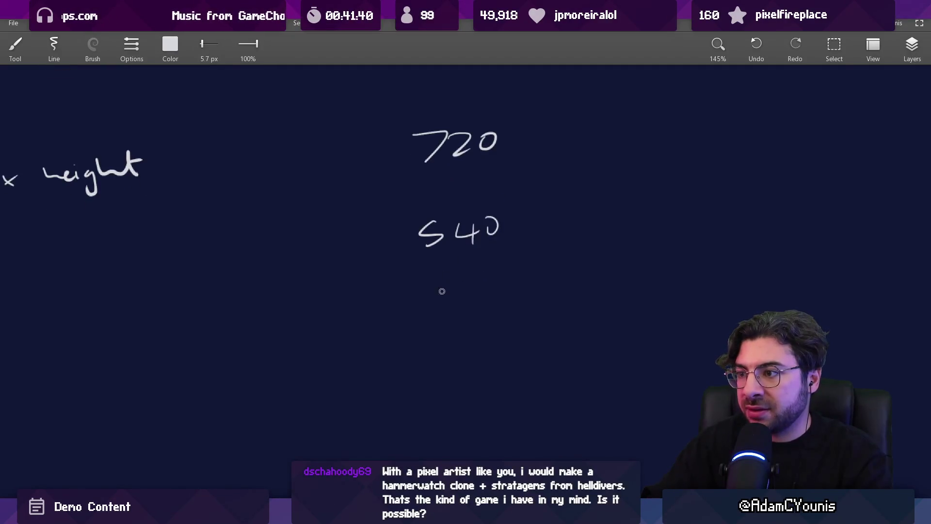
pyautogui.moveTo(423, 311); pyautogui.dragTo(441, 328)
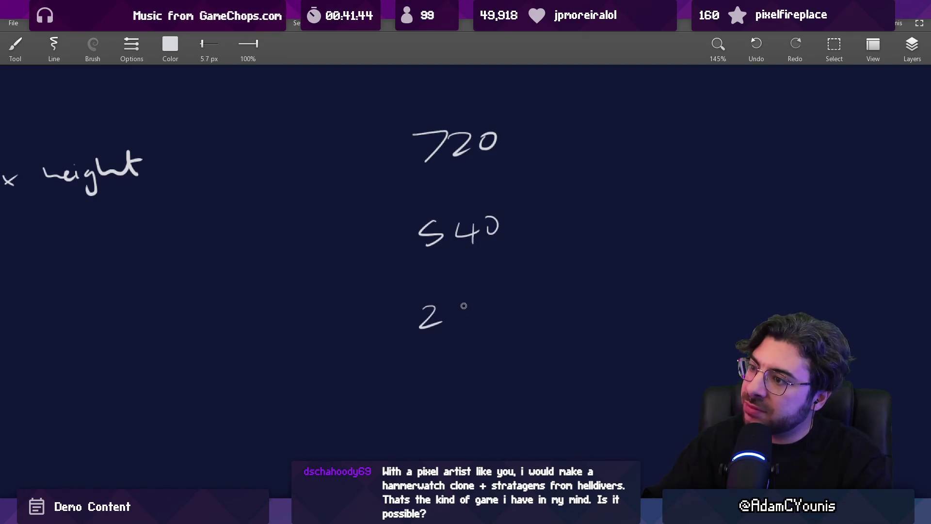
pyautogui.hotkey('ctrl', 'z')
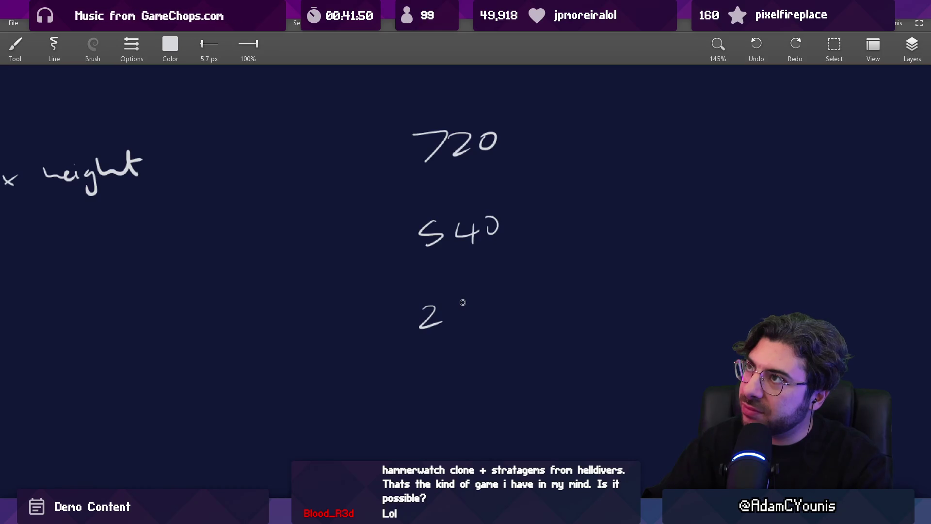
pyautogui.moveTo(457, 302)
pyautogui.mouseDown()
pyautogui.moveTo(459, 321)
pyautogui.moveTo(484, 300)
pyautogui.moveTo(419, 336)
pyautogui.moveTo(408, 395)
pyautogui.moveTo(417, 396)
pyautogui.mouseUp()
pyautogui.scroll(-2, 463, 292)
pyautogui.moveTo(460, 369); pyautogui.dragTo(447, 391)
pyautogui.hscroll(1, 436, 350)
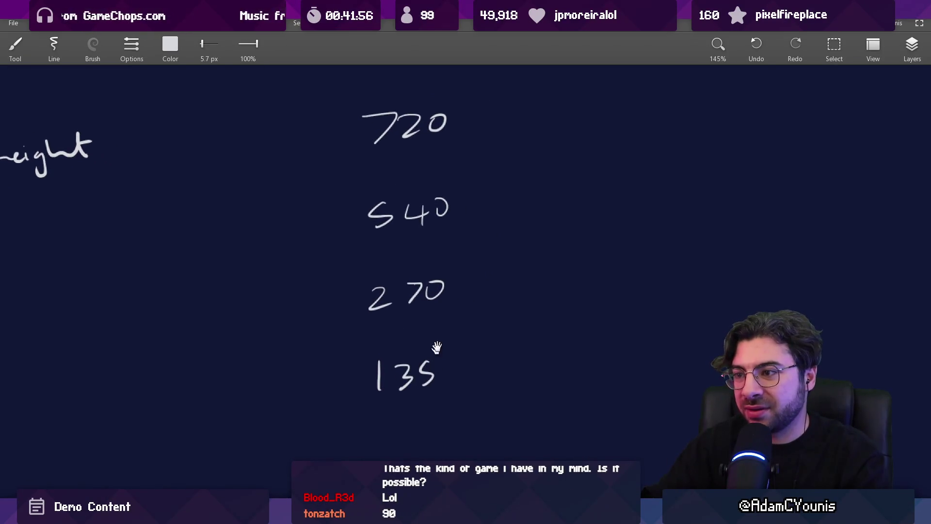
pyautogui.scroll(-2, 436, 331)
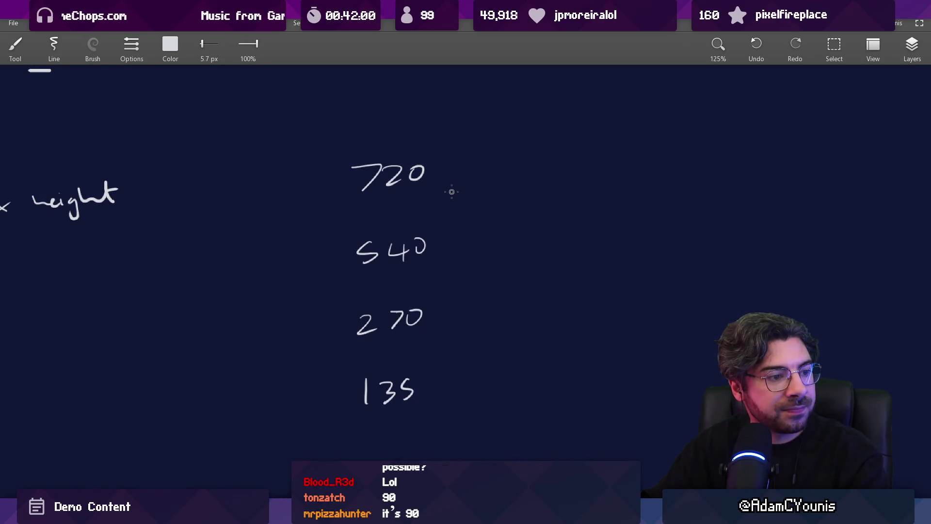
# - Erase the 720, 540, 270, 135 column and the leftover dash with the eraser
pyautogui.press('e')
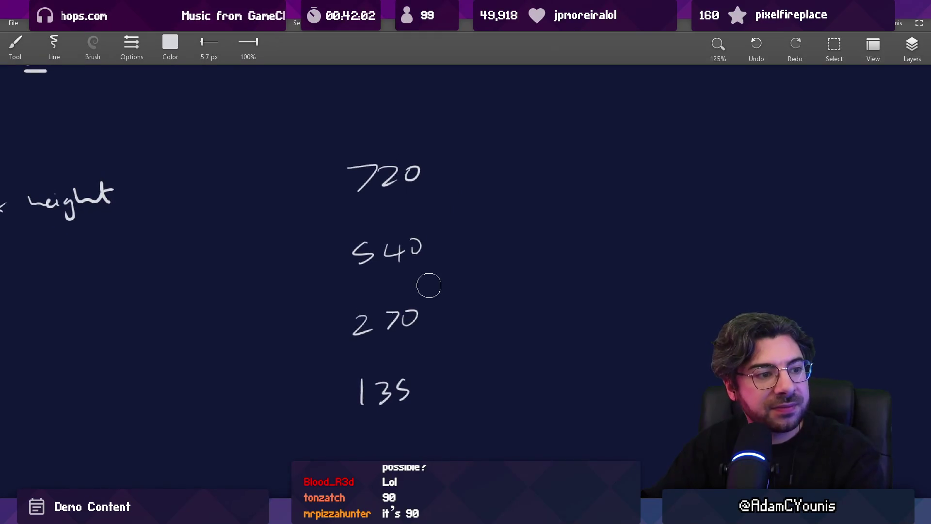
pyautogui.moveTo(400, 188)
pyautogui.mouseDown()
pyautogui.moveTo(420, 202)
pyautogui.moveTo(372, 376)
pyautogui.mouseUp()
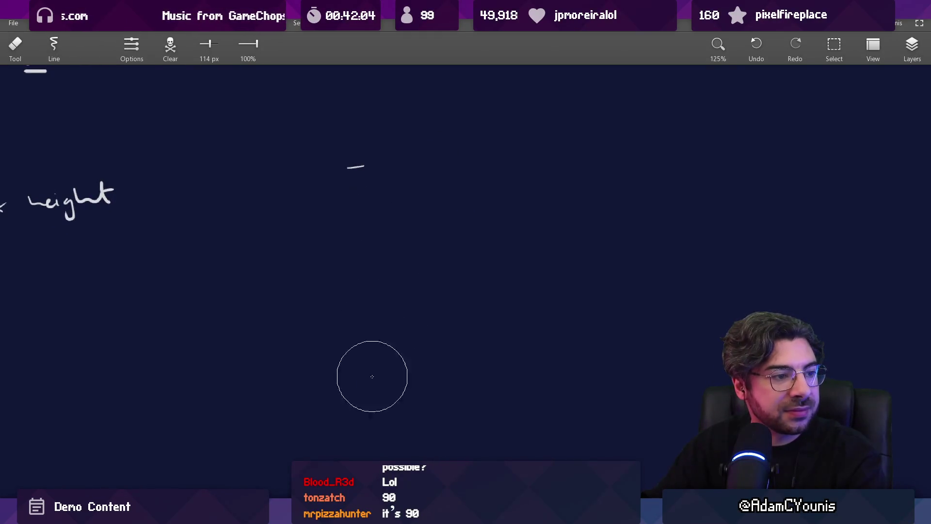
pyautogui.moveTo(462, 187); pyautogui.dragTo(358, 168)
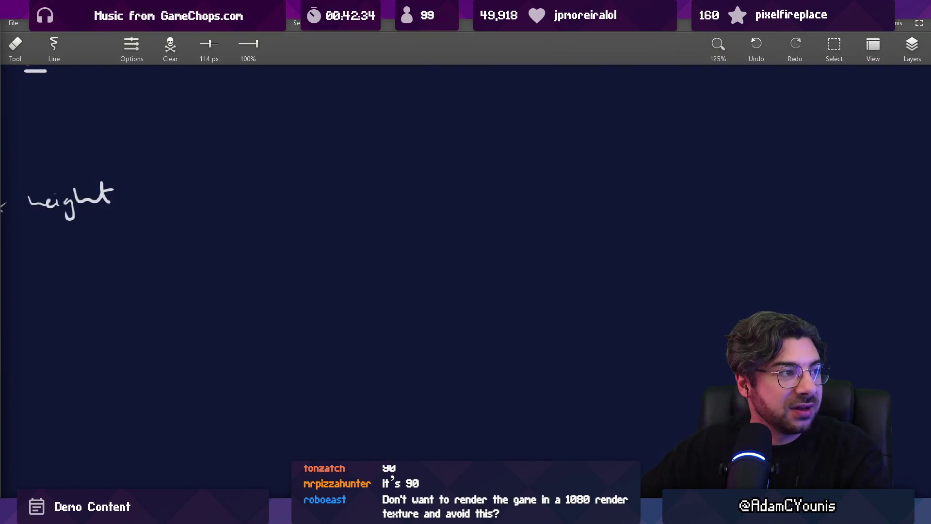
# - Search Google for 'are all monitor sizes divisible by 8' and expand the AI Overview
pyautogui.write('are all mon')
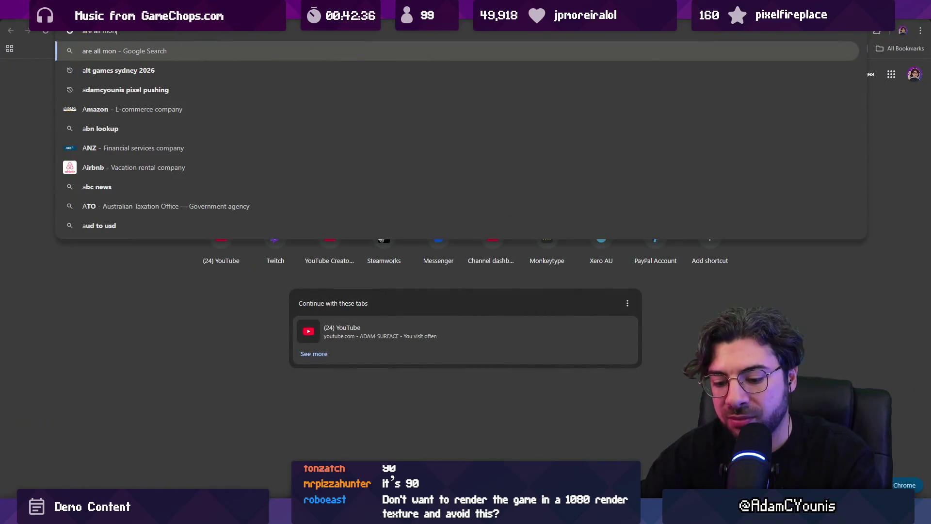
pyautogui.write('itor sizes divisd')
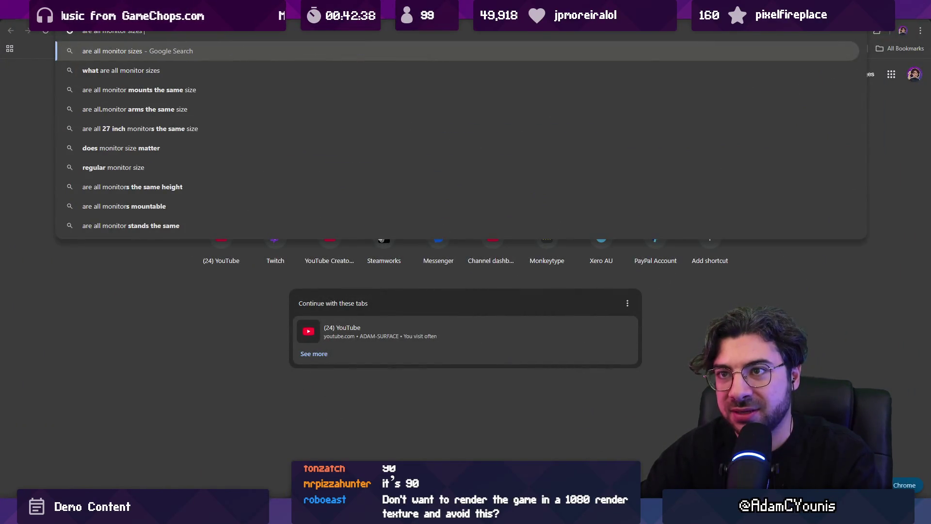
pyautogui.press('BackSpace')
pyautogui.write('ible by 8')
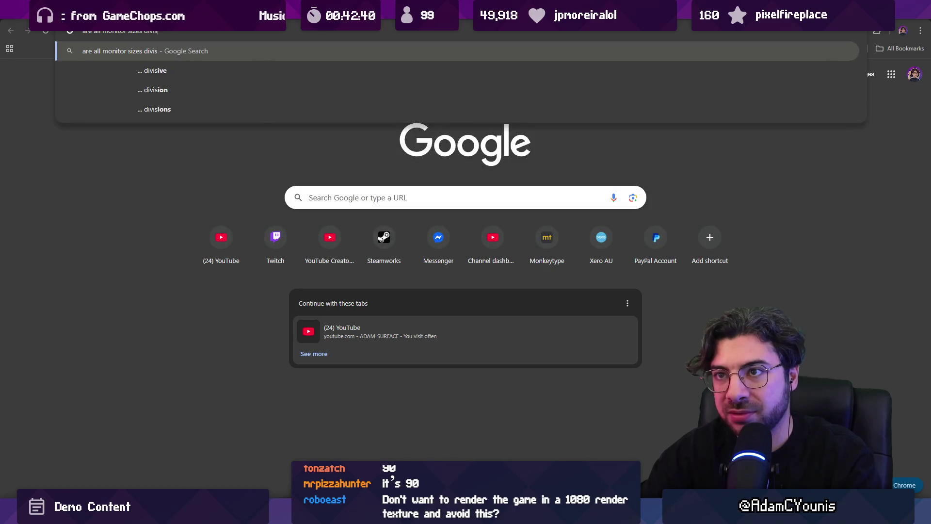
pyautogui.press('Return')
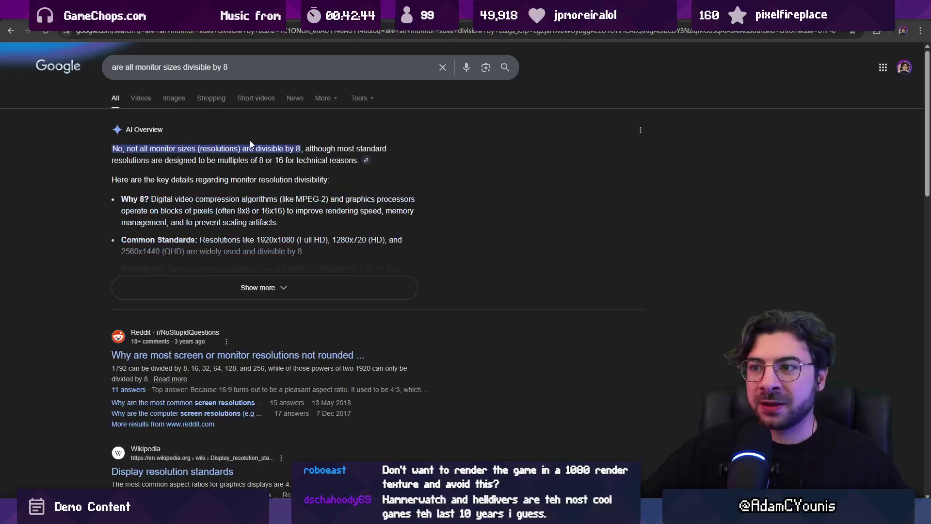
pyautogui.click(266, 285)
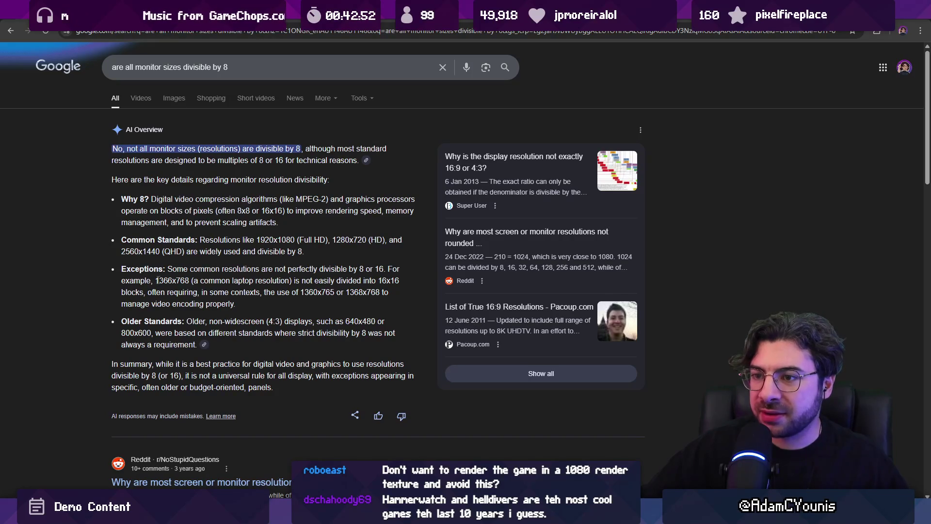
# - Highlight the 1366x768 example resolution in the AI Overview answer
pyautogui.moveTo(155, 280); pyautogui.dragTo(187, 281)
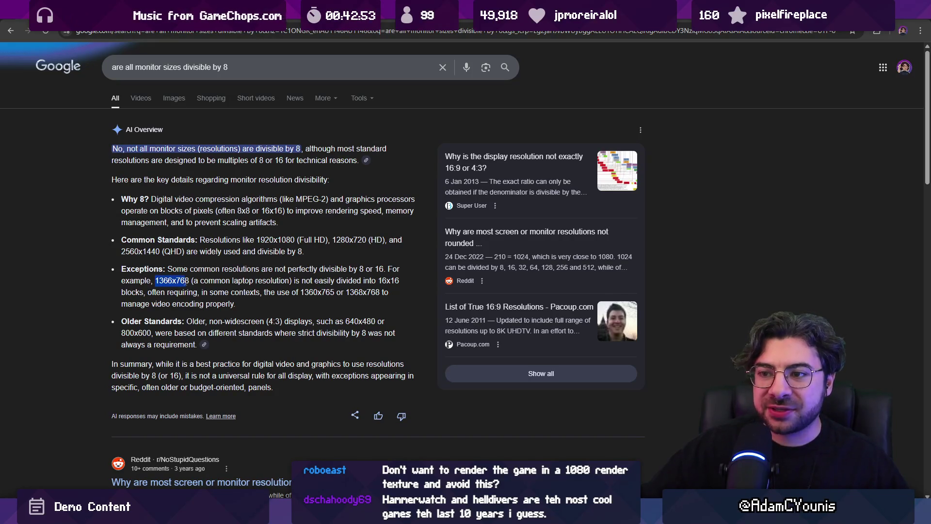
pyautogui.click(188, 281)
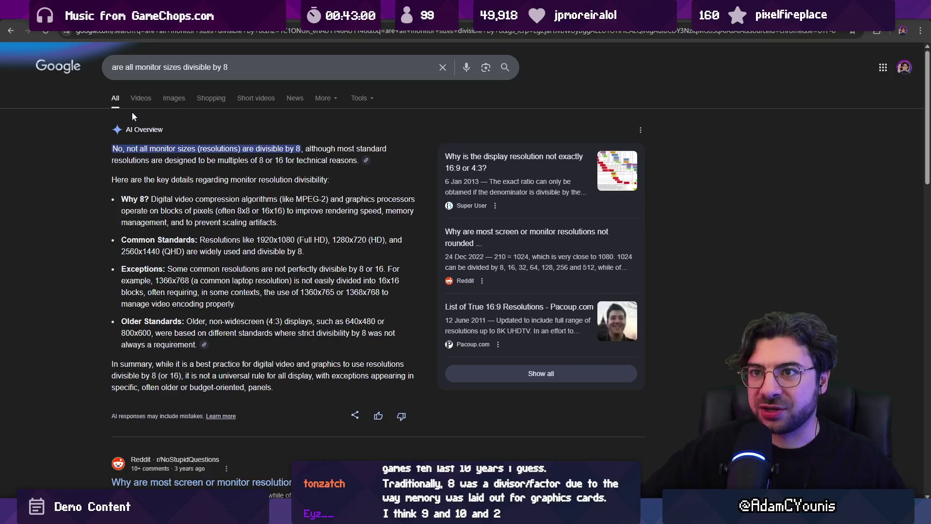
pyautogui.click(149, 33)
# - Calculate 768/8 (96) and 1366/8 (170.75) in Google, then return to the whiteboard
pyautogui.write('768')
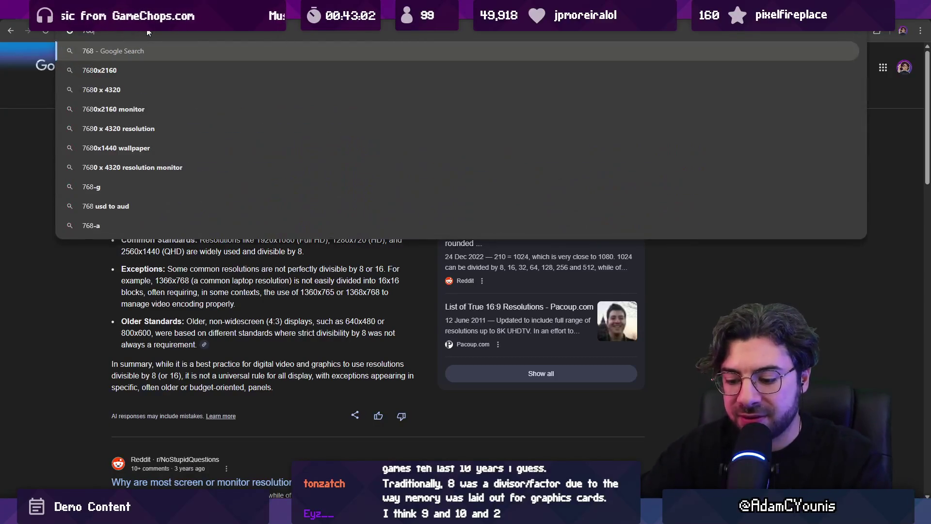
pyautogui.write('/8')
pyautogui.press('Return')
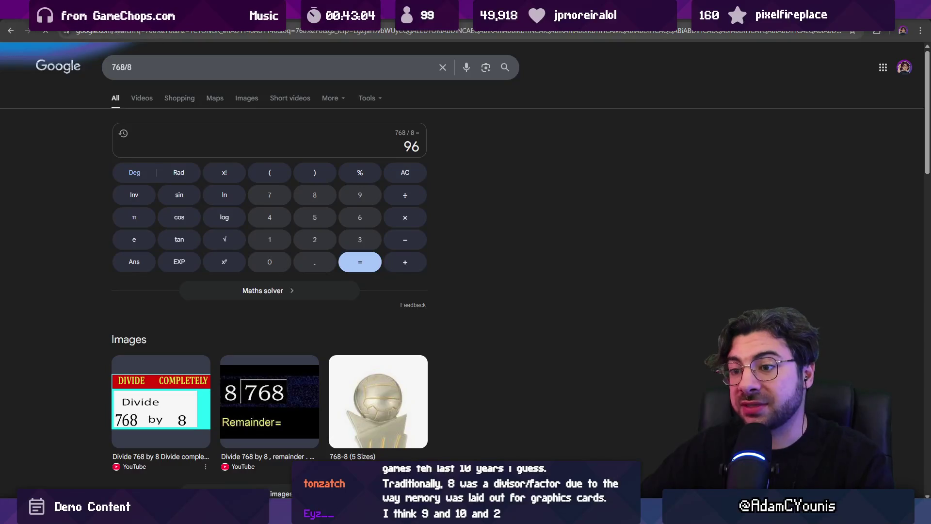
pyautogui.click(9, 30)
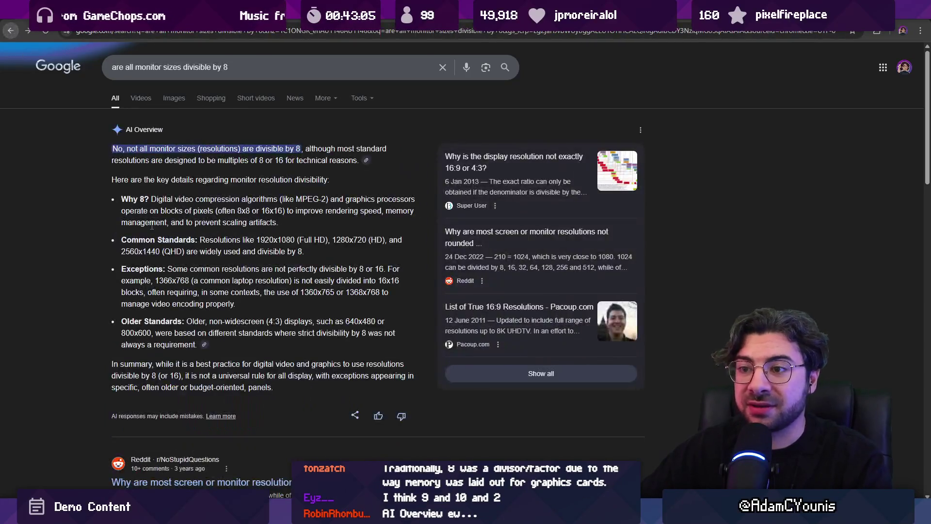
pyautogui.click(198, 70)
pyautogui.hotkey('ctrl', 'a')
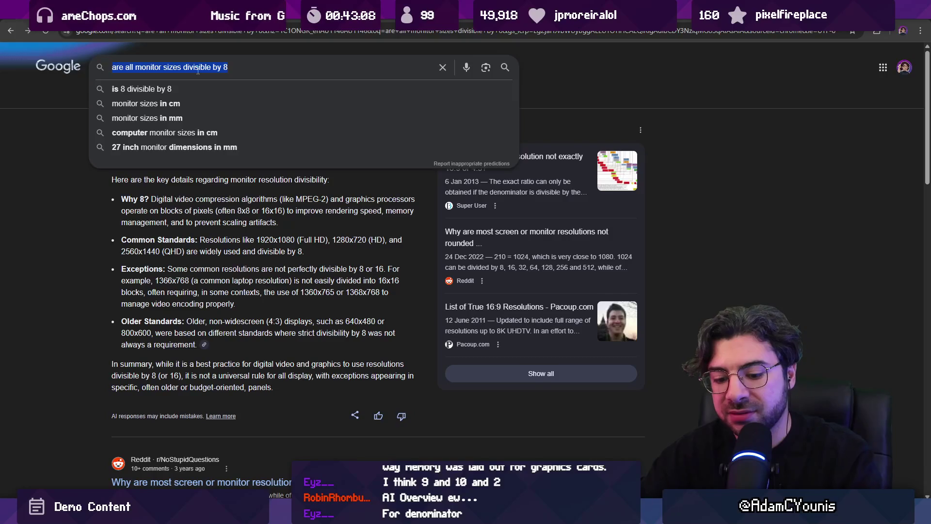
pyautogui.write('1366/8')
pyautogui.press('Return')
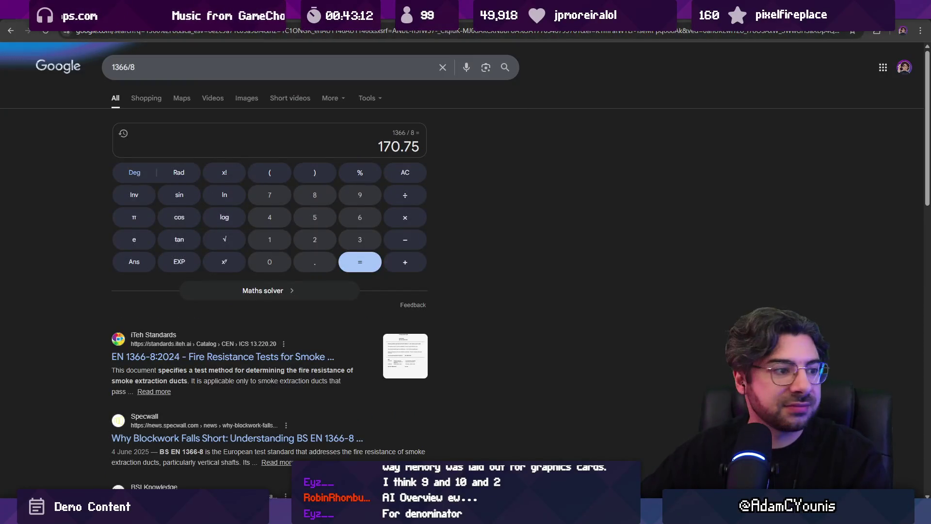
pyautogui.hotkey('alt', 'Tab')
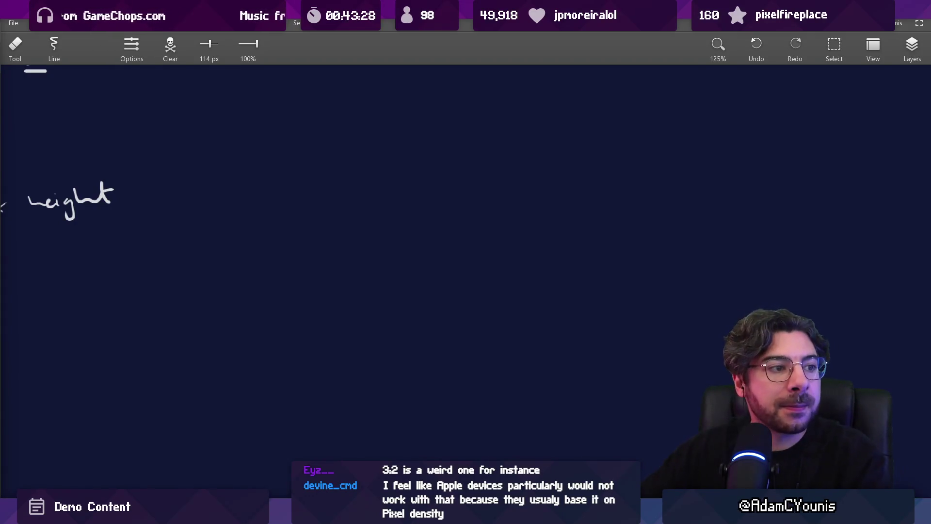
# - Zoom the canvas out to 54% and pan to the Ortho table and resolution notes
pyautogui.scroll(-2, 509, 238)
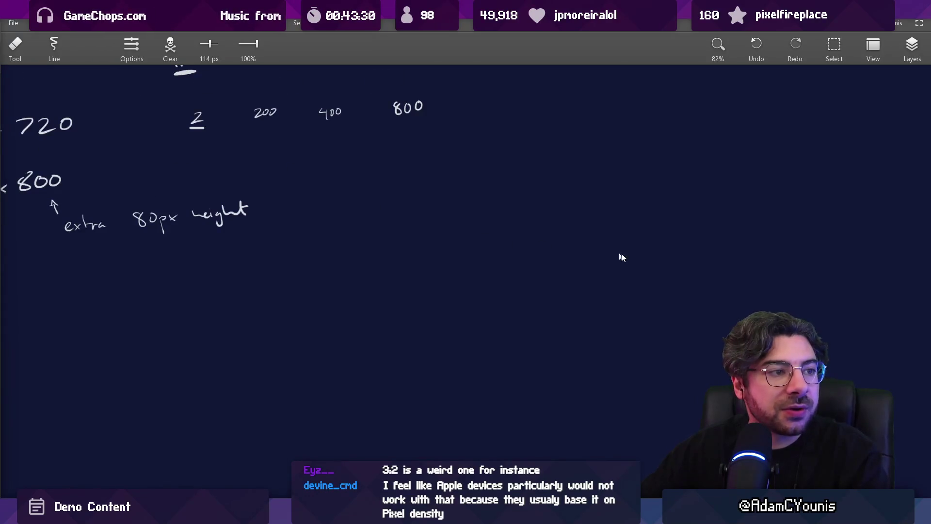
pyautogui.scroll(-2, 540, 235)
pyautogui.moveTo(252, 158); pyautogui.dragTo(357, 289)
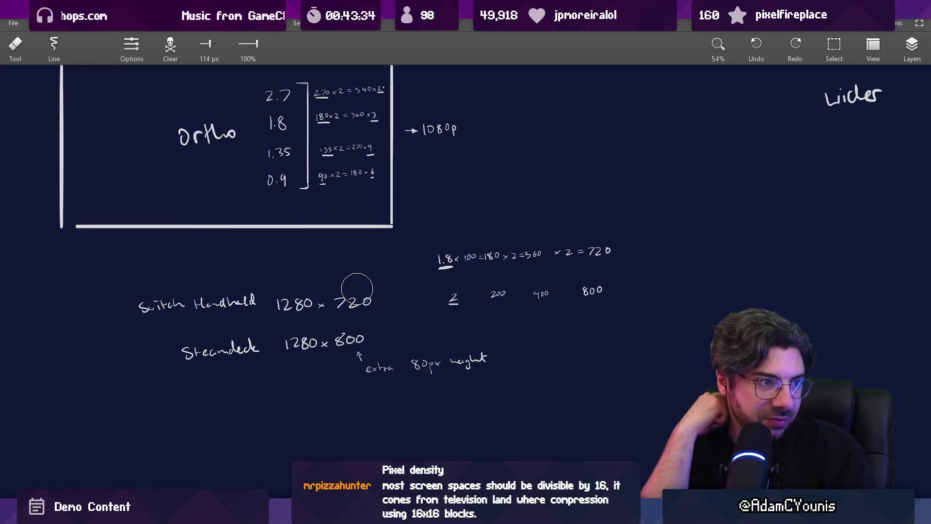
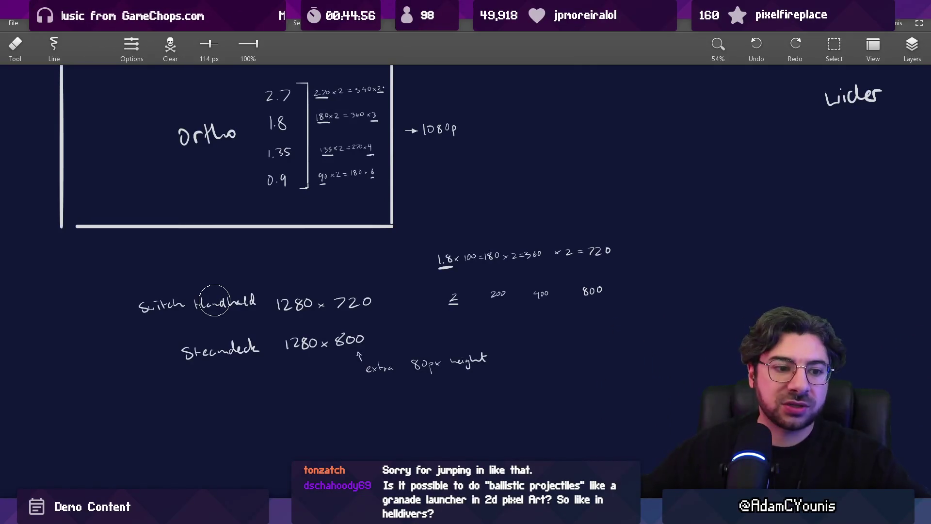
# - Handwrite '640 x 480' under the Steam Deck notes, redrawing the mistaken 3 as a 4
pyautogui.scroll(-5, 372, 260)
pyautogui.scroll(3, 370, 194)
pyautogui.press('b')
pyautogui.moveTo(347, 240)
pyautogui.mouseDown()
pyautogui.moveTo(341, 266)
pyautogui.moveTo(397, 244)
pyautogui.moveTo(474, 251)
pyautogui.mouseUp()
pyautogui.hotkey('ctrl', 'z')
pyautogui.moveTo(464, 241)
pyautogui.mouseDown()
pyautogui.moveTo(465, 263)
pyautogui.moveTo(490, 236)
pyautogui.moveTo(335, 320)
pyautogui.mouseUp()
pyautogui.moveTo(253, 337)
pyautogui.mouseDown()
pyautogui.moveTo(436, 250)
pyautogui.moveTo(241, 335)
pyautogui.mouseUp()
pyautogui.hotkey('ctrl', 'z')
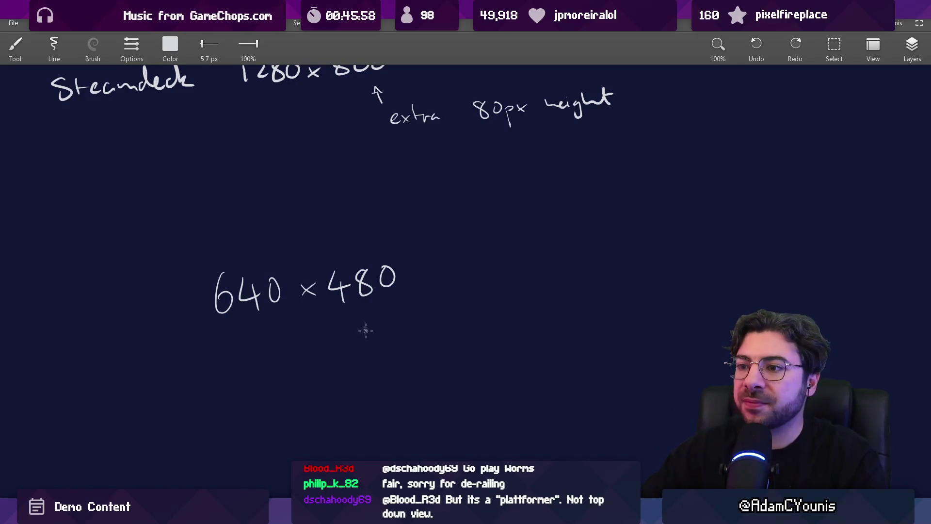
pyautogui.scroll(-4, 365, 376)
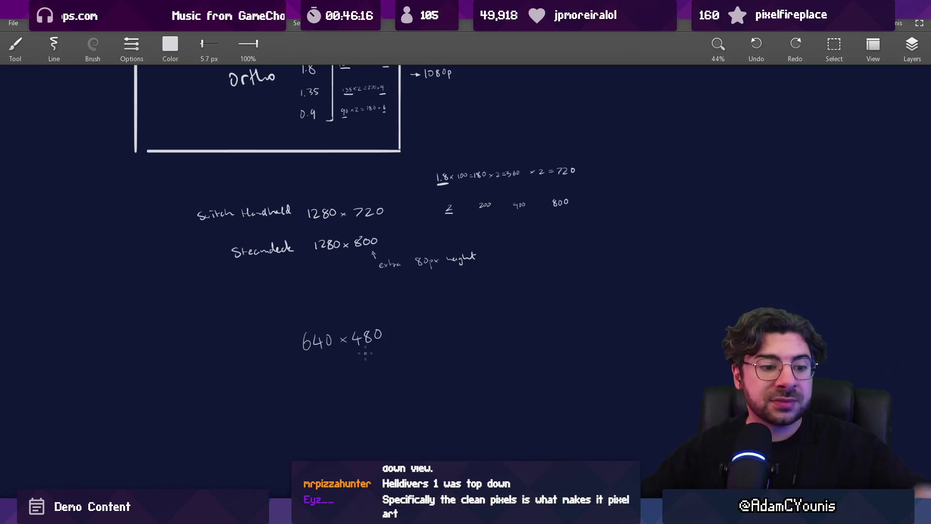
# - Zoom in on the 640 x 480 note and pan down to blank canvas below it
pyautogui.scroll(2, 346, 338)
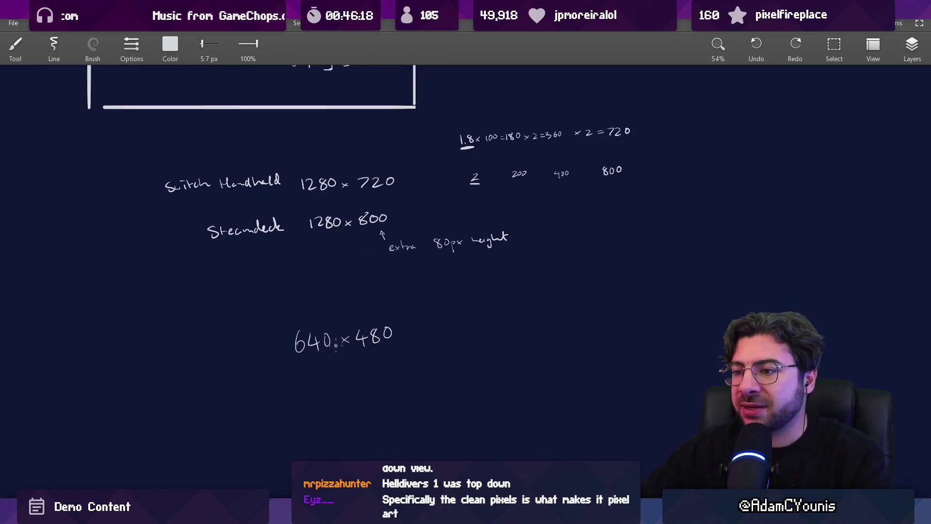
pyautogui.scroll(4, 353, 321)
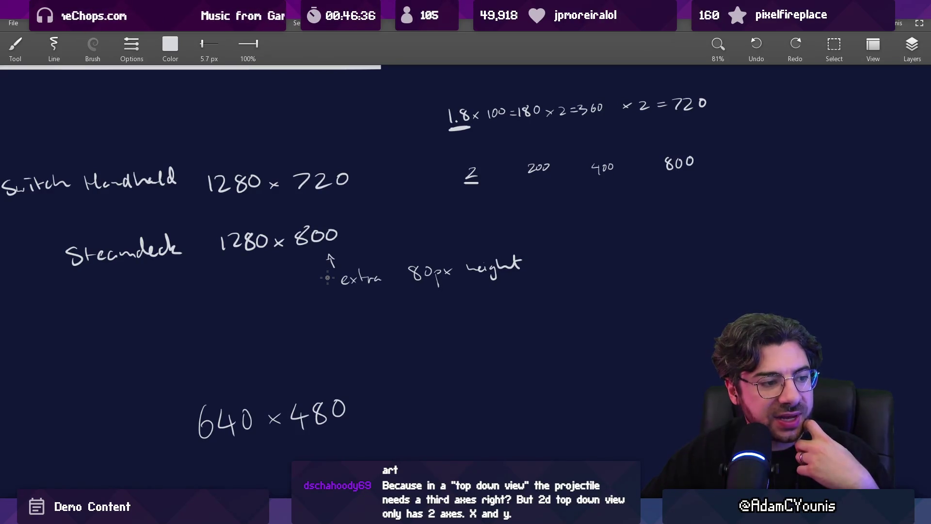
pyautogui.moveTo(362, 377)
pyautogui.mouseDown()
pyautogui.moveTo(330, 284)
pyautogui.moveTo(305, 256)
pyautogui.moveTo(326, 258)
pyautogui.moveTo(341, 277)
pyautogui.moveTo(324, 307)
pyautogui.moveTo(275, 336)
pyautogui.moveTo(305, 318)
pyautogui.mouseUp()
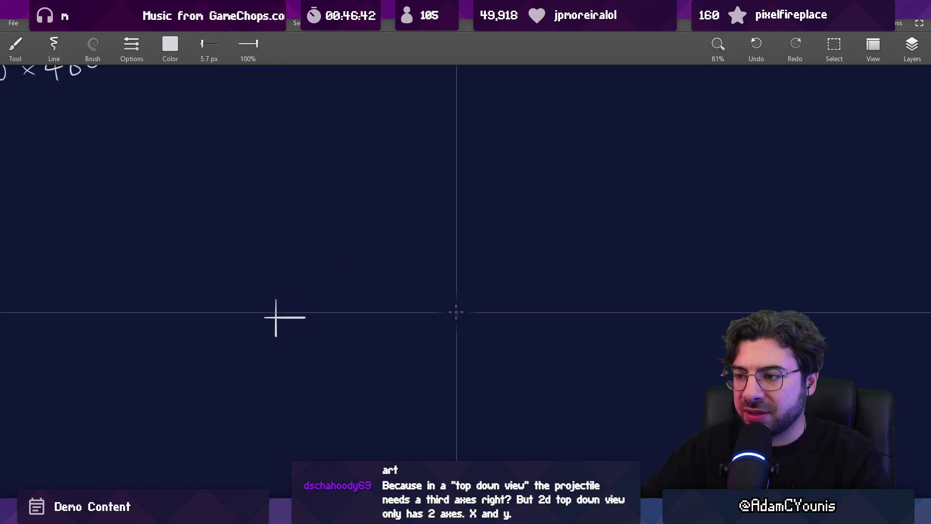
# - Draw a box with an arc marked by plus signs inside, undoing a stick figure
pyautogui.moveTo(161, 206)
pyautogui.mouseDown()
pyautogui.moveTo(161, 490)
pyautogui.moveTo(534, 196)
pyautogui.mouseUp()
pyautogui.scroll(-2, 524, 246)
pyautogui.moveTo(512, 140); pyautogui.dragTo(512, 434)
pyautogui.moveTo(177, 420); pyautogui.dragTo(495, 420)
pyautogui.moveTo(261, 251); pyautogui.dragTo(441, 252)
pyautogui.moveTo(418, 228); pyautogui.dragTo(422, 279)
pyautogui.scroll(2, 409, 264)
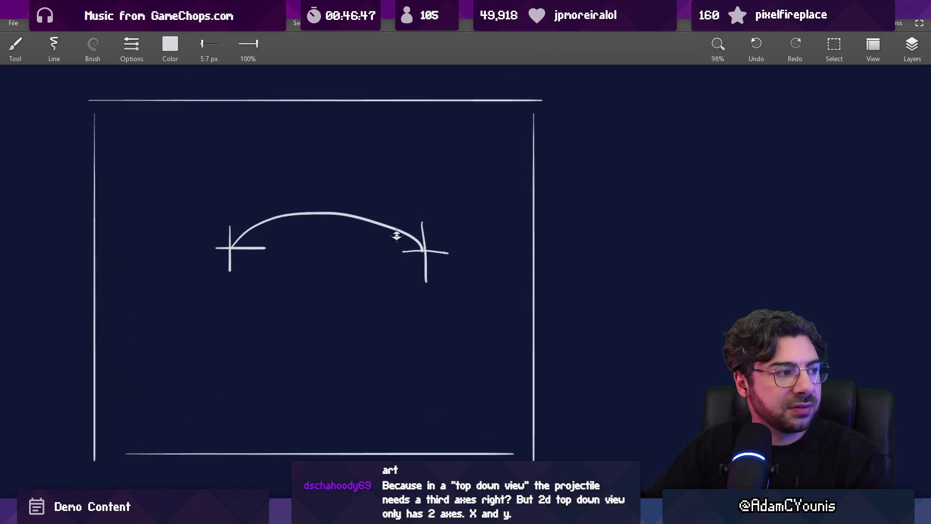
pyautogui.moveTo(325, 249); pyautogui.dragTo(326, 232)
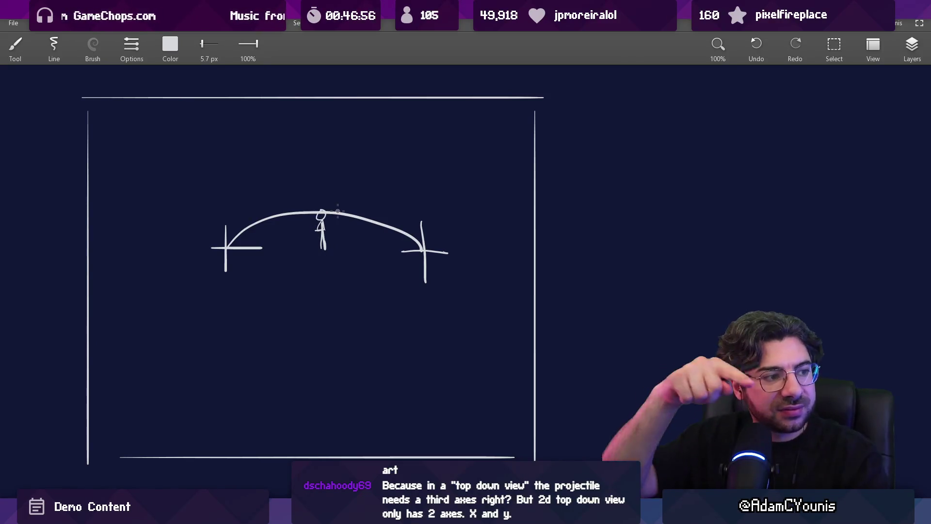
pyautogui.hotkey('ctrl', 'z')
pyautogui.hotkey('ctrl', 'z')
pyautogui.hotkey('ctrl', 'z')
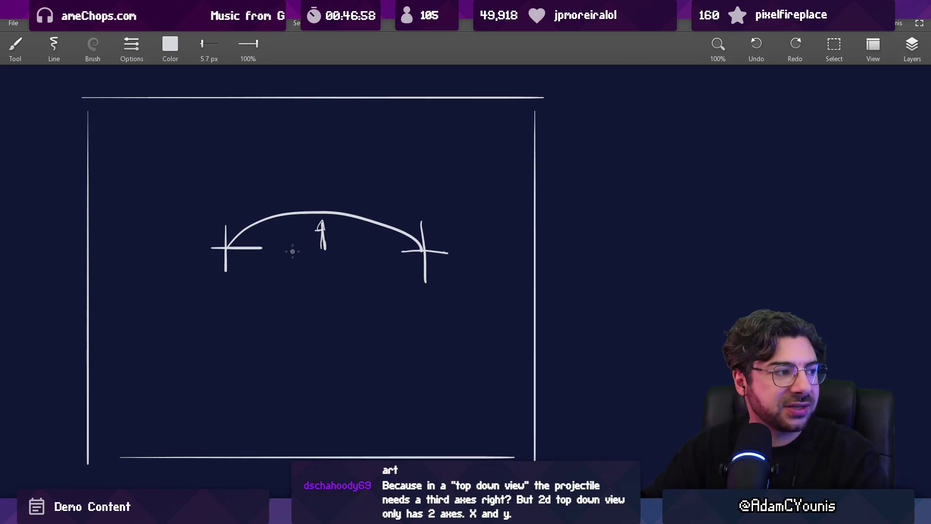
# - Draw six vertical and four horizontal grid lines across the arc
pyautogui.moveTo(240, 209); pyautogui.dragTo(244, 326)
pyautogui.moveTo(270, 184); pyautogui.dragTo(277, 325)
pyautogui.moveTo(301, 194); pyautogui.dragTo(305, 329)
pyautogui.moveTo(335, 184); pyautogui.dragTo(337, 327)
pyautogui.moveTo(364, 190); pyautogui.dragTo(370, 323)
pyautogui.moveTo(393, 187); pyautogui.dragTo(399, 343)
pyautogui.moveTo(240, 216); pyautogui.dragTo(388, 219)
pyautogui.moveTo(236, 252); pyautogui.dragTo(421, 246)
pyautogui.moveTo(206, 295); pyautogui.dragTo(423, 285)
pyautogui.moveTo(223, 334); pyautogui.dragTo(423, 324)
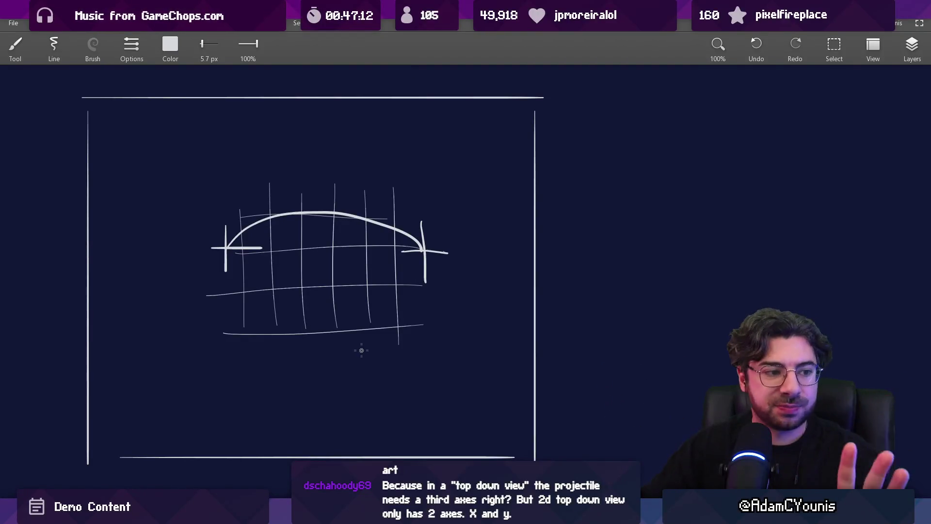
# - Undo the stray zigzag, retraced arc and lower lines, then erase the grid sketch and box
pyautogui.moveTo(245, 242); pyautogui.dragTo(333, 227)
pyautogui.hotkey('ctrl', 'z')
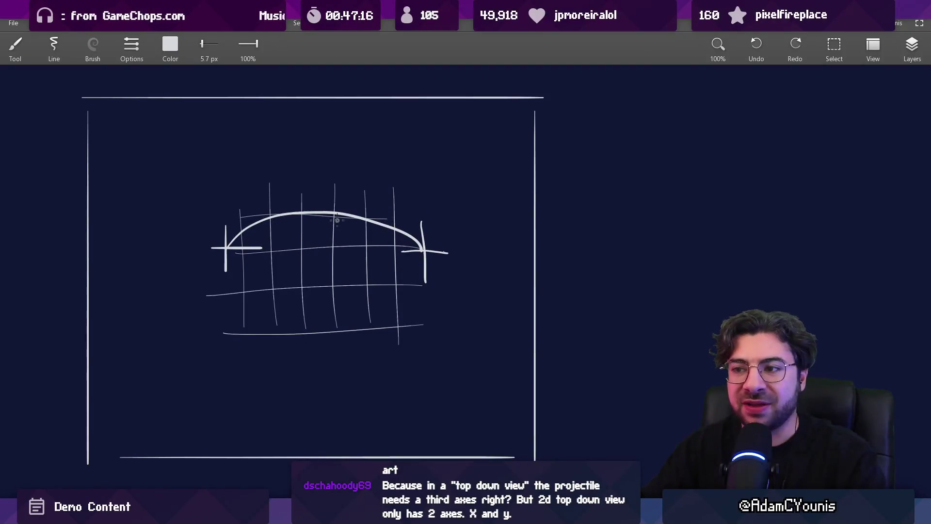
pyautogui.moveTo(240, 232); pyautogui.dragTo(436, 242)
pyautogui.hotkey('ctrl', 'z')
pyautogui.scroll(1, 312, 249)
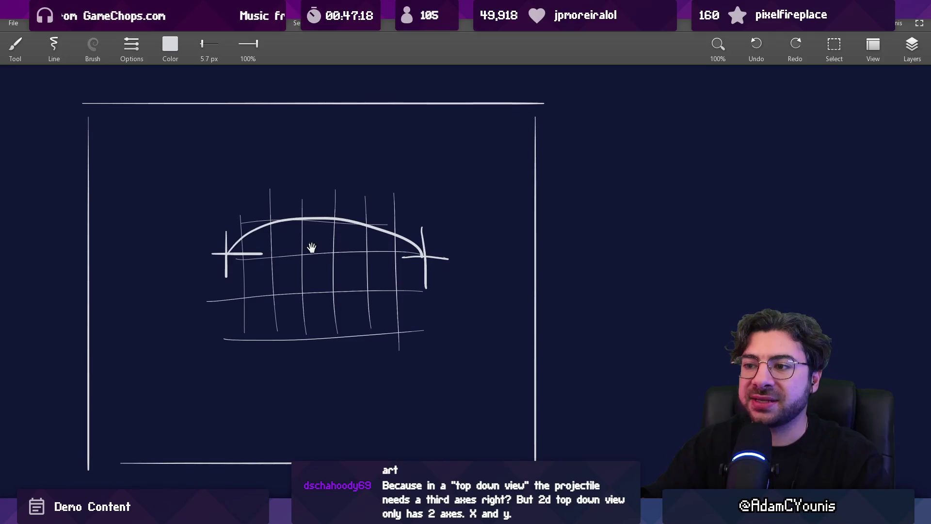
pyautogui.moveTo(204, 362)
pyautogui.mouseDown()
pyautogui.moveTo(422, 362)
pyautogui.moveTo(421, 352)
pyautogui.mouseUp()
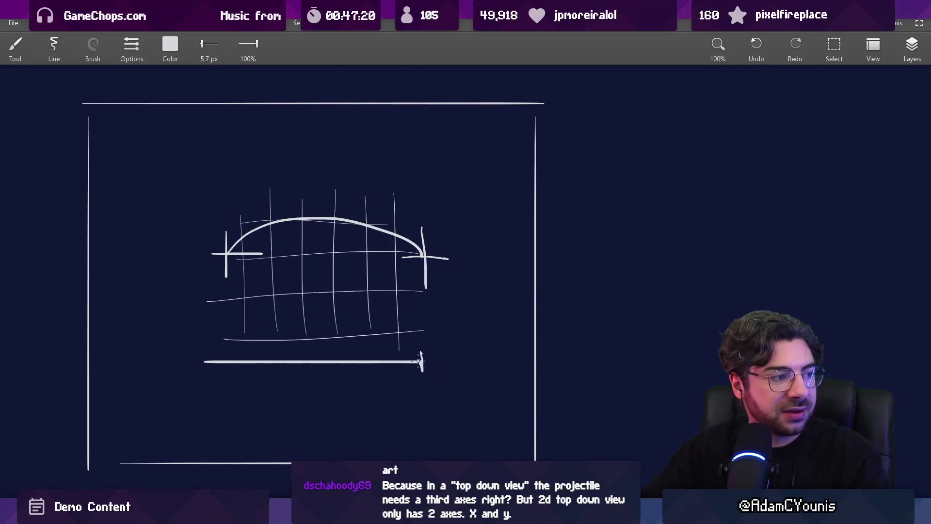
pyautogui.hotkey('ctrl', 'z')
pyautogui.hotkey('ctrl', 'z')
pyautogui.hotkey('ctrl', 'z')
pyautogui.hotkey('ctrl', 'z')
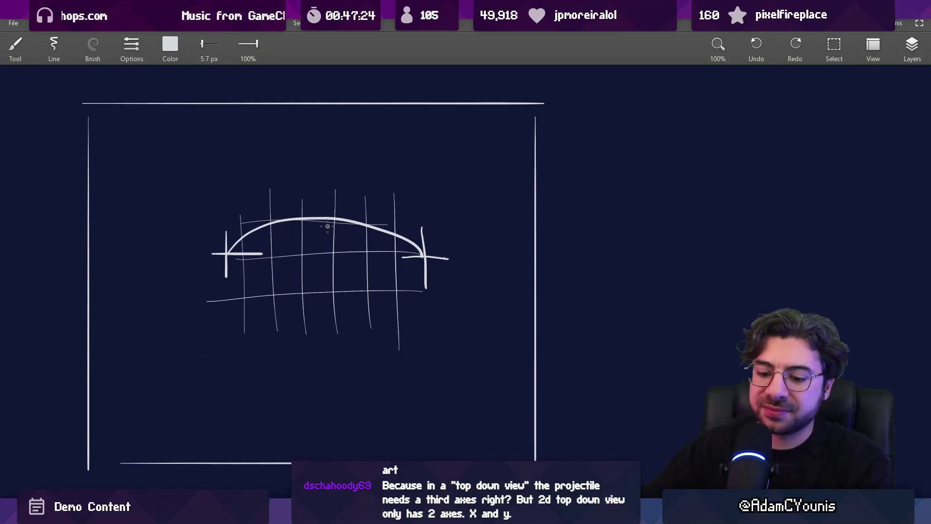
pyautogui.press('e')
pyautogui.moveTo(188, 264)
pyautogui.mouseDown()
pyautogui.moveTo(114, 150)
pyautogui.moveTo(333, 456)
pyautogui.moveTo(183, 416)
pyautogui.moveTo(303, 154)
pyautogui.moveTo(136, 175)
pyautogui.mouseUp()
# - Move to blank canvas with the brush and draw a rectangle
pyautogui.scroll(-2, 442, 272)
pyautogui.scroll(-1, 441, 272)
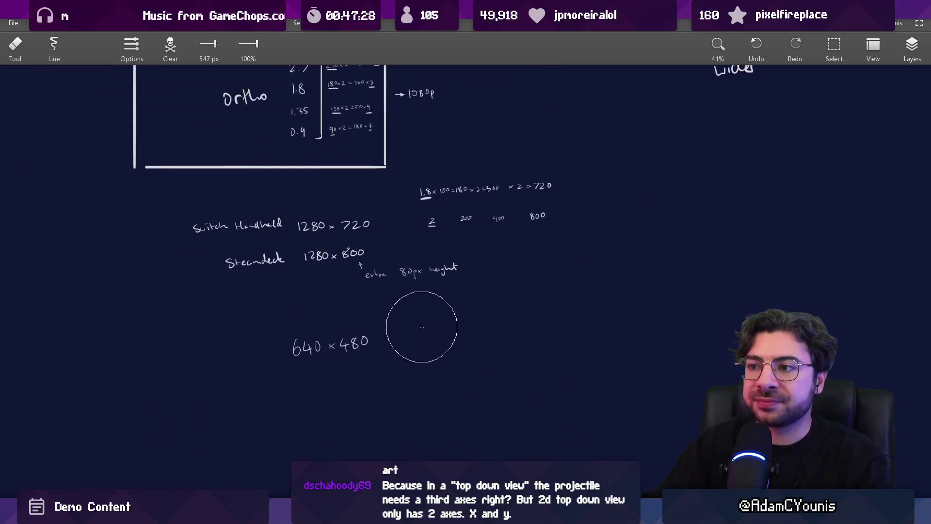
pyautogui.press('b')
pyautogui.scroll(1, 345, 320)
pyautogui.scroll(1, 345, 320)
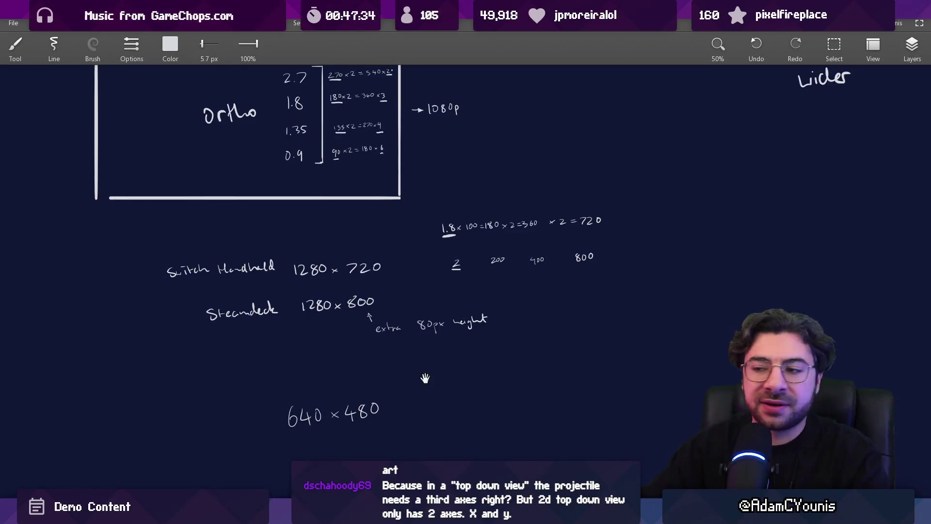
pyautogui.hscroll(8, 349, 310)
pyautogui.scroll(-4, 349, 311)
pyautogui.moveTo(310, 190); pyautogui.dragTo(310, 375)
pyautogui.moveTo(310, 185); pyautogui.dragTo(518, 185)
pyautogui.moveTo(537, 175)
pyautogui.mouseDown()
pyautogui.moveTo(528, 375)
pyautogui.moveTo(335, 377)
pyautogui.mouseUp()
pyautogui.moveTo(314, 339); pyautogui.dragTo(523, 323)
# - Add a horizontal line, a sloping line and an upward arrow inside the rectangle, undoing a spiral
pyautogui.moveTo(282, 298); pyautogui.dragTo(488, 293)
pyautogui.moveTo(300, 237); pyautogui.dragTo(532, 212)
pyautogui.moveTo(387, 237)
pyautogui.mouseDown()
pyautogui.moveTo(397, 267)
pyautogui.moveTo(386, 261)
pyautogui.moveTo(383, 109)
pyautogui.mouseUp()
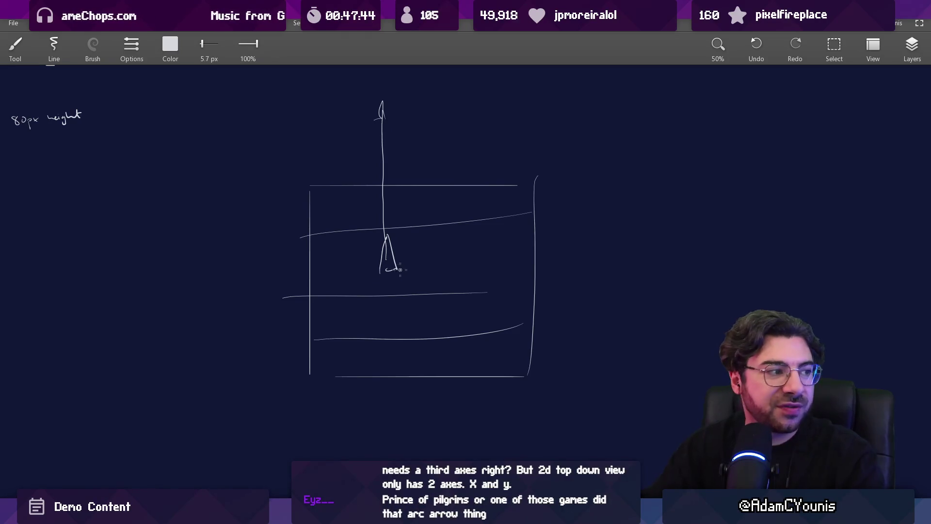
pyautogui.moveTo(446, 254)
pyautogui.mouseDown()
pyautogui.moveTo(495, 235)
pyautogui.moveTo(297, 216)
pyautogui.moveTo(427, 410)
pyautogui.mouseUp()
pyautogui.hotkey('ctrl', 'z')
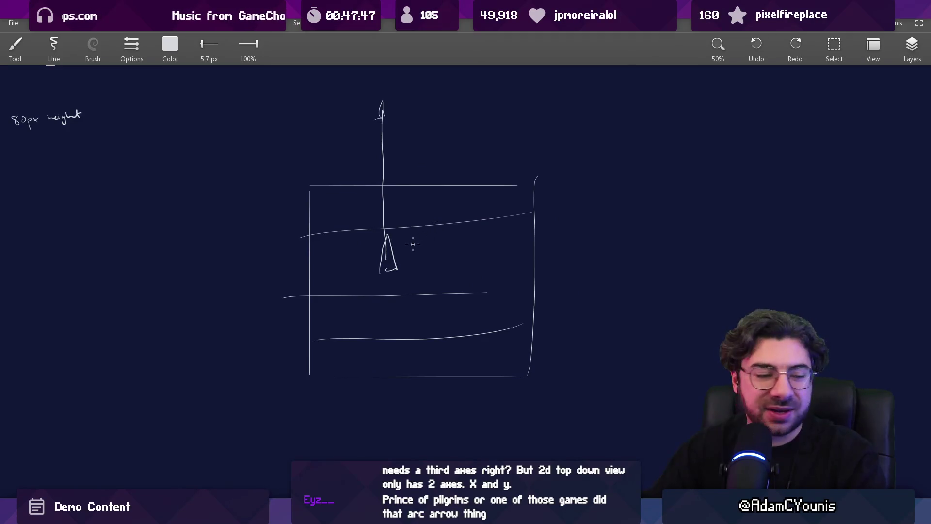
# - Erase the boxed arrow sketch and bring the Ortho box and resolution notes back into view
pyautogui.press('e')
pyautogui.moveTo(351, 254)
pyautogui.mouseDown()
pyautogui.moveTo(374, 142)
pyautogui.moveTo(374, 304)
pyautogui.moveTo(484, 340)
pyautogui.moveTo(611, 312)
pyautogui.mouseUp()
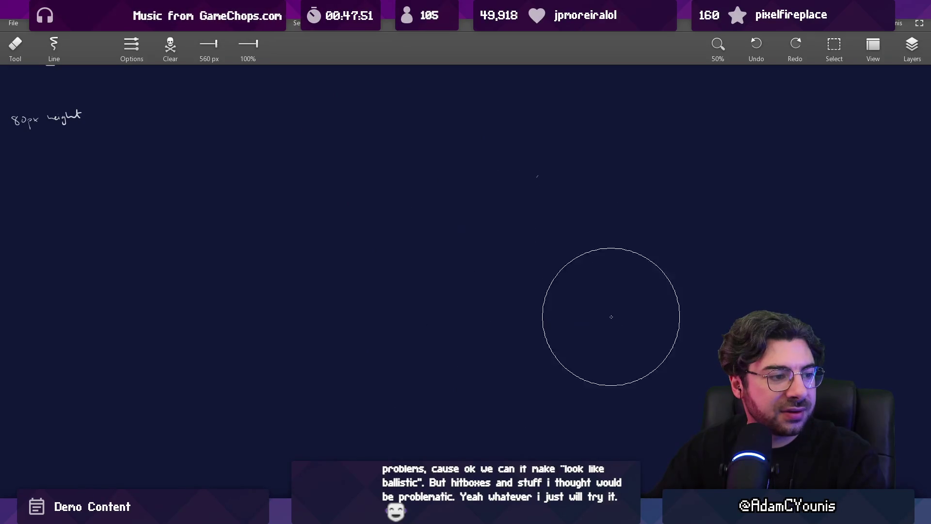
pyautogui.scroll(-2, 497, 262)
pyautogui.moveTo(497, 262); pyautogui.dragTo(523, 319)
pyautogui.press('b')
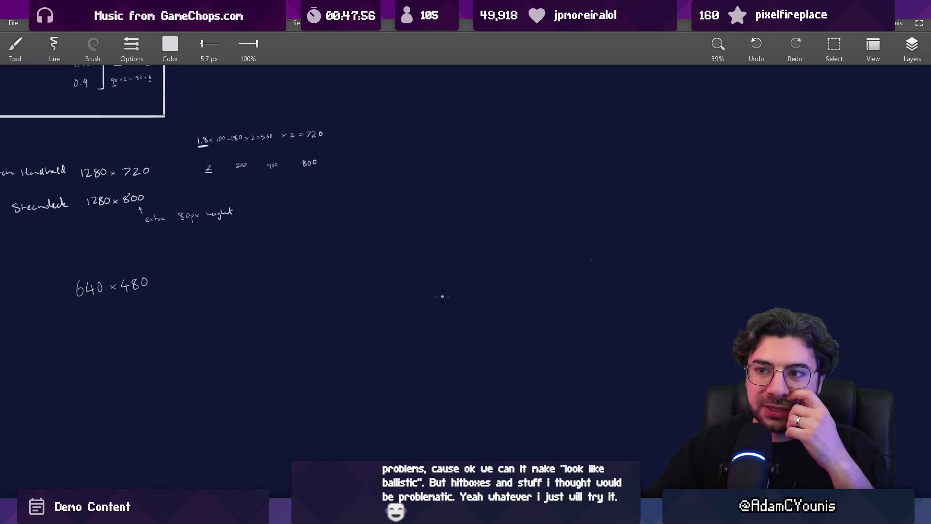
pyautogui.moveTo(340, 259)
pyautogui.mouseDown()
pyautogui.moveTo(438, 312)
pyautogui.moveTo(401, 301)
pyautogui.moveTo(383, 281)
pyautogui.moveTo(366, 299)
pyautogui.moveTo(339, 298)
pyautogui.mouseUp()
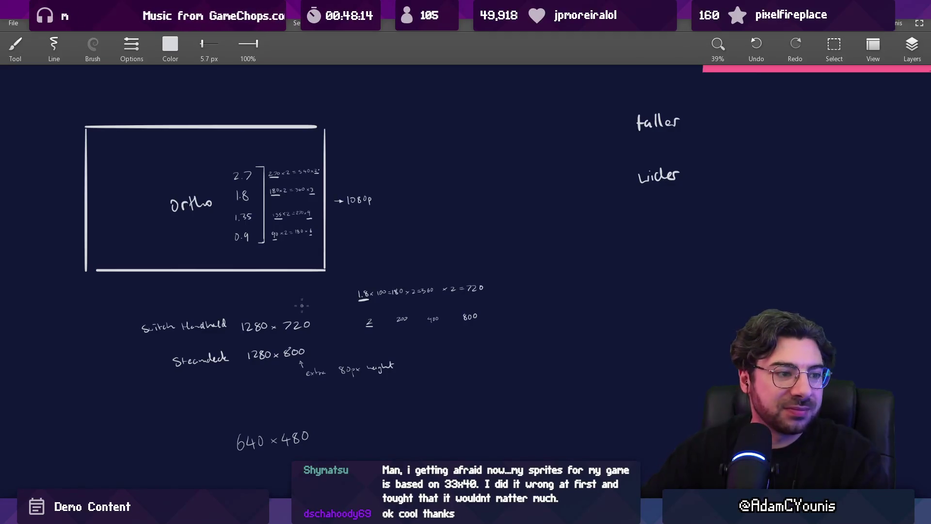
# - Pan and zoom to the Steam Deck notes, cancelling an accidental selection on 800
pyautogui.scroll(-3, 234, 316)
pyautogui.scroll(5, 358, 283)
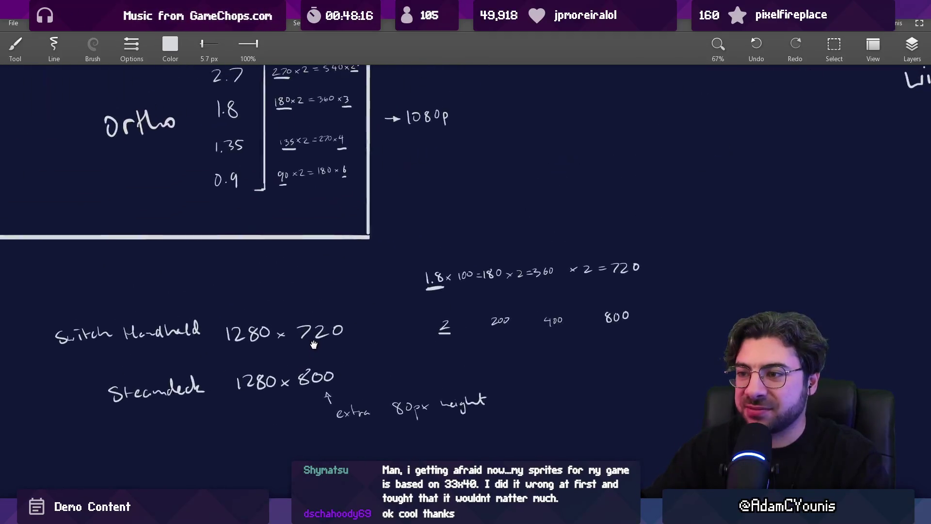
pyautogui.moveTo(326, 369)
pyautogui.mouseDown()
pyautogui.moveTo(353, 297)
pyautogui.moveTo(355, 271)
pyautogui.moveTo(341, 251)
pyautogui.mouseUp()
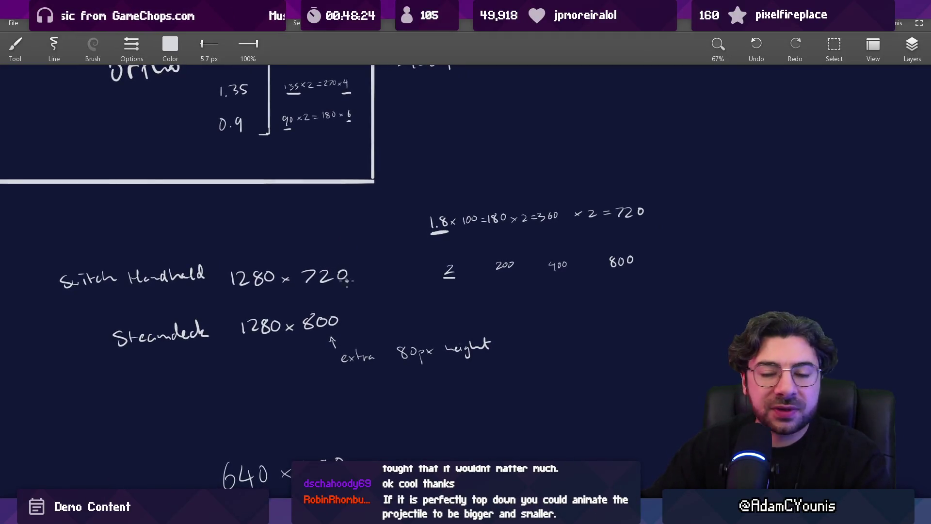
pyautogui.moveTo(354, 321)
pyautogui.mouseDown()
pyautogui.moveTo(352, 283)
pyautogui.moveTo(367, 300)
pyautogui.mouseUp()
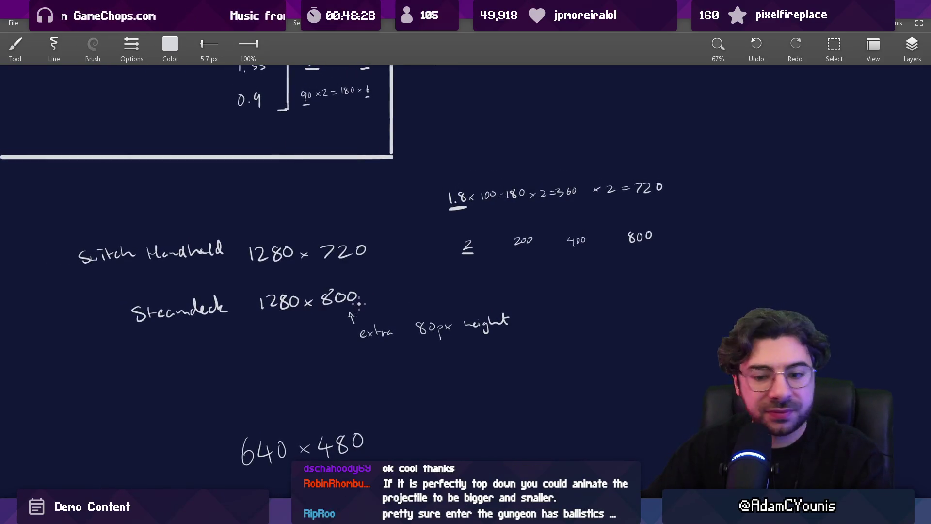
pyautogui.scroll(5, 335, 297)
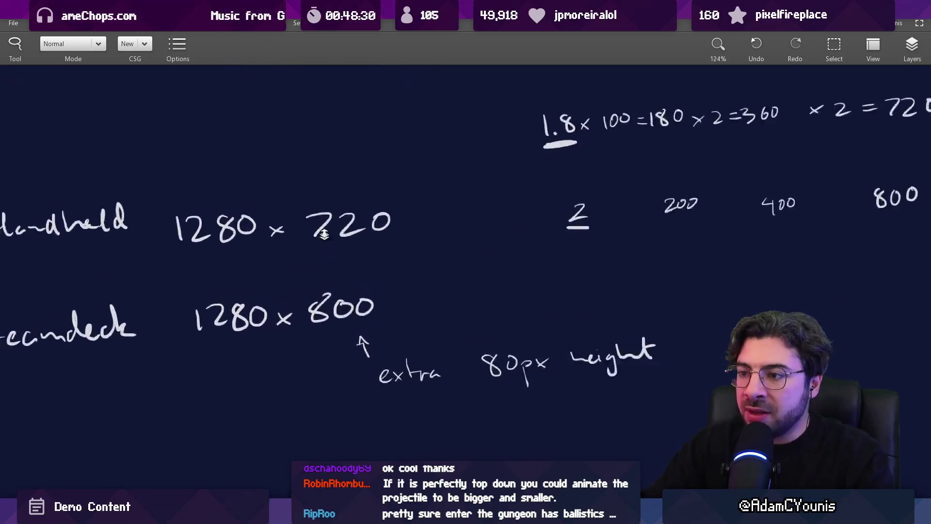
pyautogui.moveTo(335, 289); pyautogui.dragTo(326, 304)
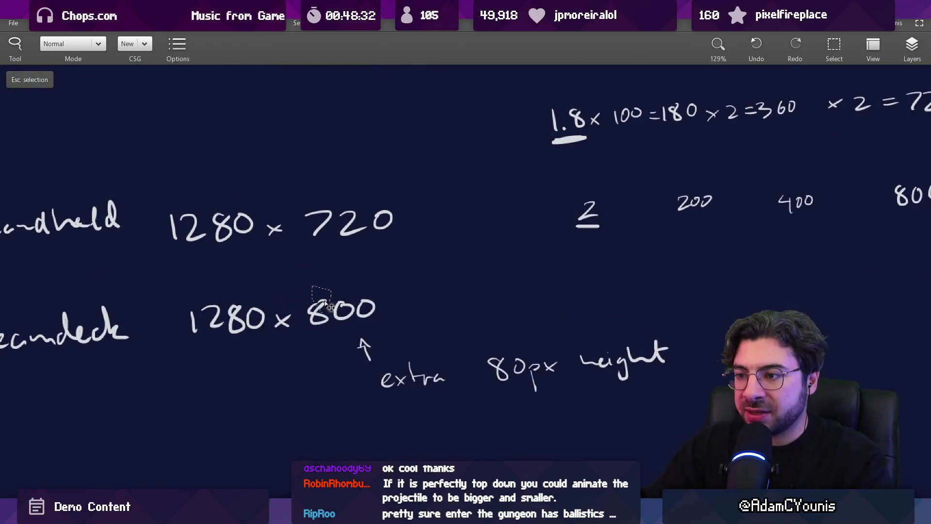
pyautogui.press('Escape')
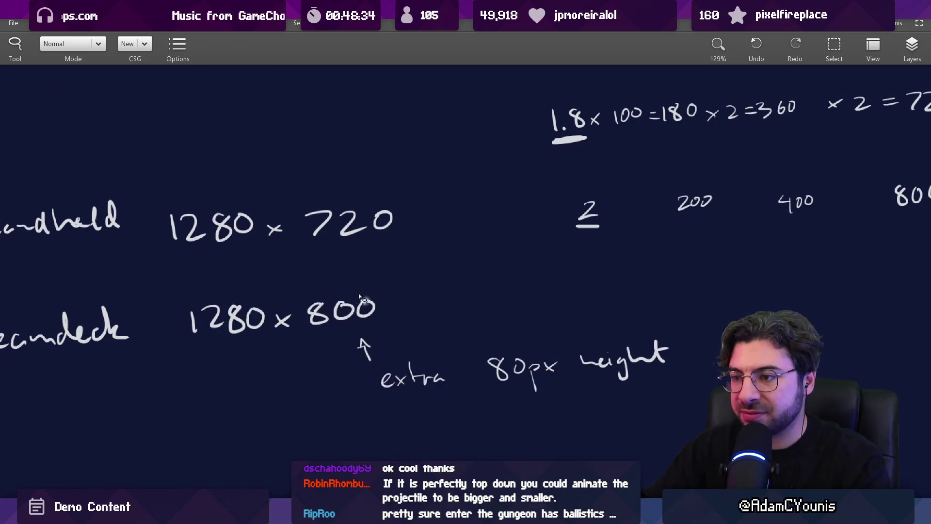
# - Draw a tall curly brace beside the 1.8 scaling calculations, undoing a circle around 800
pyautogui.press('e')
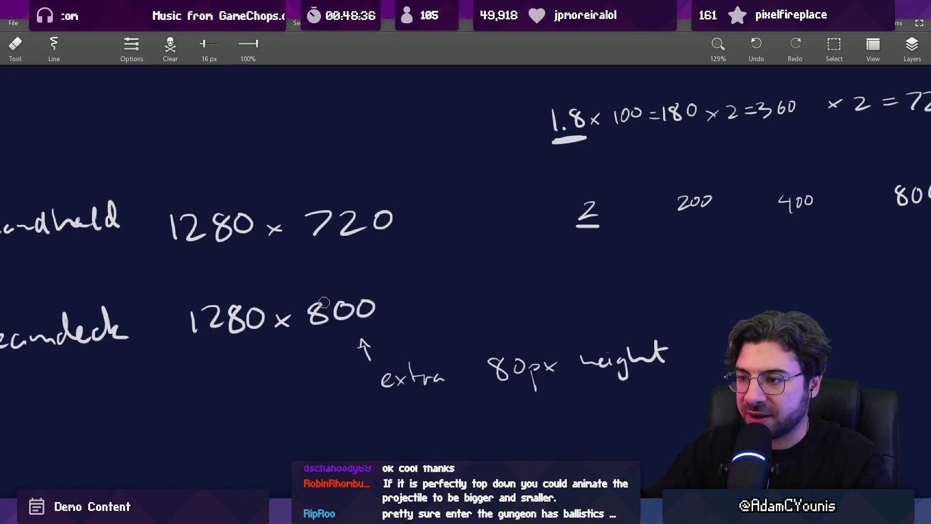
pyautogui.scroll(-5, 350, 284)
pyautogui.press('b')
pyautogui.moveTo(359, 262); pyautogui.dragTo(361, 290)
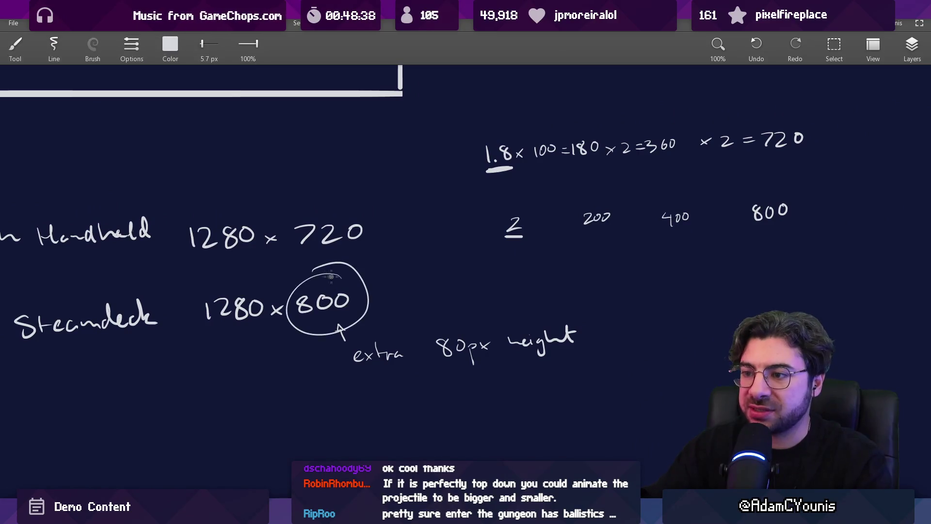
pyautogui.hotkey('ctrl', 'z')
pyautogui.moveTo(386, 211); pyautogui.dragTo(417, 266)
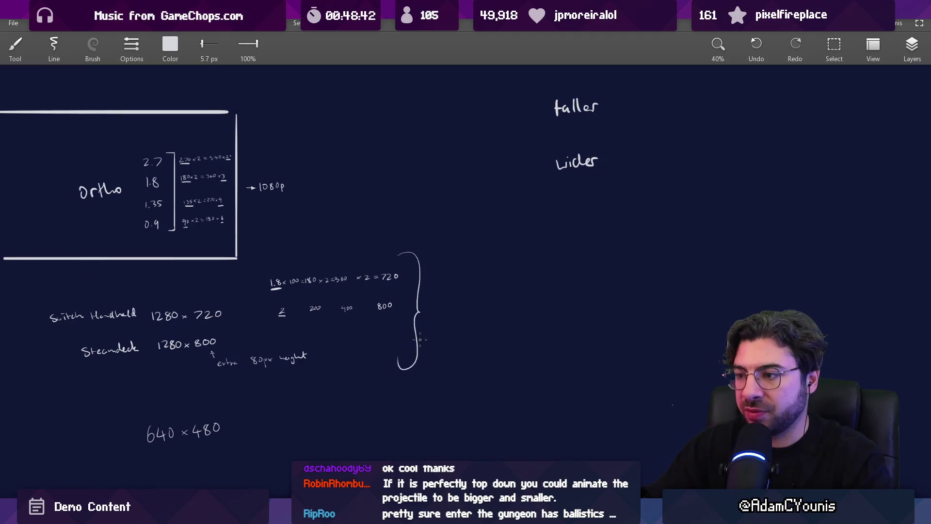
# - Handwrite 'to scale the ortho up, proportionately' beside the brace, redrawing the final y
pyautogui.scroll(4, 420, 339)
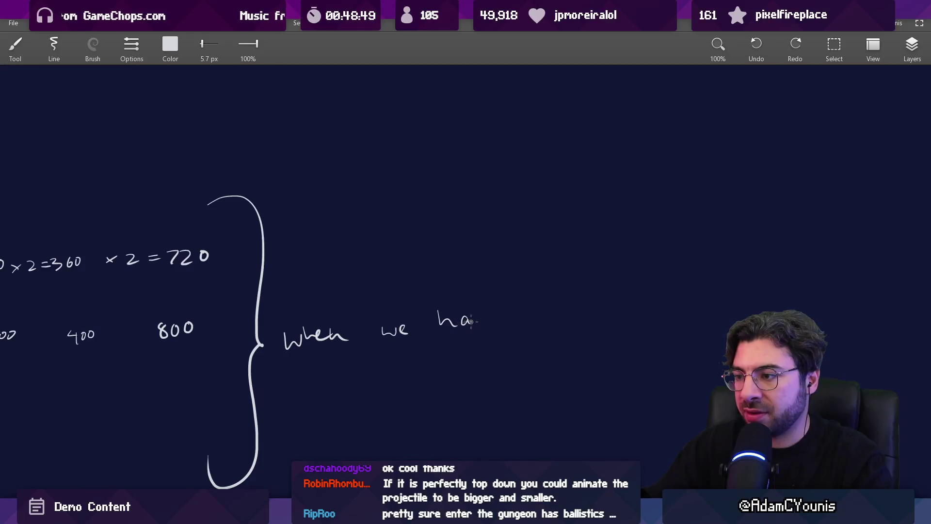
pyautogui.scroll(1, 494, 321)
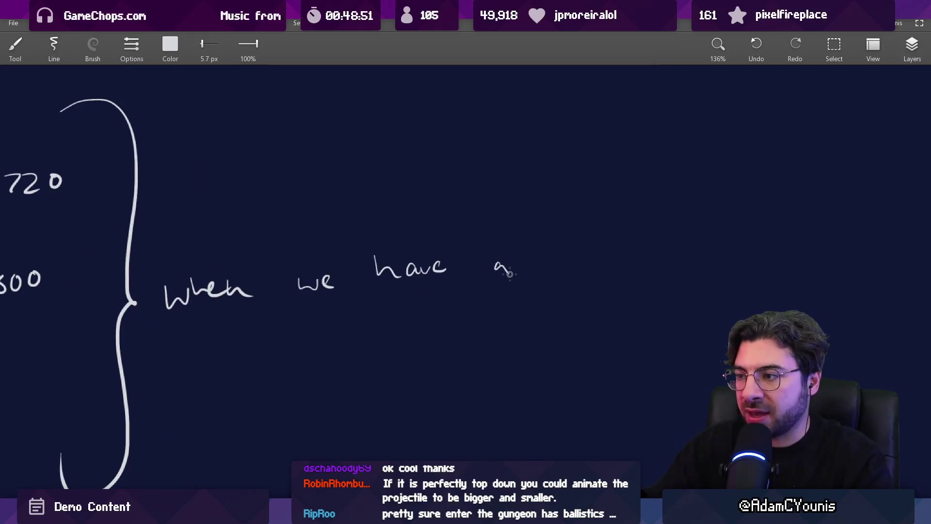
pyautogui.hscroll(-3, 401, 297)
pyautogui.scroll(-2, 401, 297)
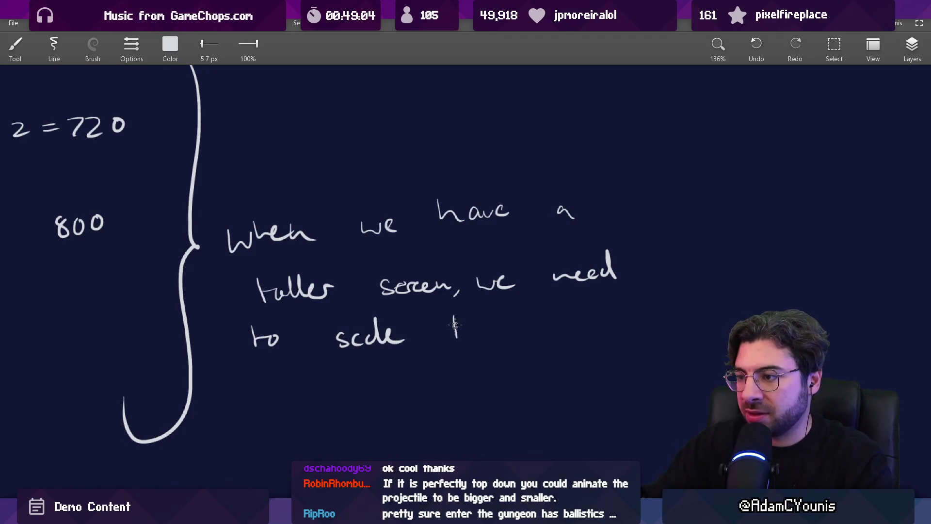
pyautogui.moveTo(544, 323); pyautogui.dragTo(542, 324)
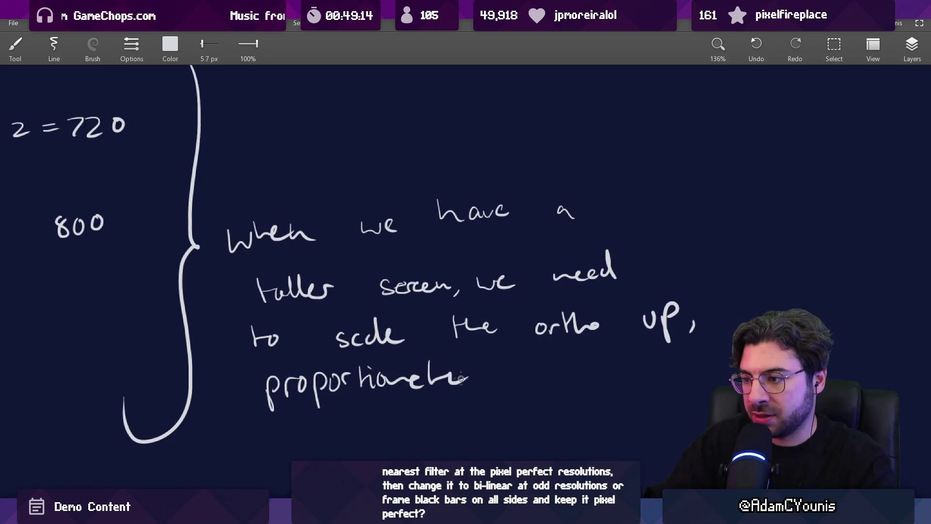
pyautogui.moveTo(451, 388)
pyautogui.mouseDown()
pyautogui.moveTo(476, 363)
pyautogui.moveTo(505, 422)
pyautogui.mouseUp()
pyautogui.hotkey('ctrl', 'z')
pyautogui.hotkey('ctrl', 'z')
pyautogui.moveTo(488, 378); pyautogui.dragTo(450, 388)
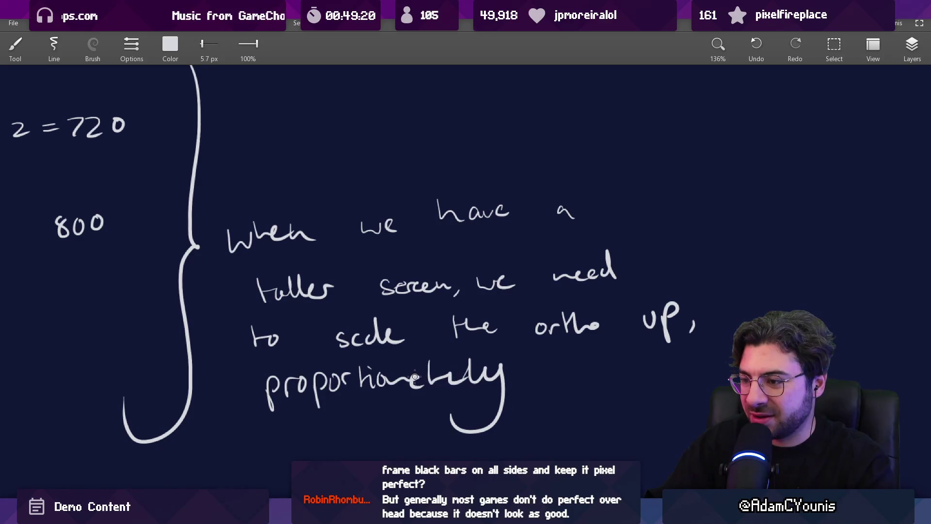
pyautogui.press('e')
pyautogui.press('b')
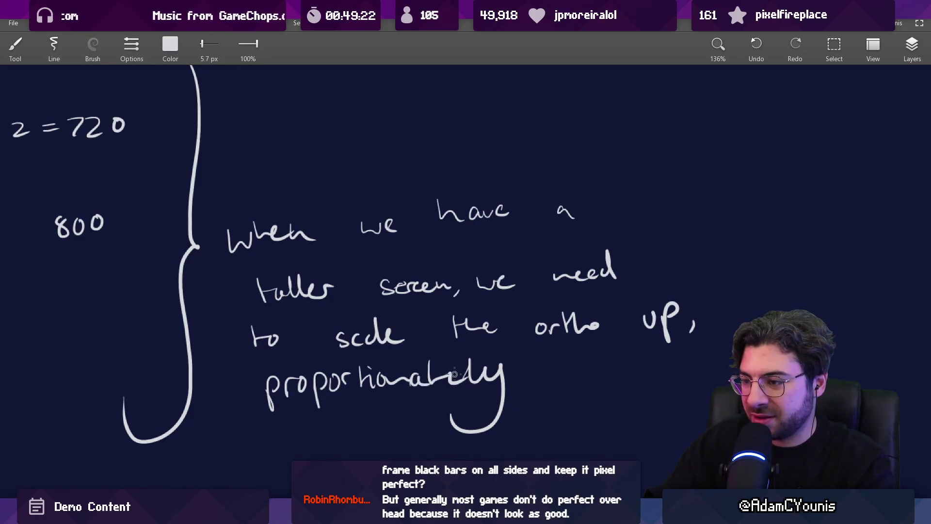
# - Zoom out and pan the board past the earlier notes to empty space
pyautogui.scroll(-3, 465, 344)
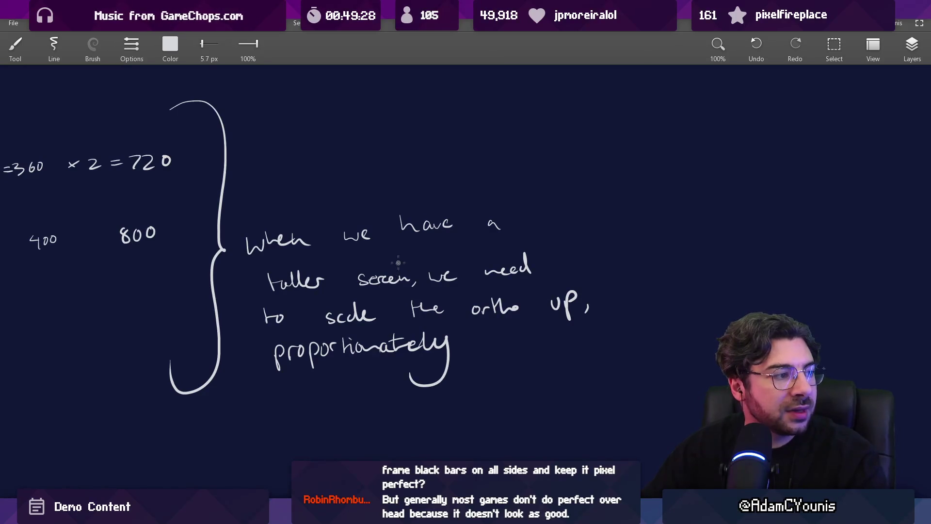
pyautogui.scroll(-2, 426, 260)
pyautogui.moveTo(377, 326)
pyautogui.mouseDown()
pyautogui.moveTo(490, 266)
pyautogui.moveTo(574, 323)
pyautogui.moveTo(529, 313)
pyautogui.mouseUp()
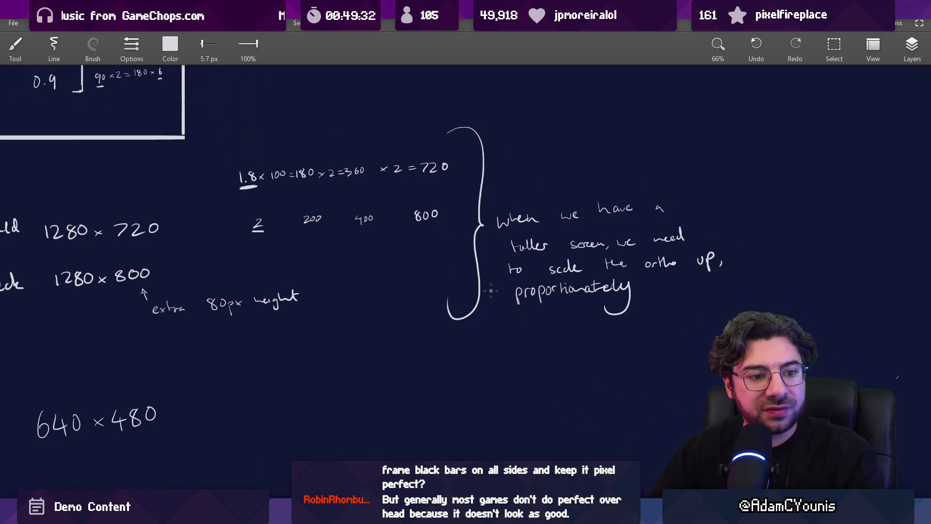
pyautogui.moveTo(491, 290); pyautogui.dragTo(440, 225)
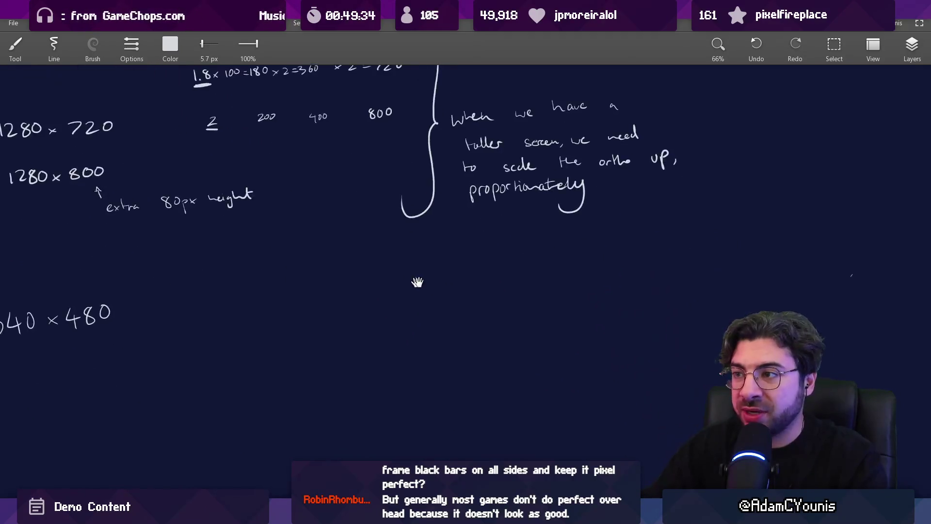
# - Draw a second brace below the taller-screen note, restoring its bottom hook
pyautogui.moveTo(423, 337); pyautogui.dragTo(425, 426)
pyautogui.scroll(-3, 425, 426)
pyautogui.hotkey('ctrl', 'z')
pyautogui.hotkey('ctrl', 'y')
pyautogui.scroll(3, 414, 297)
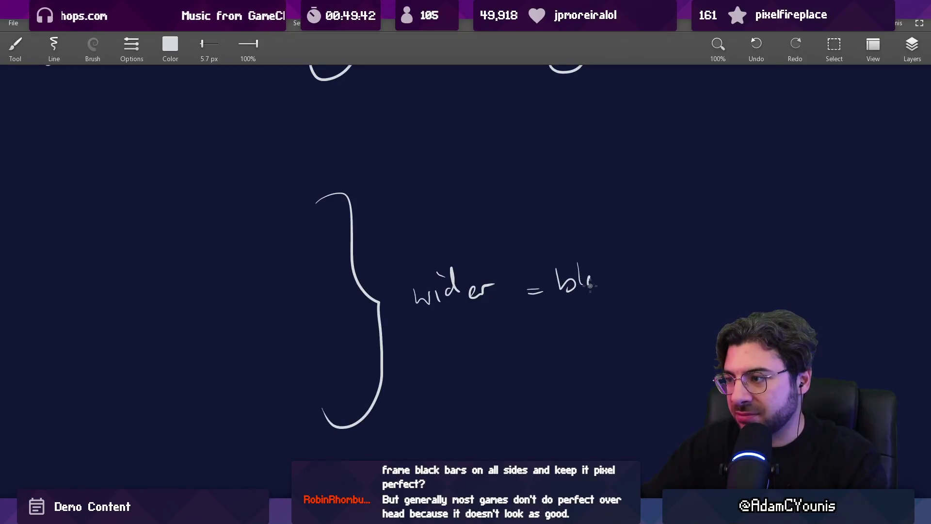
# - Handwrite 'wider = black bars' beside the new brace, fixing misdrawn letters, and return to Unity
pyautogui.moveTo(612, 264)
pyautogui.mouseDown()
pyautogui.moveTo(631, 283)
pyautogui.moveTo(607, 286)
pyautogui.mouseUp()
pyautogui.hotkey('ctrl', 'z')
pyautogui.moveTo(617, 261)
pyautogui.mouseDown()
pyautogui.moveTo(617, 287)
pyautogui.moveTo(716, 270)
pyautogui.mouseUp()
pyautogui.hotkey('ctrl', 'z')
pyautogui.moveTo(726, 268); pyautogui.dragTo(720, 280)
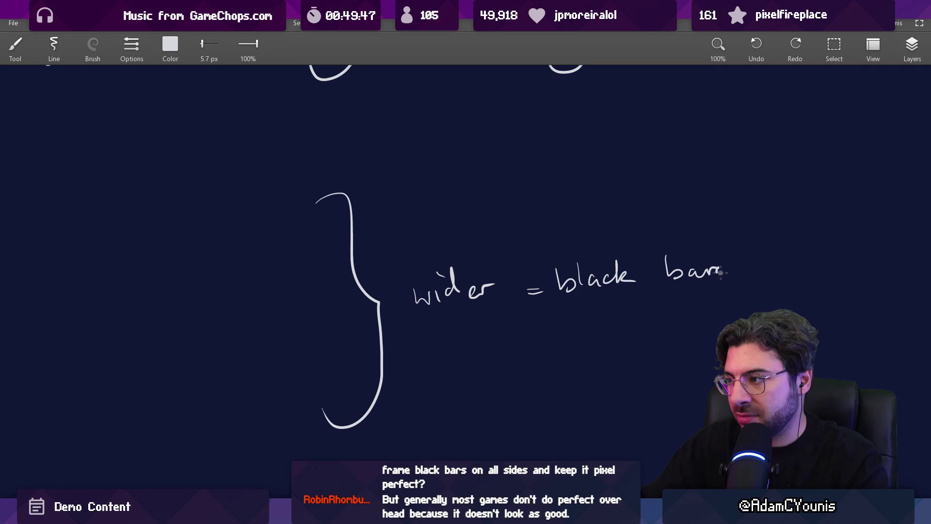
pyautogui.scroll(-5, 619, 374)
pyautogui.scroll(3, 487, 307)
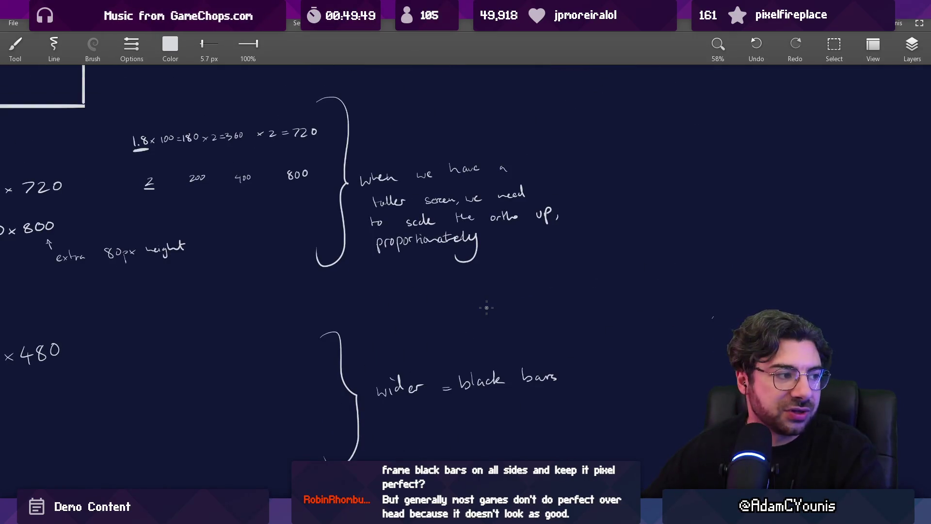
pyautogui.hotkey('alt', 'Tab')
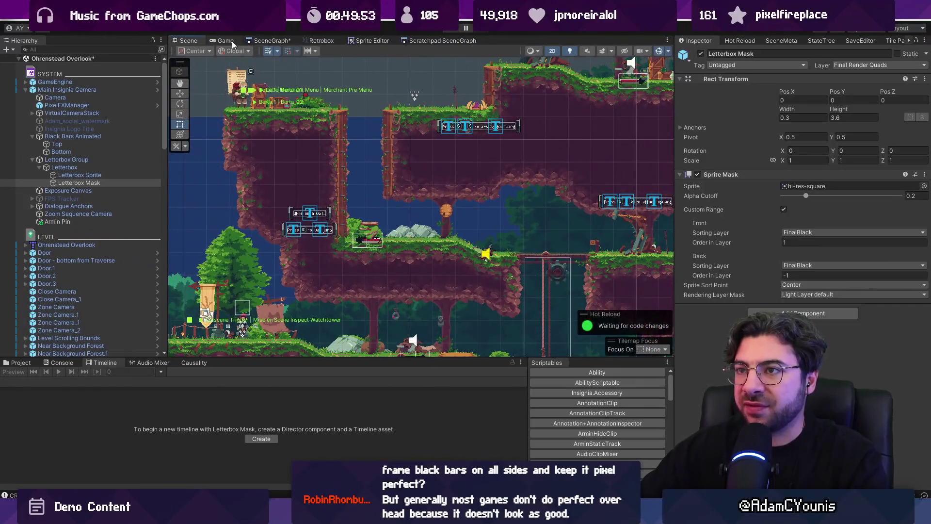
# - Set the Game view resolution to 4x1 (4000x1080), after briefly trying Full HD 1920x1080
pyautogui.click(228, 41)
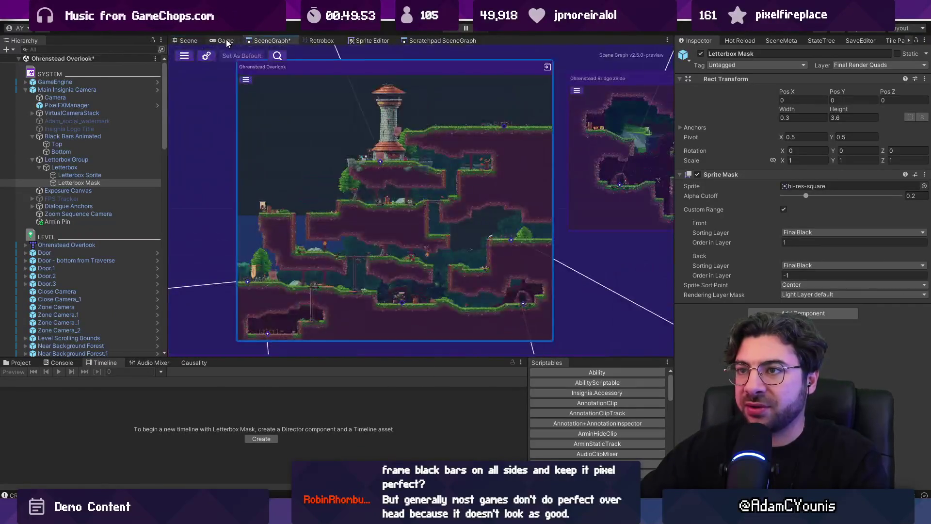
pyautogui.click(268, 50)
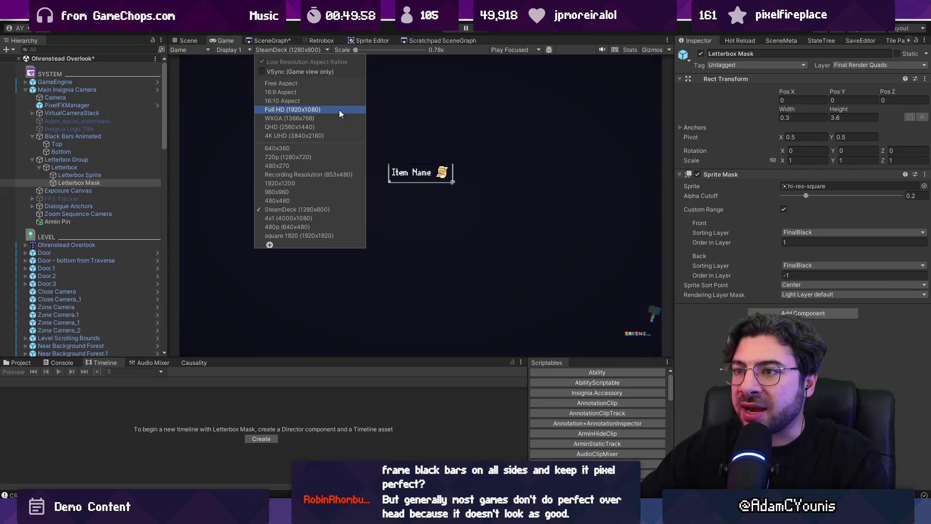
pyautogui.click(339, 109)
pyautogui.click(275, 50)
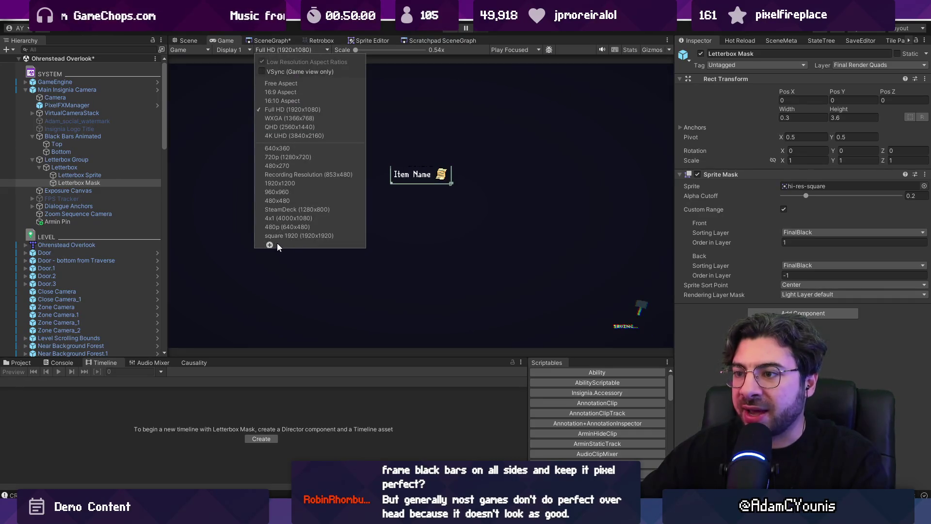
pyautogui.click(283, 219)
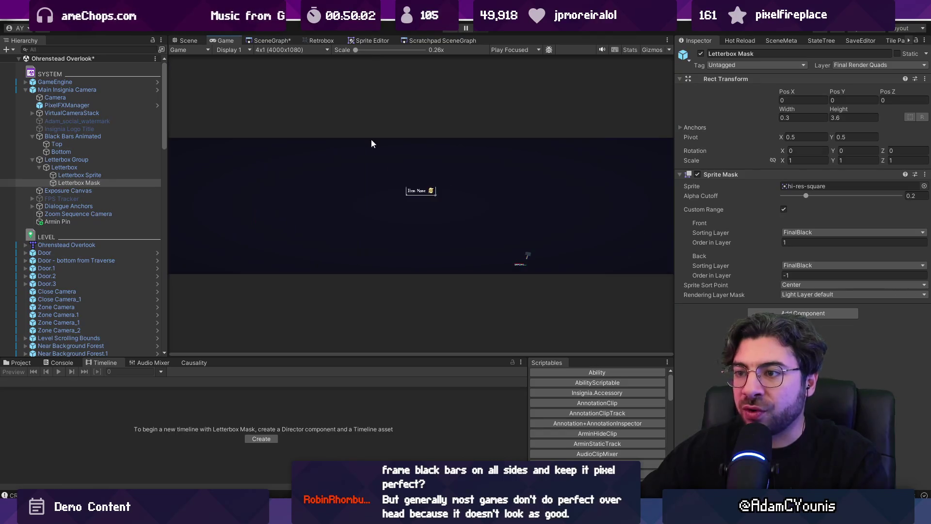
# - Play-test the level maximized to check the side black bars, then stop and return to Scene view
pyautogui.click(449, 30)
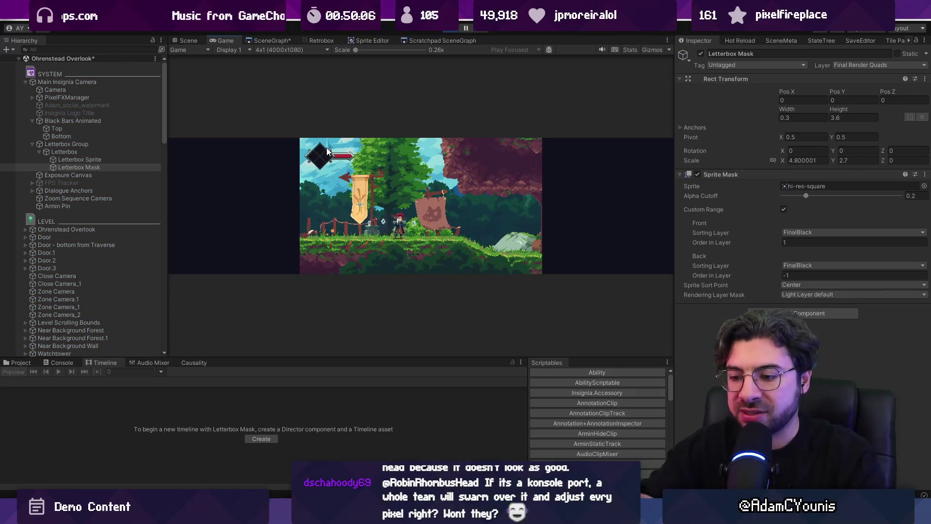
pyautogui.hotkey('shift', 'space')
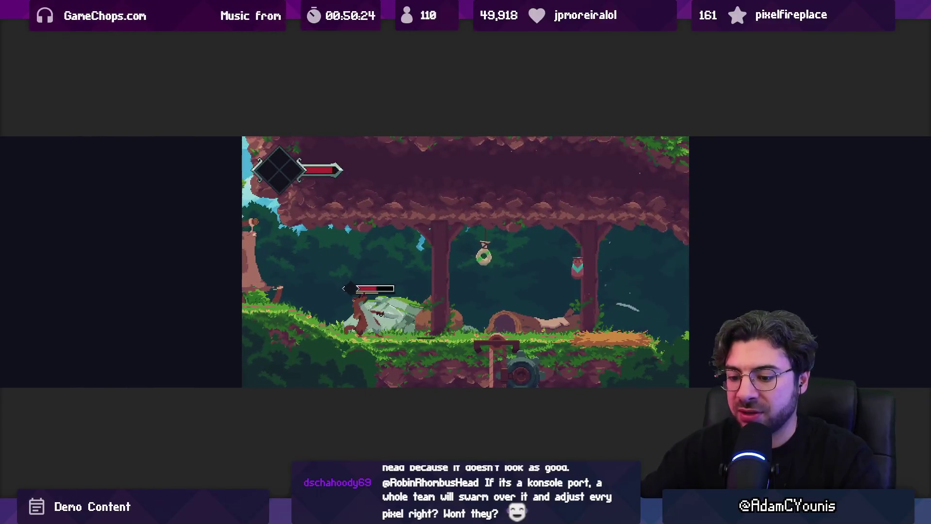
pyautogui.hotkey('shift', 'space')
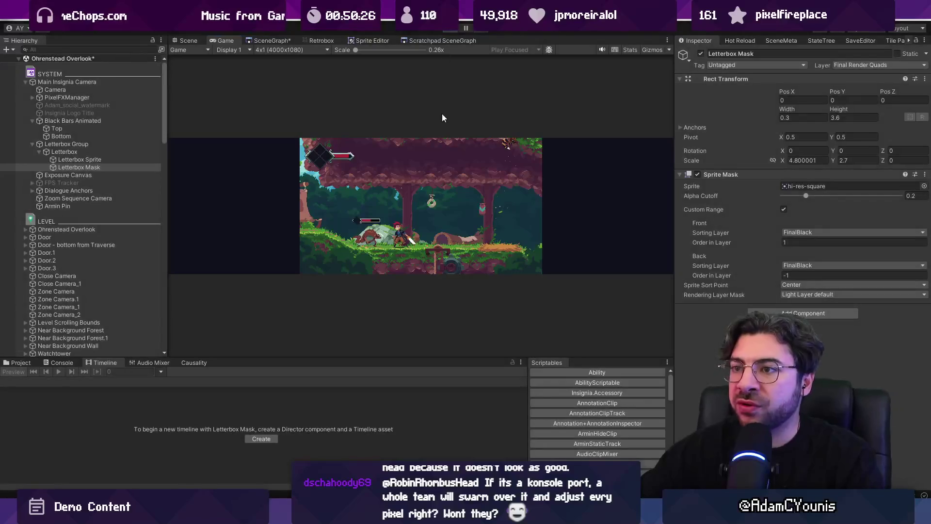
pyautogui.hotkey('ctrl', 'p')
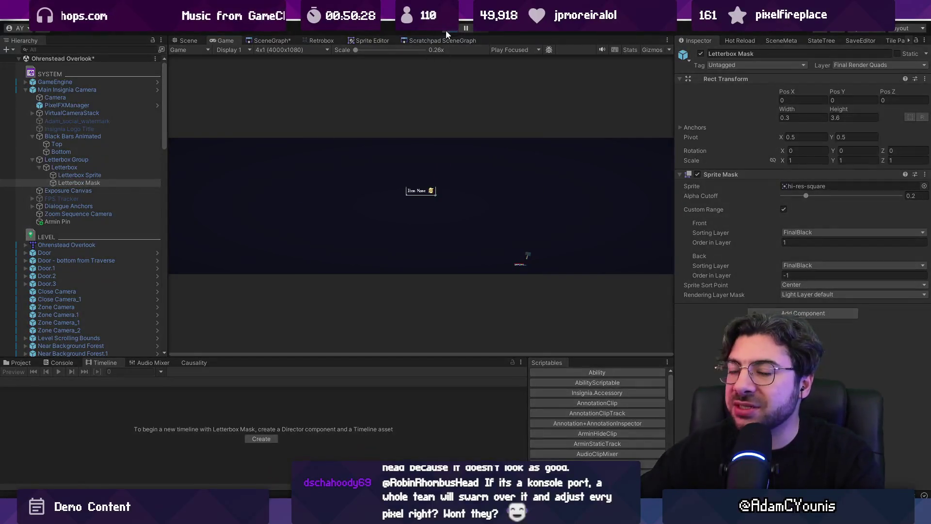
pyautogui.click(183, 41)
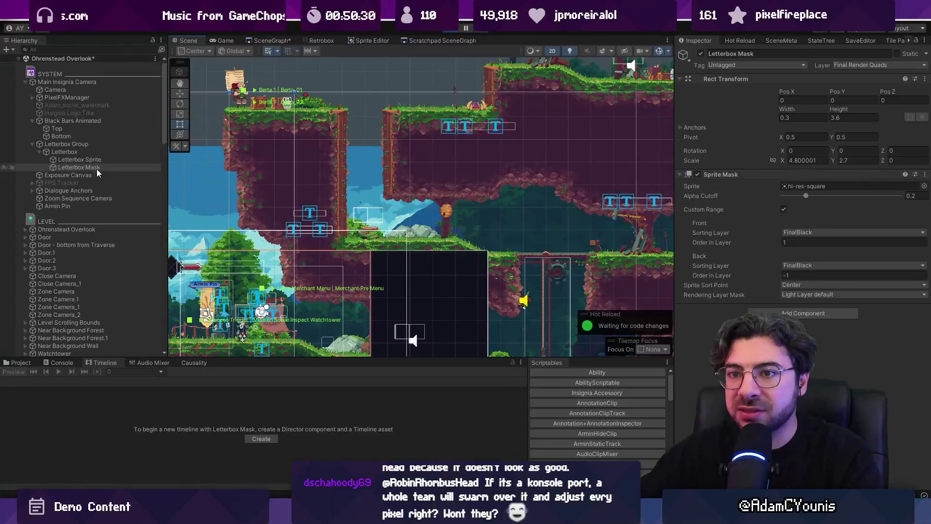
# - Select through Fader Image, ForegroundFX Quad and Exposure Canvas to Letterbox Mask, edit its Scale Y, then show the Game view
pyautogui.doubleClick(99, 173)
pyautogui.click(196, 225)
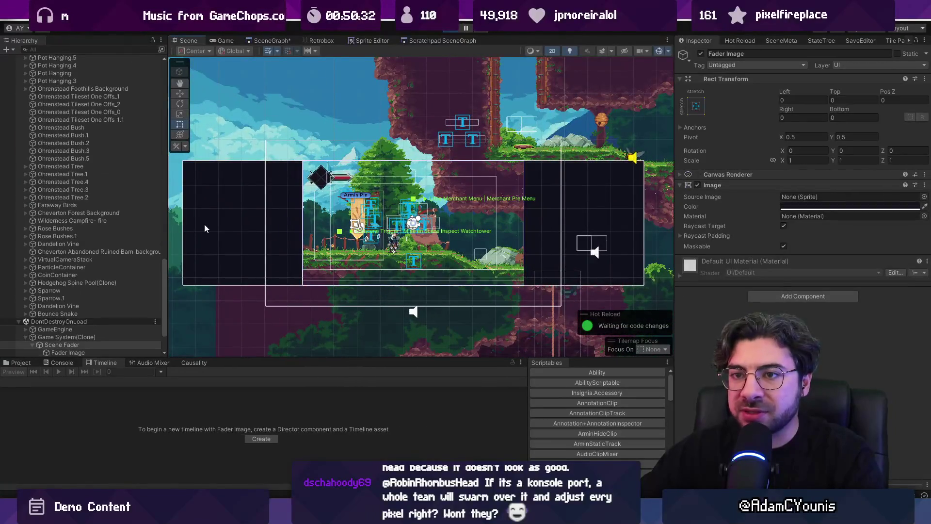
pyautogui.click(205, 226)
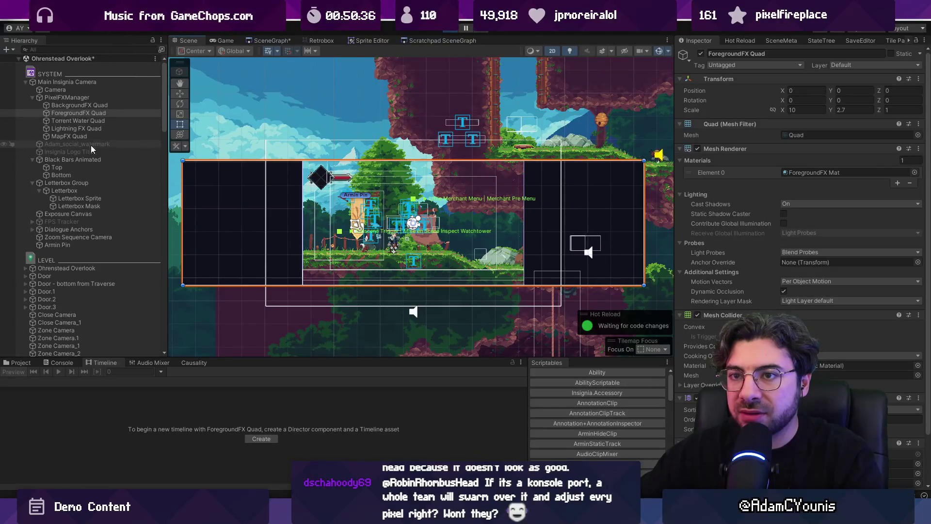
pyautogui.click(96, 213)
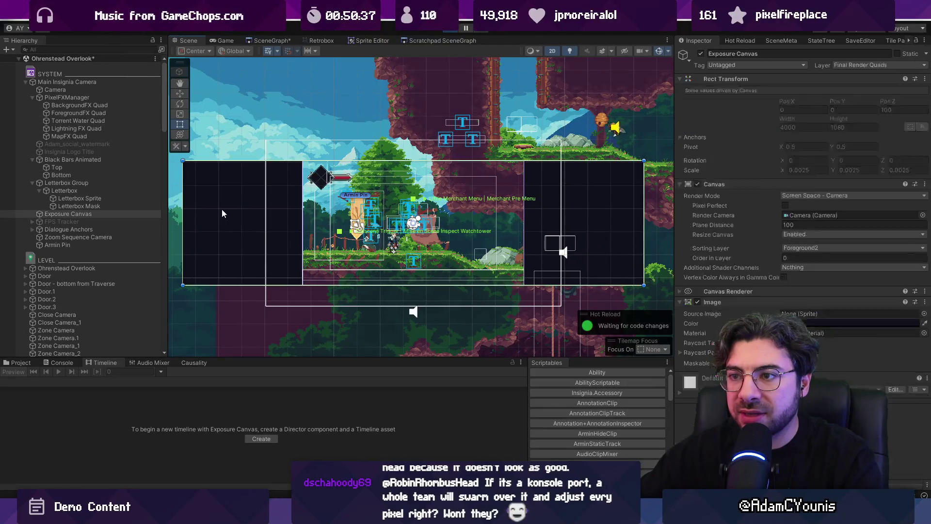
pyautogui.click(95, 206)
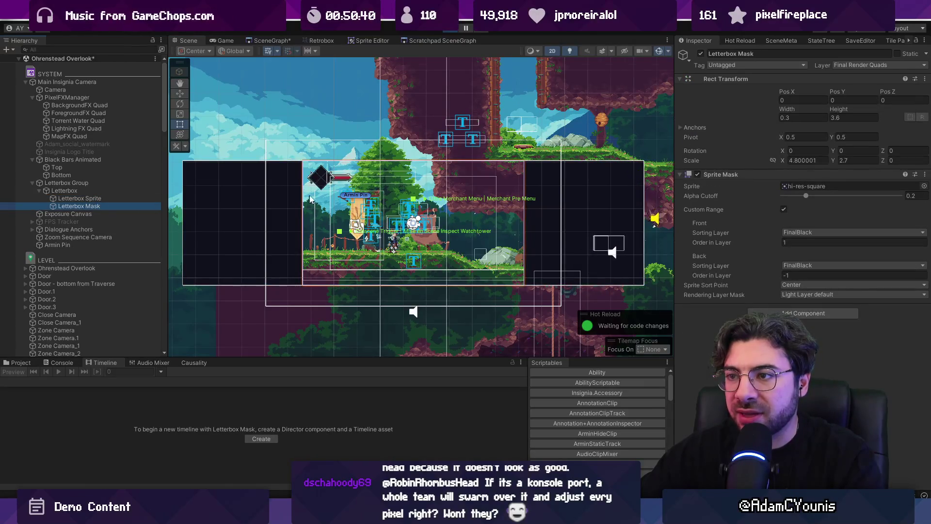
pyautogui.scroll(2, 303, 200)
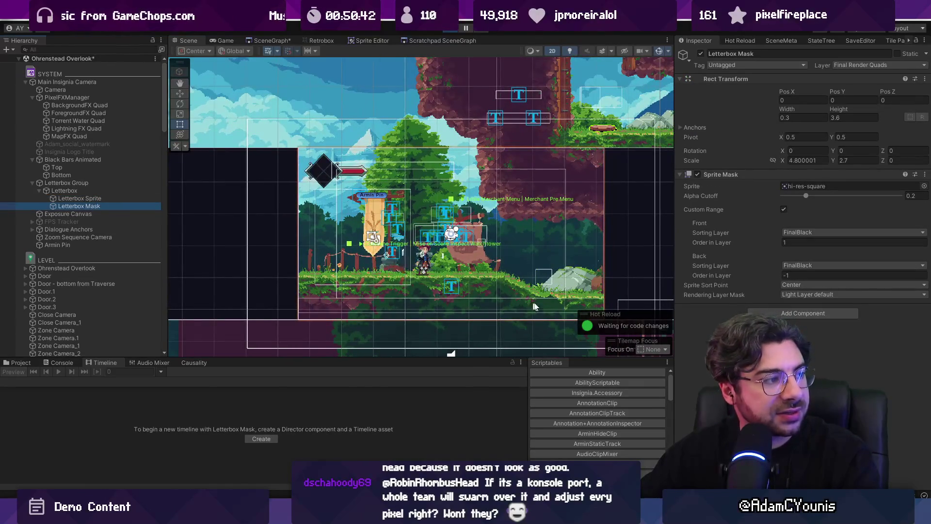
pyautogui.click(835, 161)
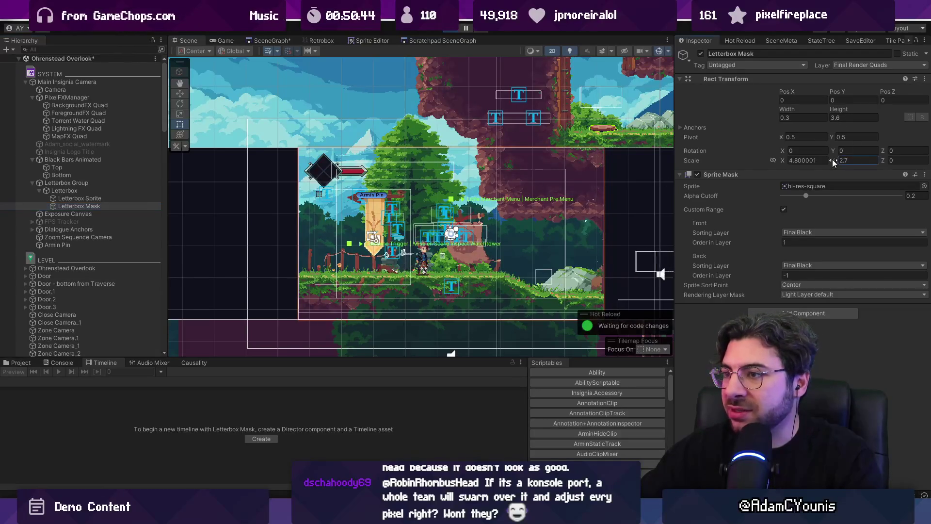
pyautogui.hotkey('ctrl', '2')
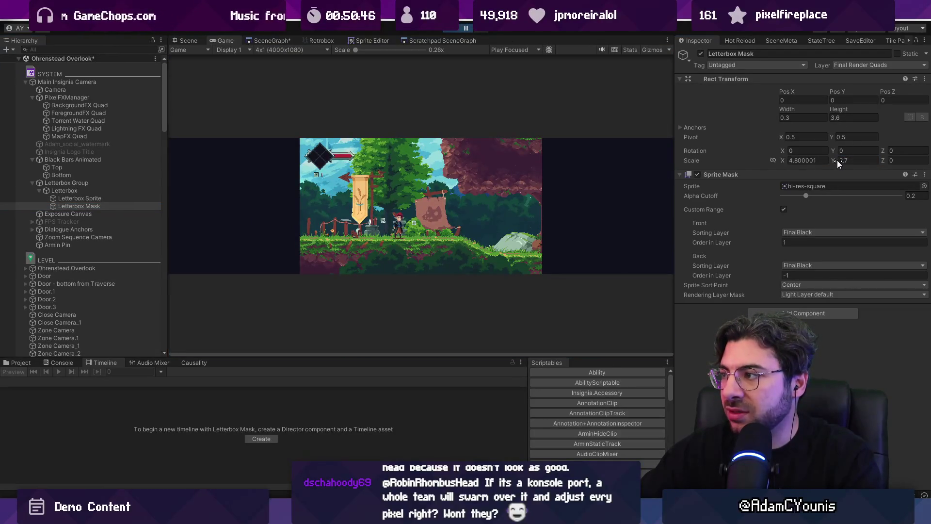
# - Try a smaller Letterbox Mask Y scale, revert it to 2.7, and restart play mode
pyautogui.moveTo(833, 160)
pyautogui.mouseDown()
pyautogui.moveTo(802, 156)
pyautogui.moveTo(821, 158)
pyautogui.mouseUp()
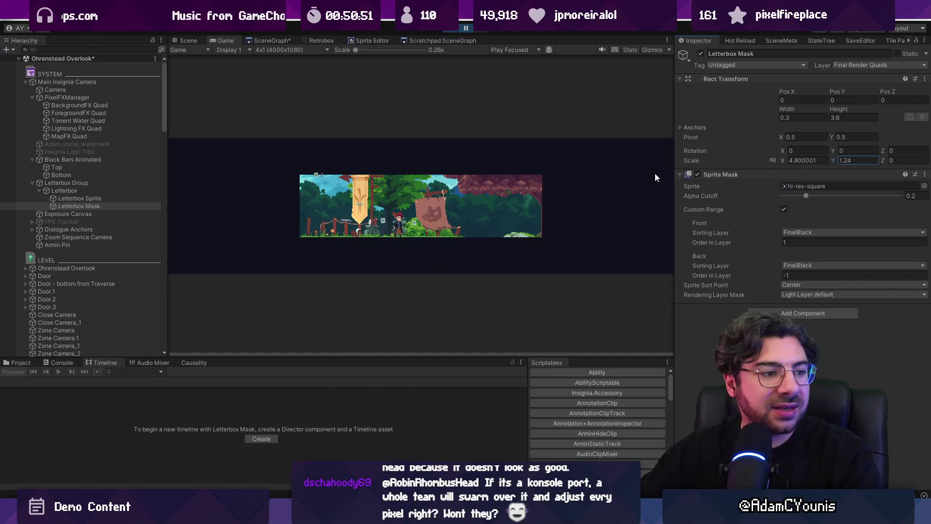
pyautogui.hotkey('ctrl', 'z')
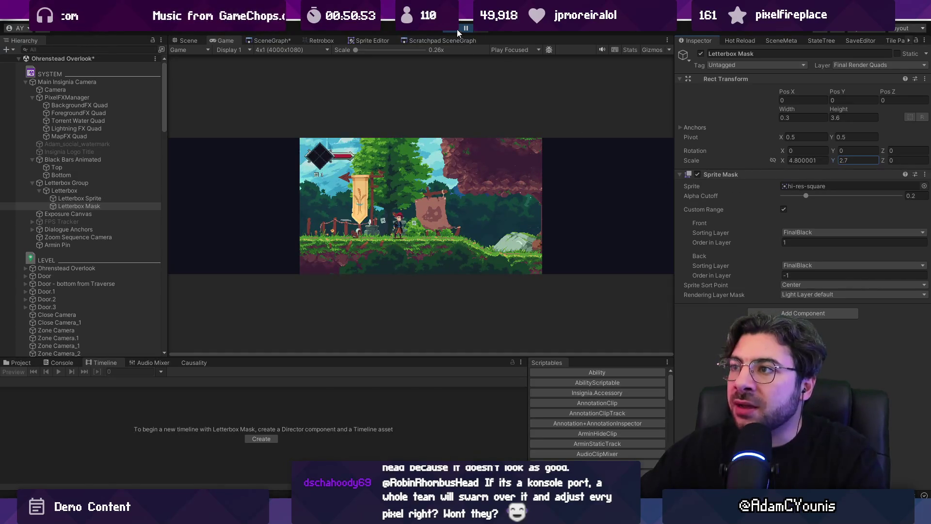
pyautogui.click(464, 28)
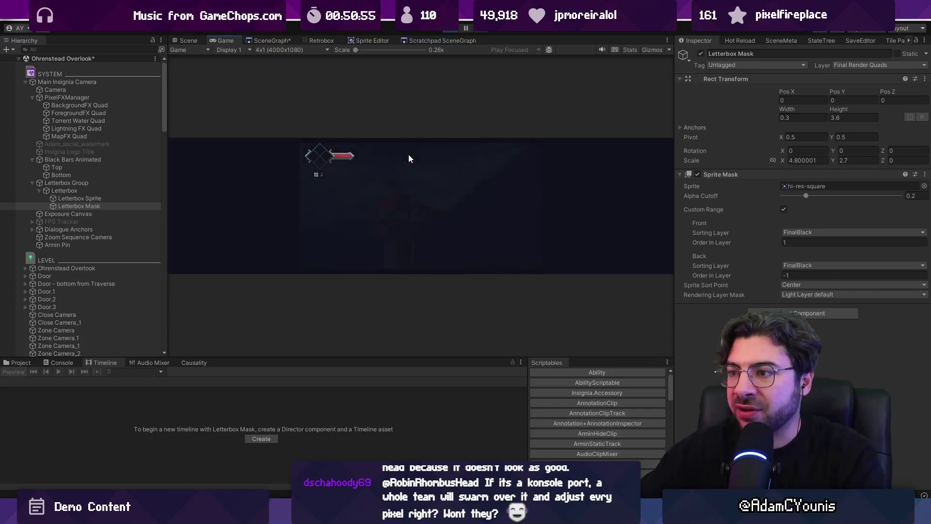
pyautogui.click(464, 28)
pyautogui.scroll(4, 296, 135)
pyautogui.scroll(6, 299, 110)
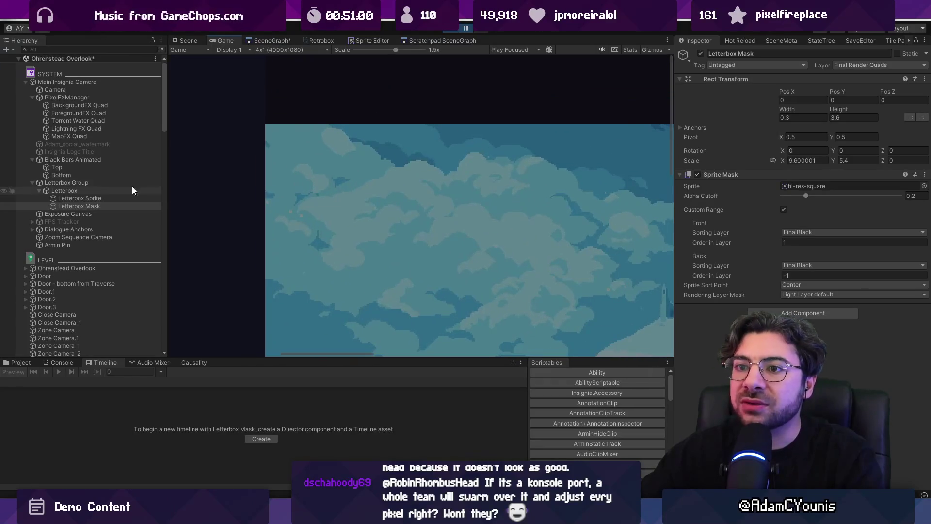
# - Inspect the Top, Bottom and Letterbox Sprite objects and Top's colour, then exit Prefab Mode
pyautogui.click(97, 167)
pyautogui.click(97, 175)
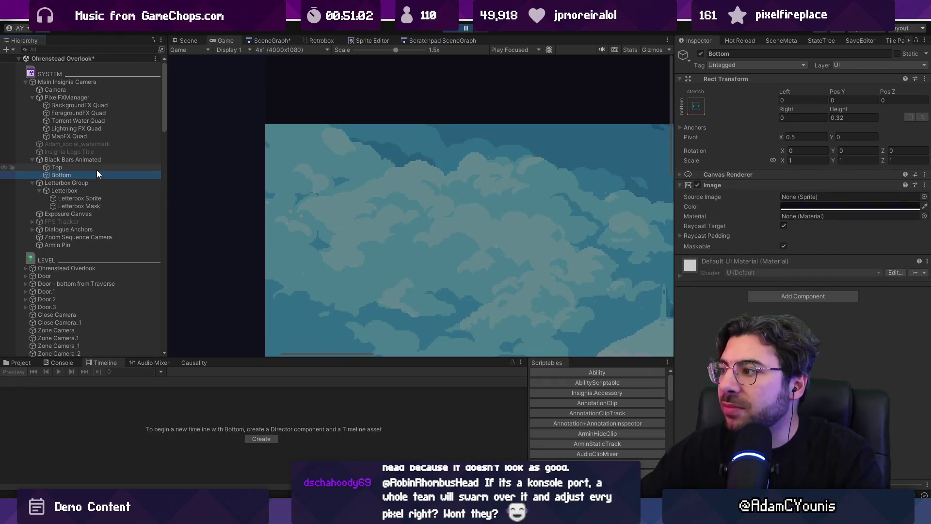
pyautogui.click(104, 198)
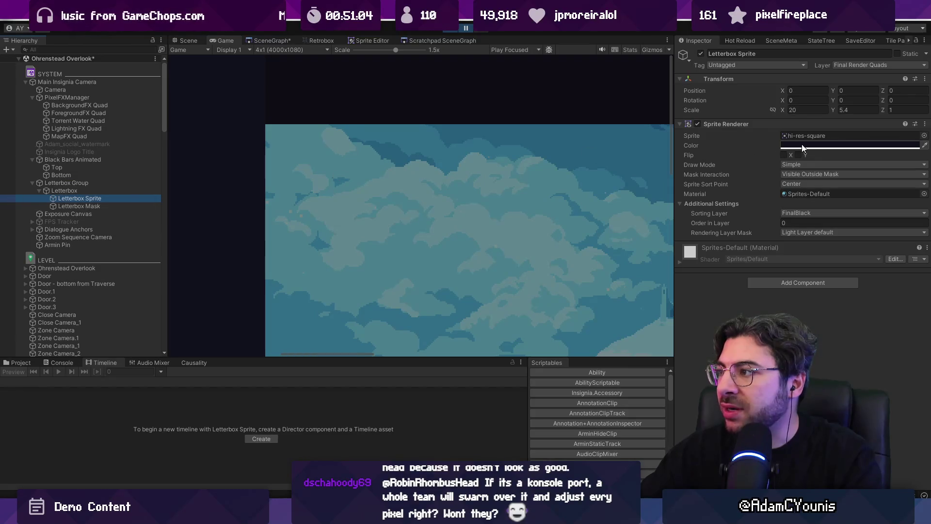
pyautogui.scroll(3, 312, 146)
pyautogui.scroll(2, 407, 110)
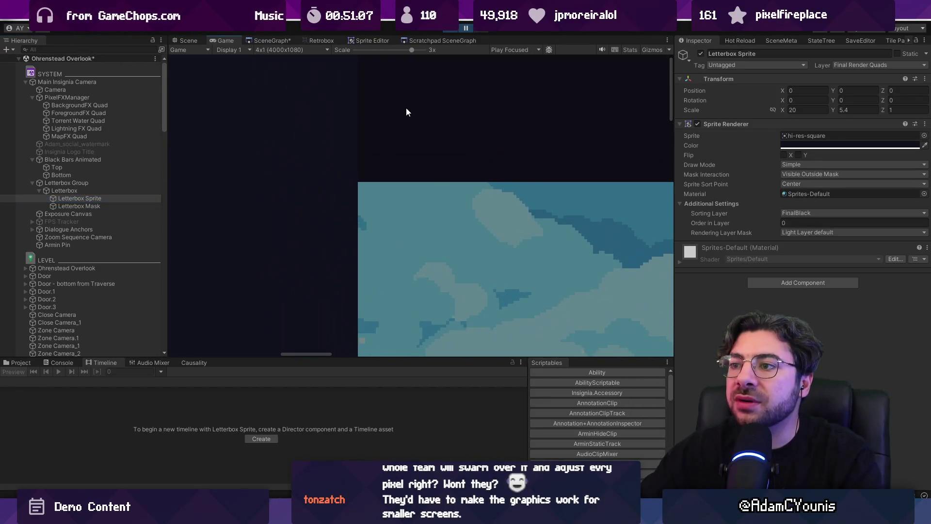
pyautogui.click(109, 166)
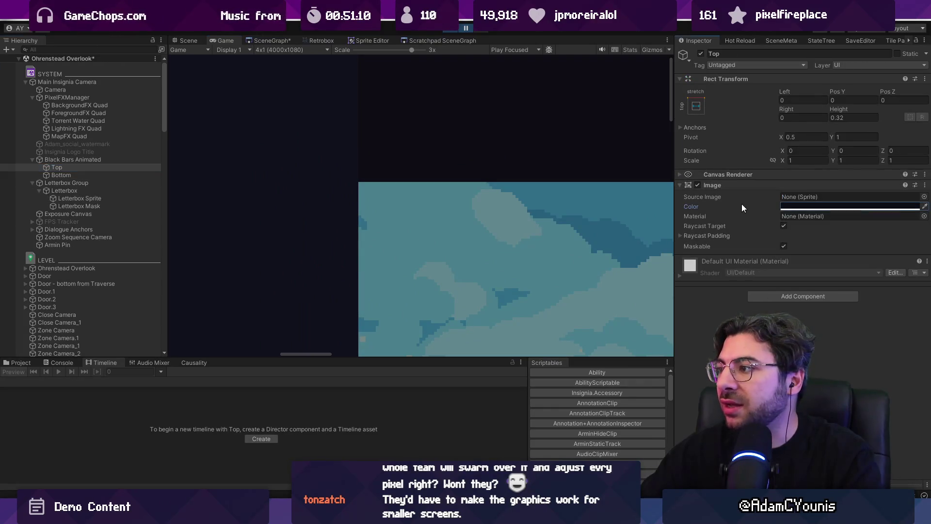
pyautogui.click(786, 207)
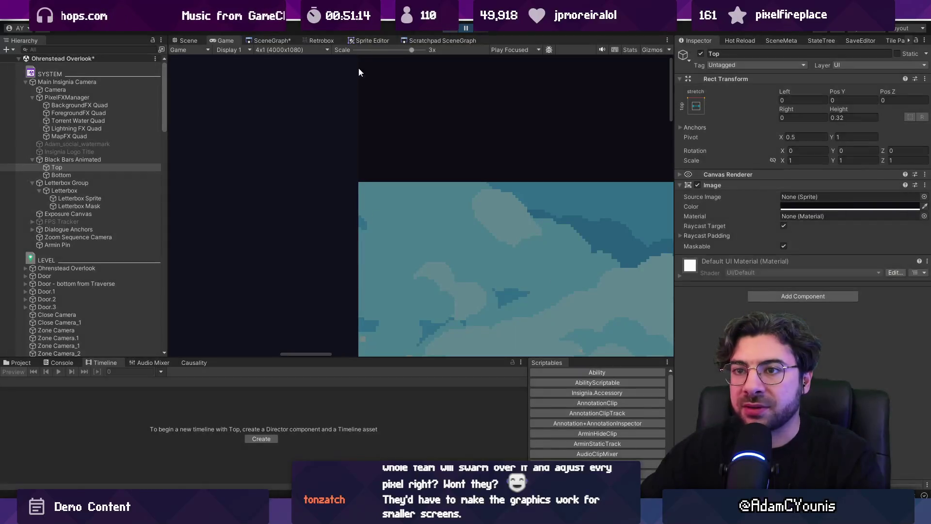
pyautogui.click(157, 82)
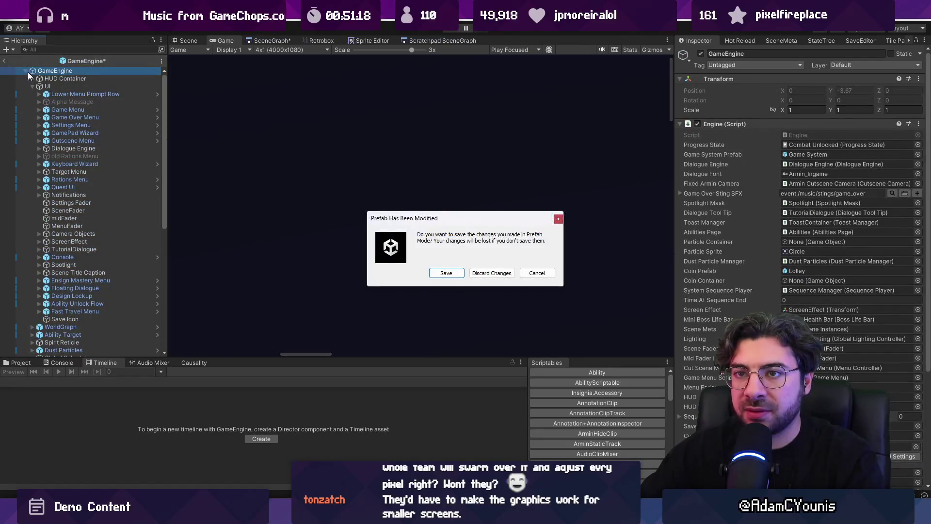
# - Answer the save prompt, colour the Letterbox Sprite 0D0D13, and save the camera rig with Ctrl+S
pyautogui.click(492, 273)
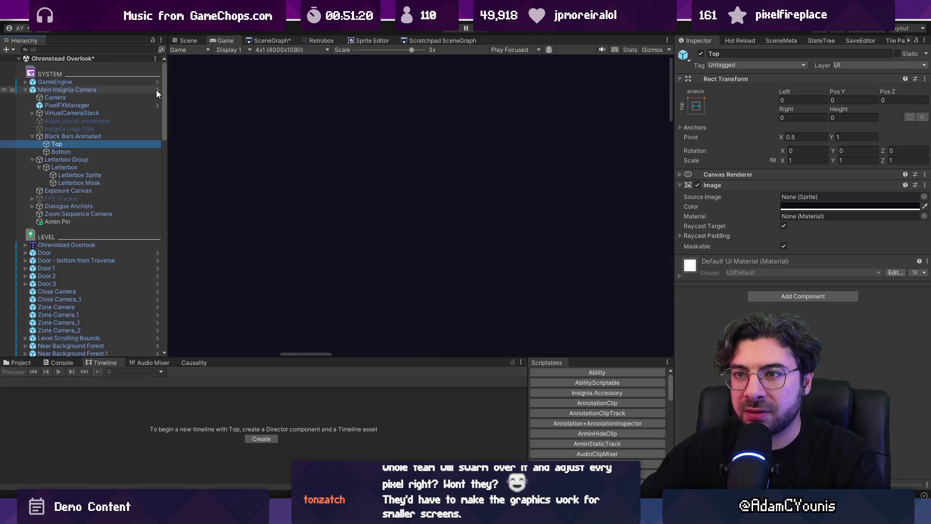
pyautogui.click(79, 179)
pyautogui.click(88, 188)
pyautogui.click(79, 179)
pyautogui.click(849, 145)
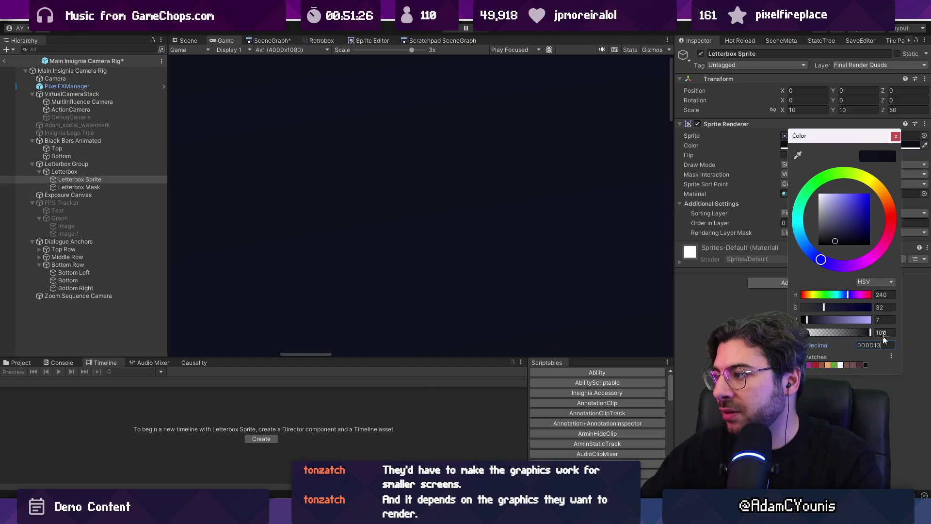
pyautogui.click(896, 136)
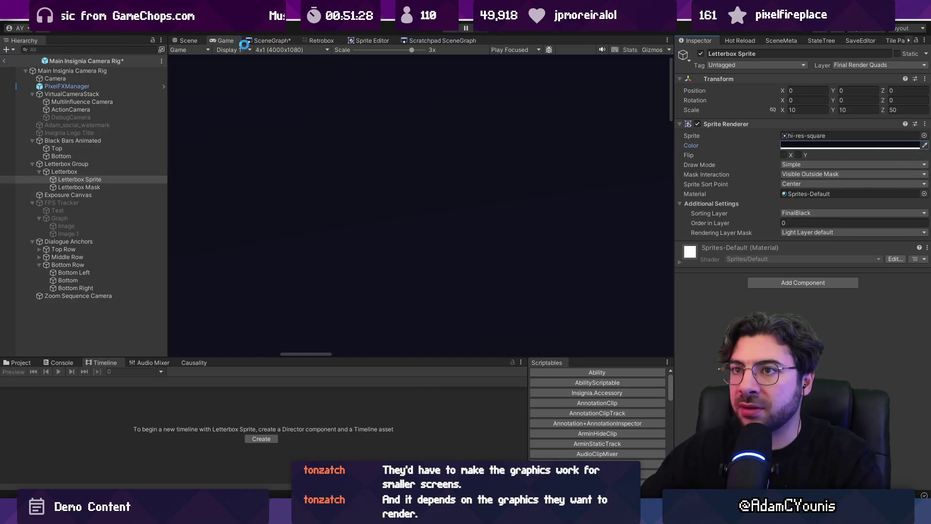
pyautogui.hotkey('ctrl', 's')
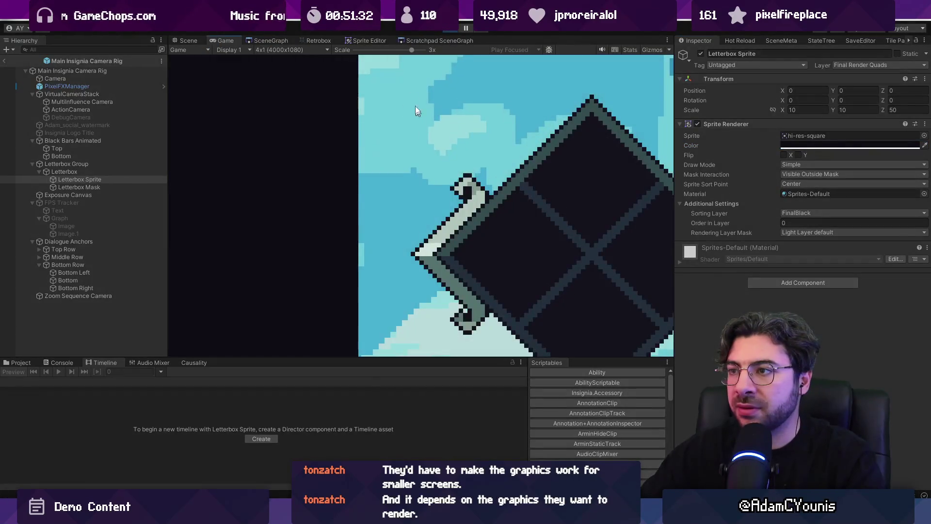
# - Try several Game view scales, run the 4x1 (4000x1080) game full screen, then return to the editor
pyautogui.scroll(-10, 339, 63)
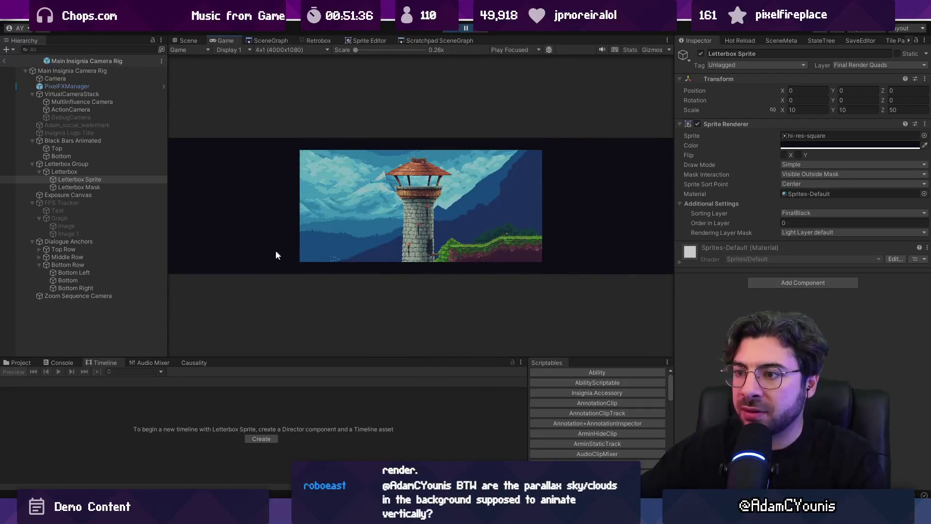
pyautogui.scroll(8, 313, 301)
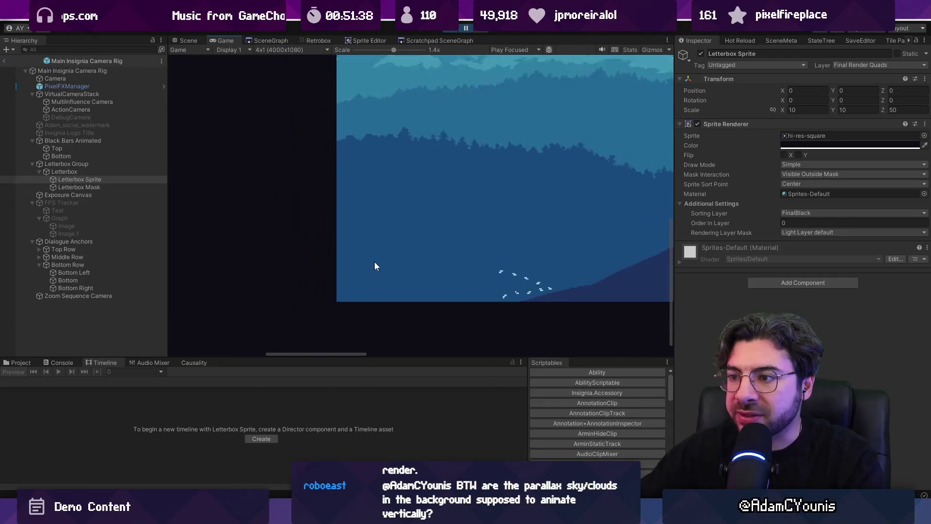
pyautogui.scroll(-6, 291, 305)
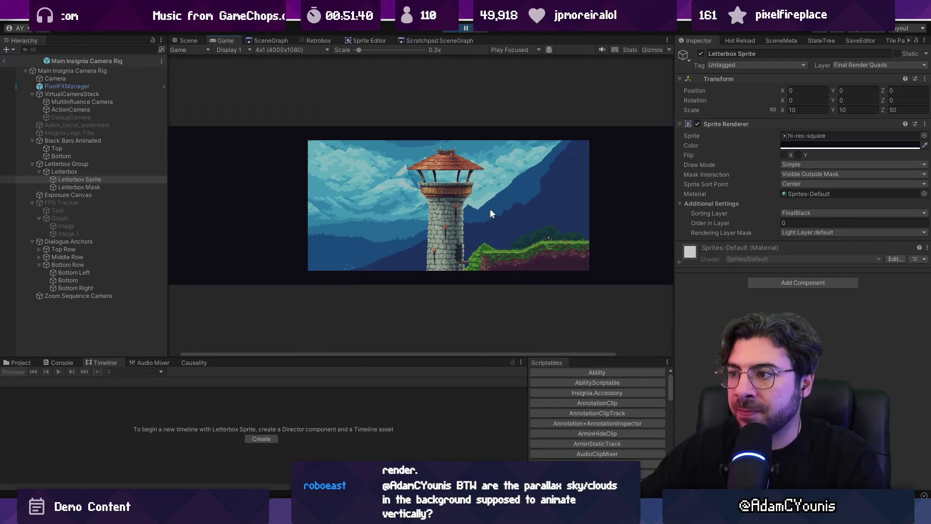
pyautogui.scroll(-2, 482, 211)
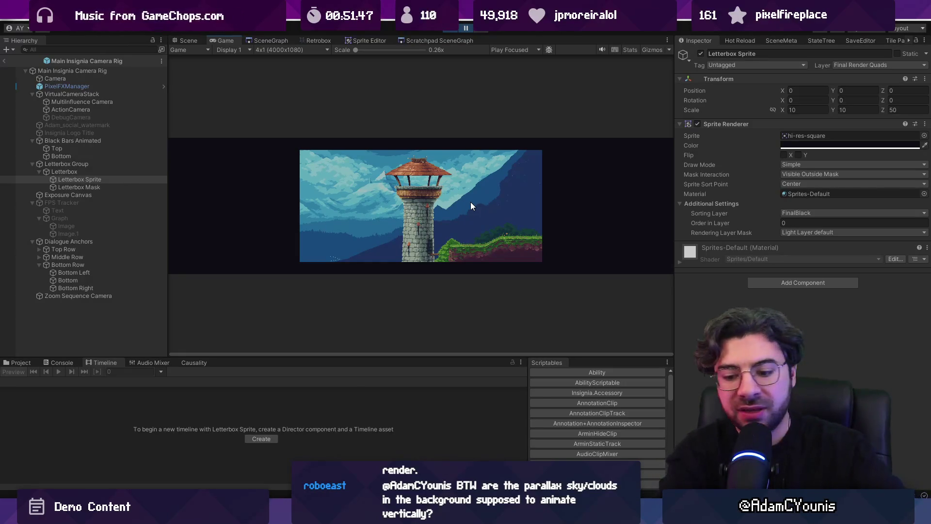
pyautogui.hotkey('ctrl', 'p')
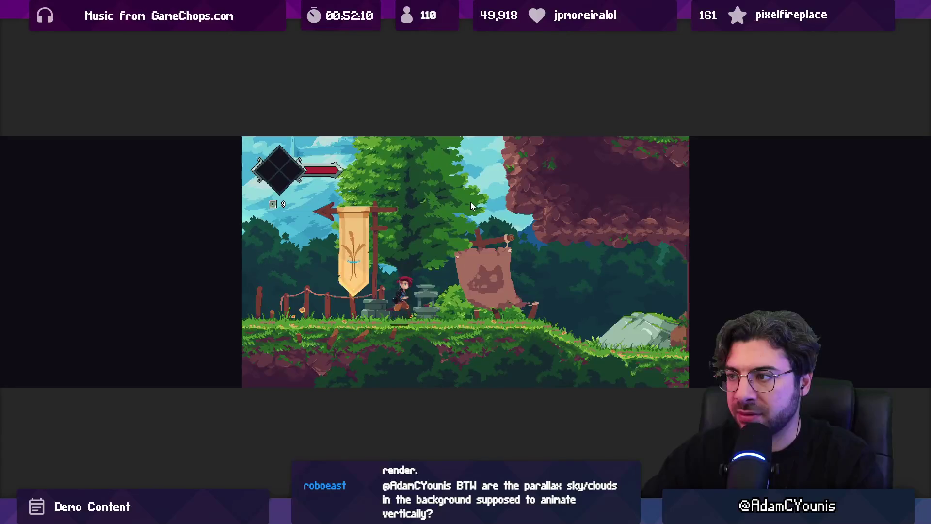
pyautogui.hotkey('shift', 'space')
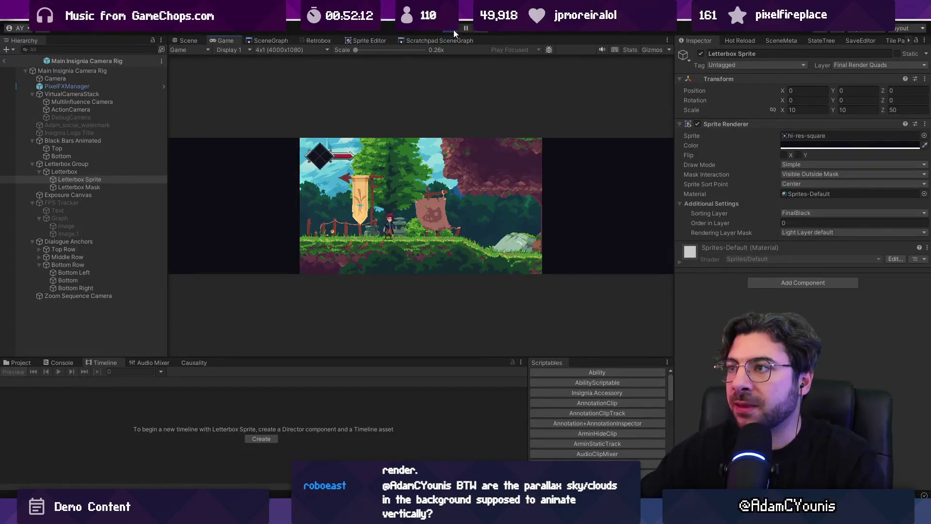
# - Stop play, inspect Letterbox and Letterbox Mask, exit to the Ohrenstead Overlook scene, and list resolutions
pyautogui.click(454, 30)
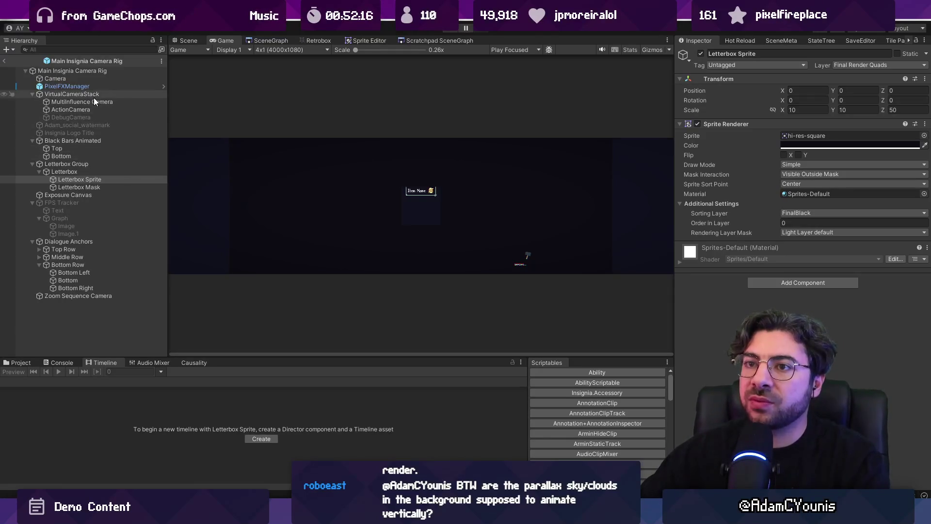
pyautogui.click(92, 173)
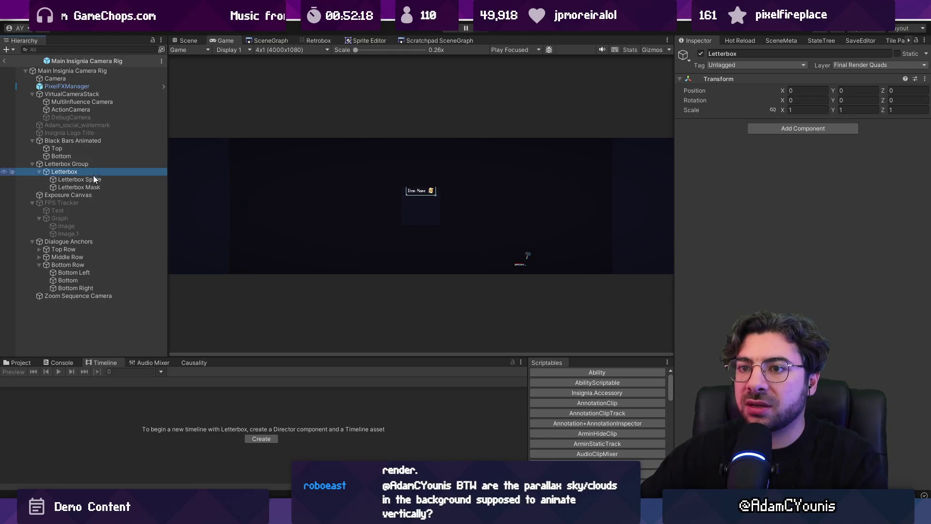
pyautogui.click(94, 187)
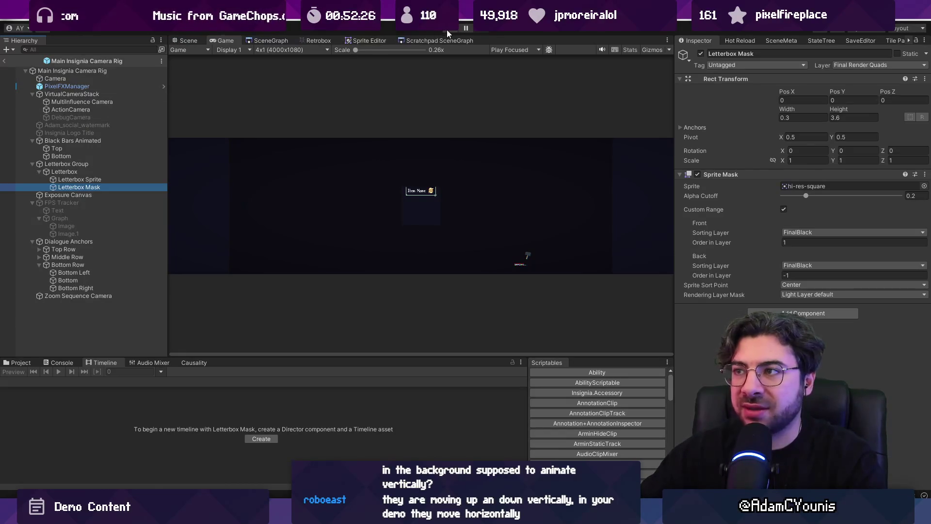
pyautogui.click(5, 62)
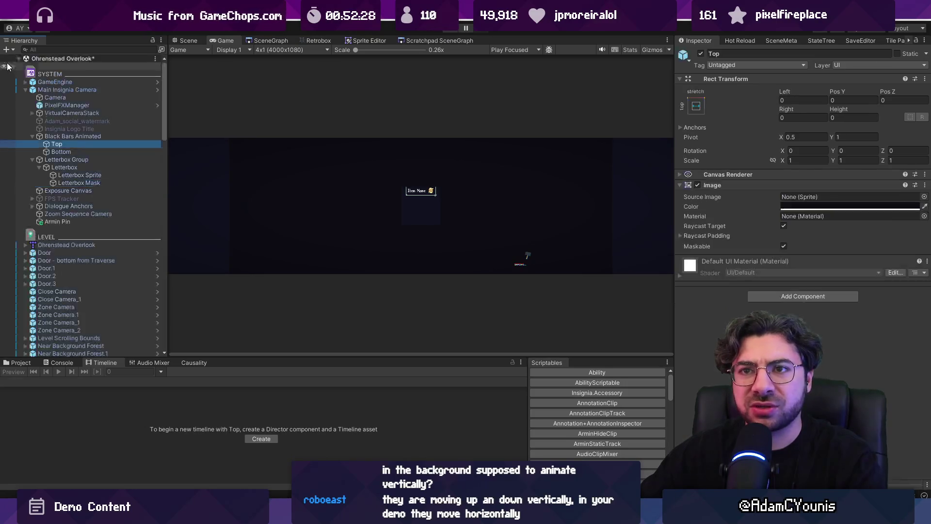
pyautogui.click(300, 50)
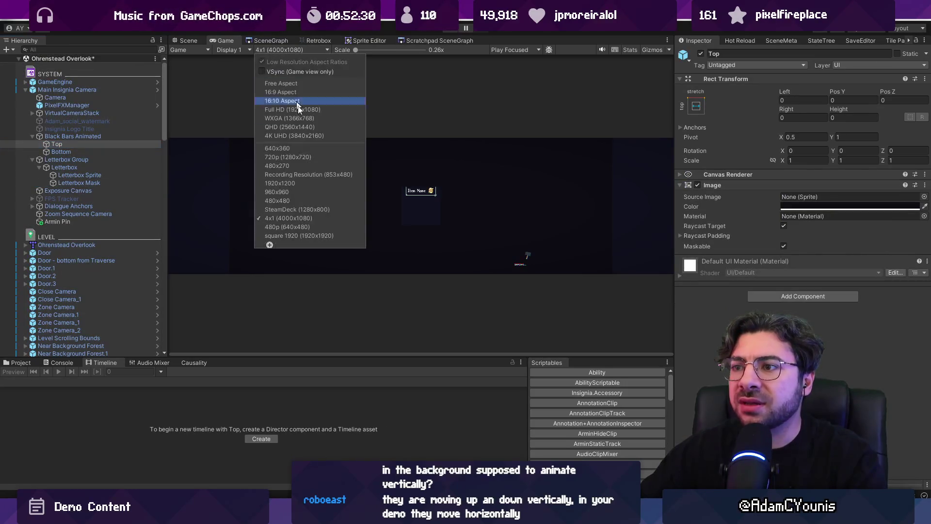
# - Switch the Game view to Full HD 1920x1080, play-test full screen, then stop and view the Scene tab
pyautogui.click(322, 109)
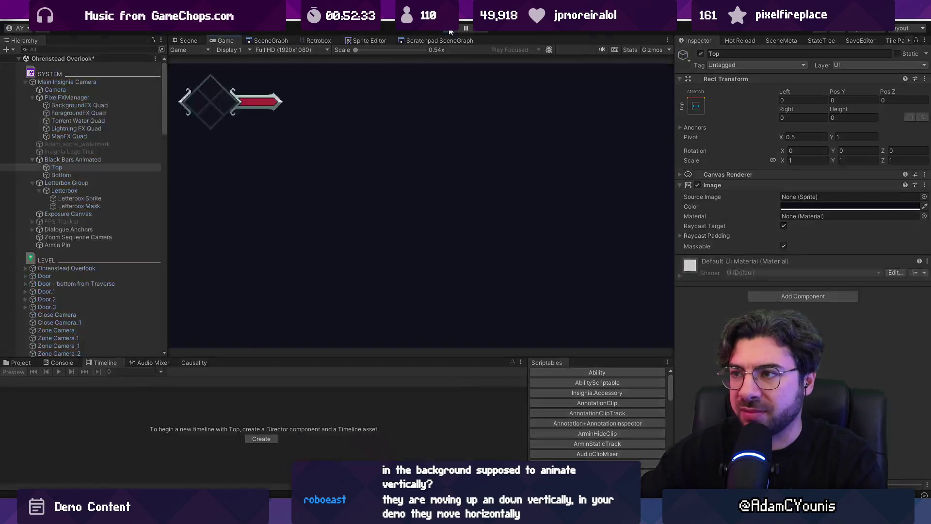
pyautogui.click(450, 32)
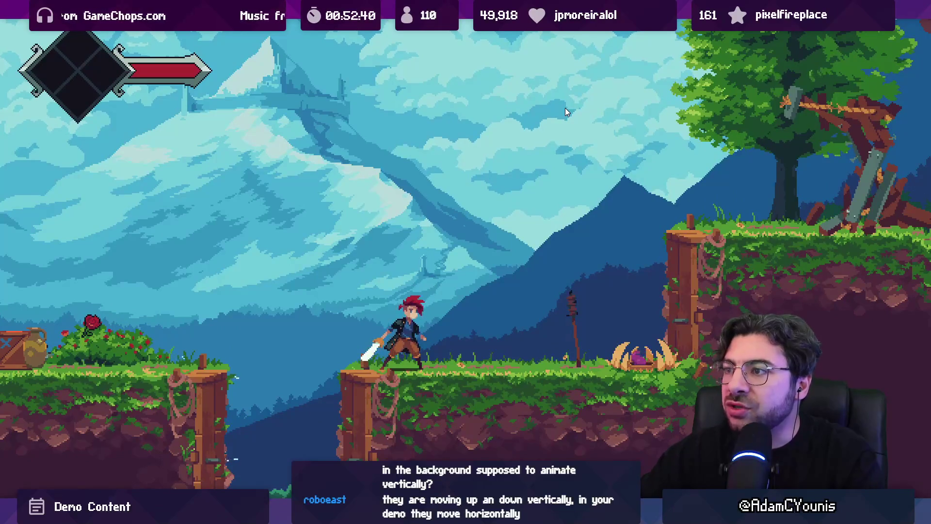
pyautogui.hotkey('ctrl', 'shift', 'F7')
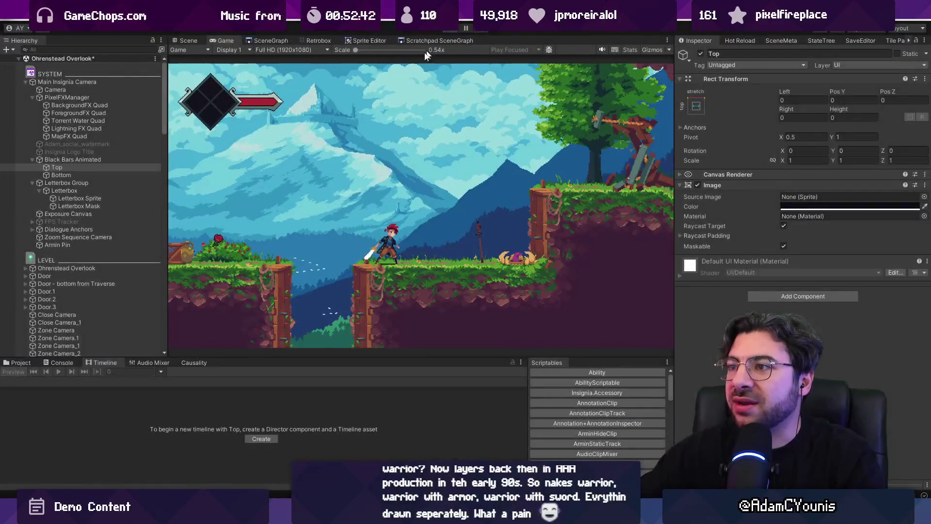
pyautogui.hotkey('ctrl', 'p')
pyautogui.click(185, 40)
pyautogui.scroll(-3, 339, 194)
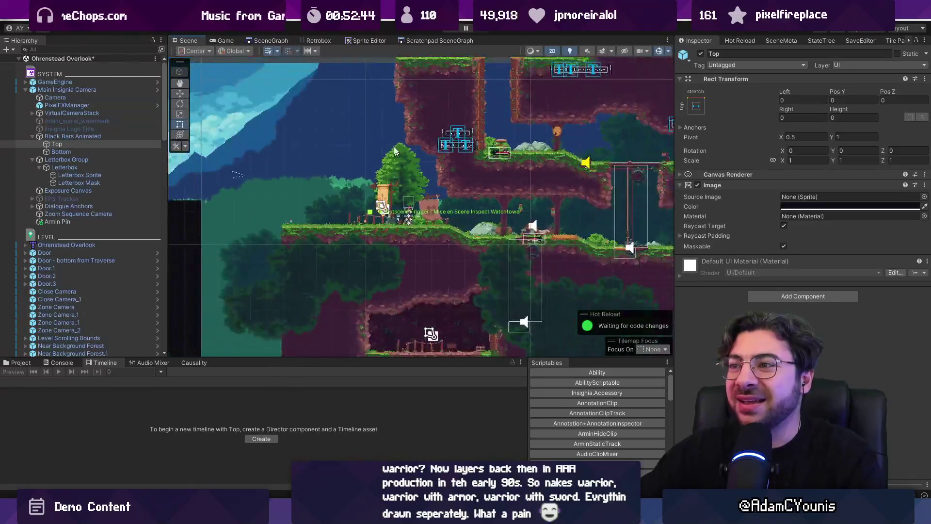
# - Open the Ohrenstead Foothills Environment and Ambiance prefab, peek into the Atmosphere prefab, and back out
pyautogui.moveTo(333, 133); pyautogui.dragTo(341, 153)
pyautogui.click(283, 214)
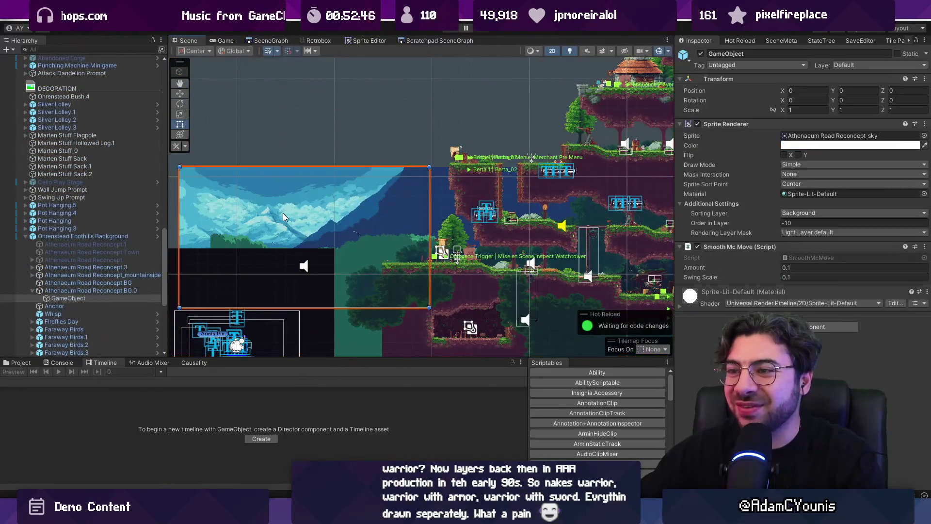
pyautogui.scroll(-4, 120, 238)
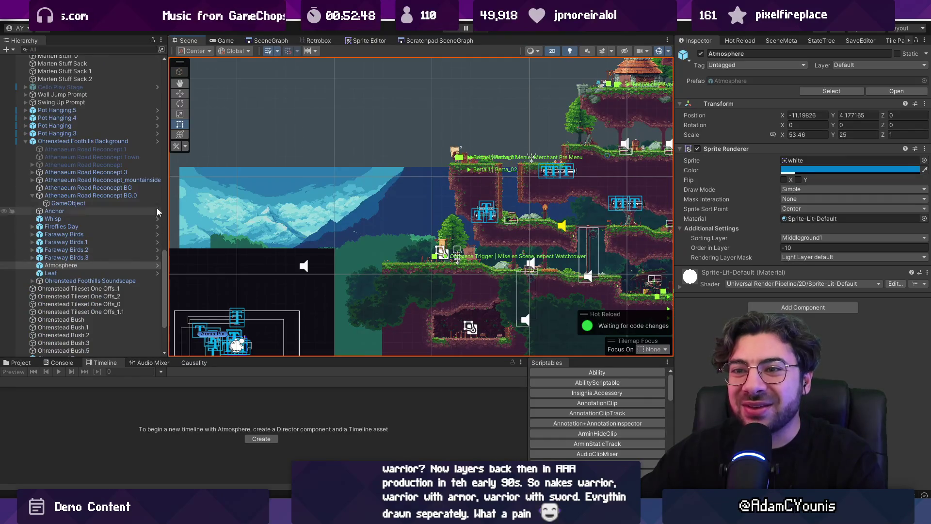
pyautogui.click(158, 139)
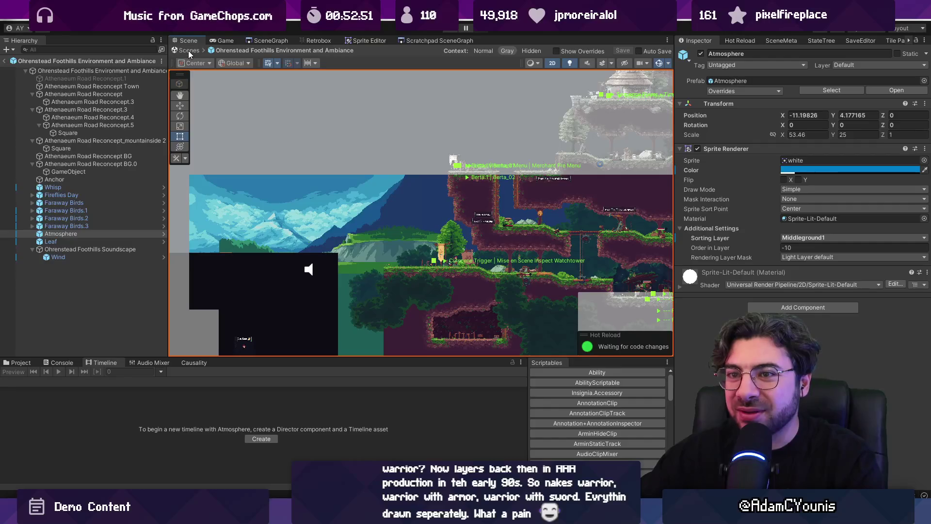
pyautogui.click(164, 234)
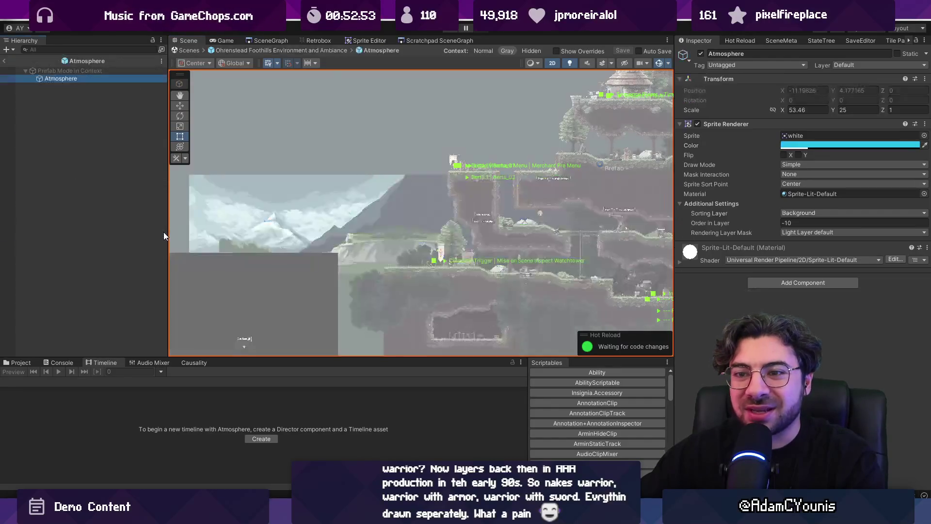
pyautogui.click(4, 61)
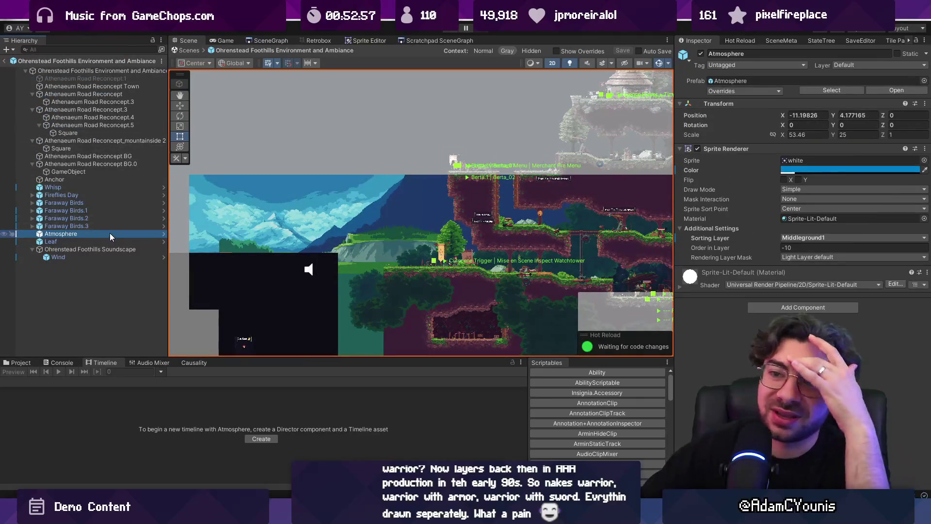
# - Inspect the background layers, orbit the scene out of 2D, and select and frame the sky sprite
pyautogui.click(118, 118)
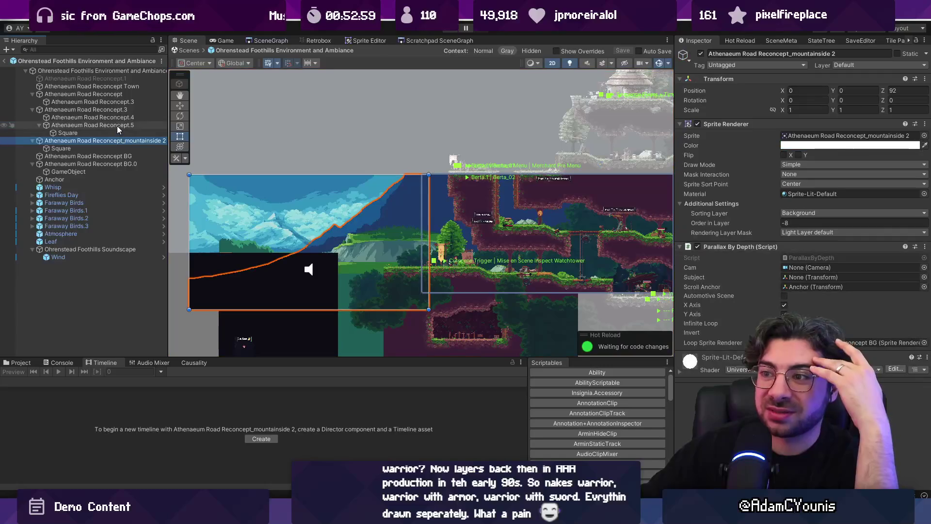
pyautogui.press('Down')
pyautogui.press('Down')
pyautogui.press('Down')
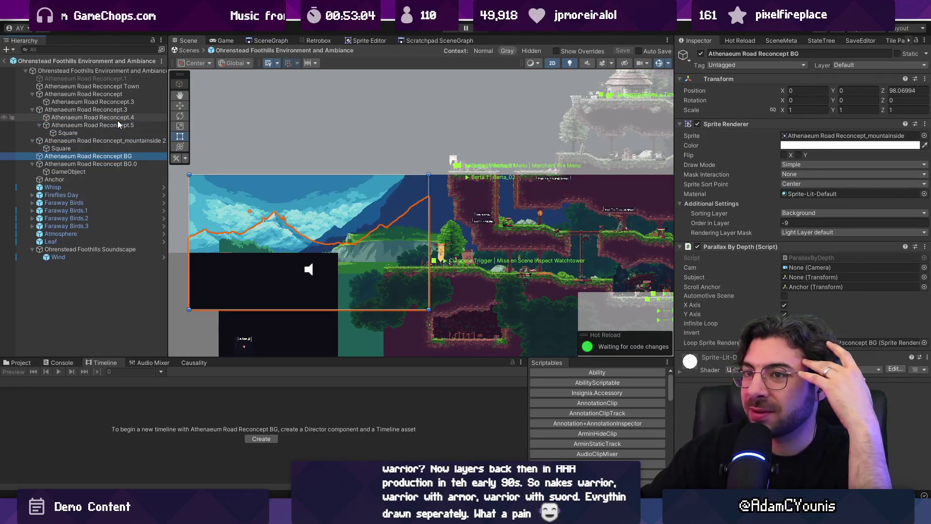
pyautogui.click(87, 99)
pyautogui.click(243, 209)
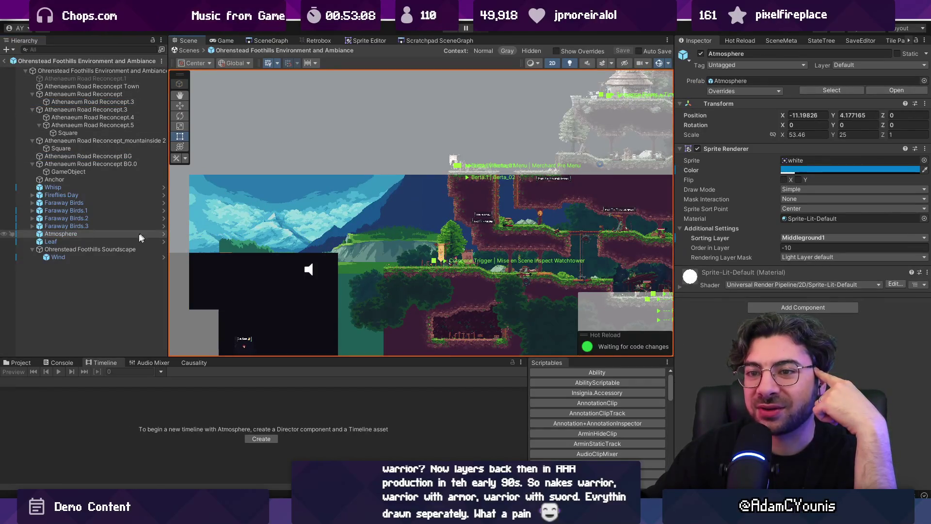
pyautogui.press('2')
pyautogui.moveTo(243, 224)
pyautogui.mouseDown()
pyautogui.moveTo(230, 229)
pyautogui.moveTo(298, 208)
pyautogui.moveTo(499, 197)
pyautogui.moveTo(466, 199)
pyautogui.moveTo(520, 167)
pyautogui.moveTo(470, 172)
pyautogui.moveTo(451, 219)
pyautogui.moveTo(613, 249)
pyautogui.mouseUp()
pyautogui.click(551, 193)
pyautogui.press('f')
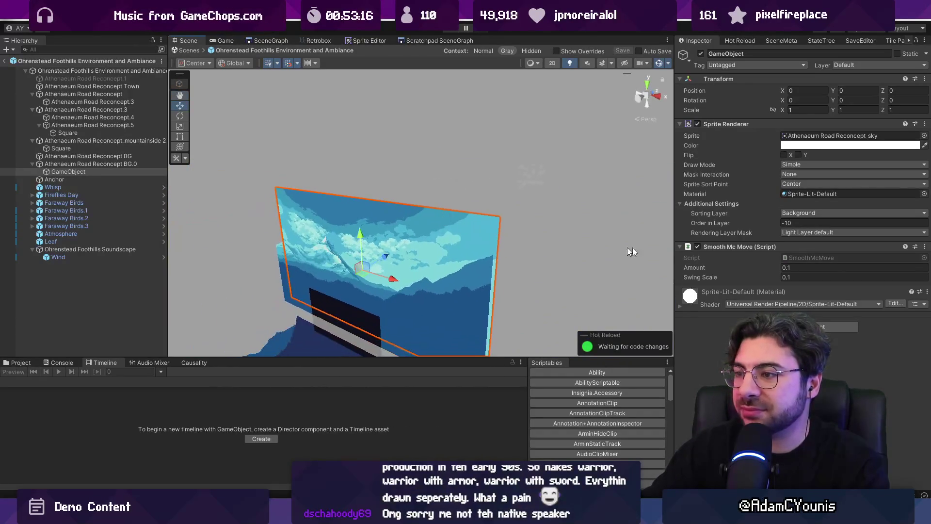
# - Open SmoothMcMove and add a 'public Vector2 direction;' field after swingScale, then save
pyautogui.doubleClick(822, 258)
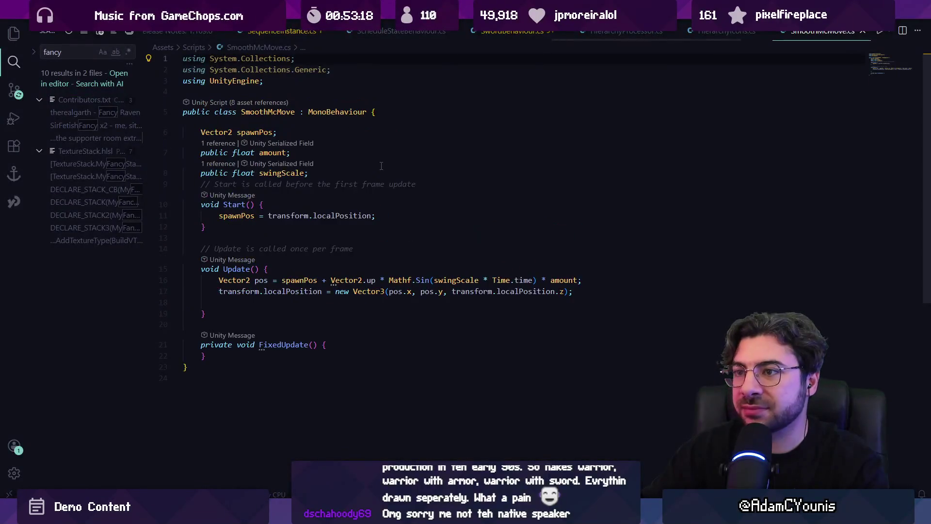
pyautogui.press('Return')
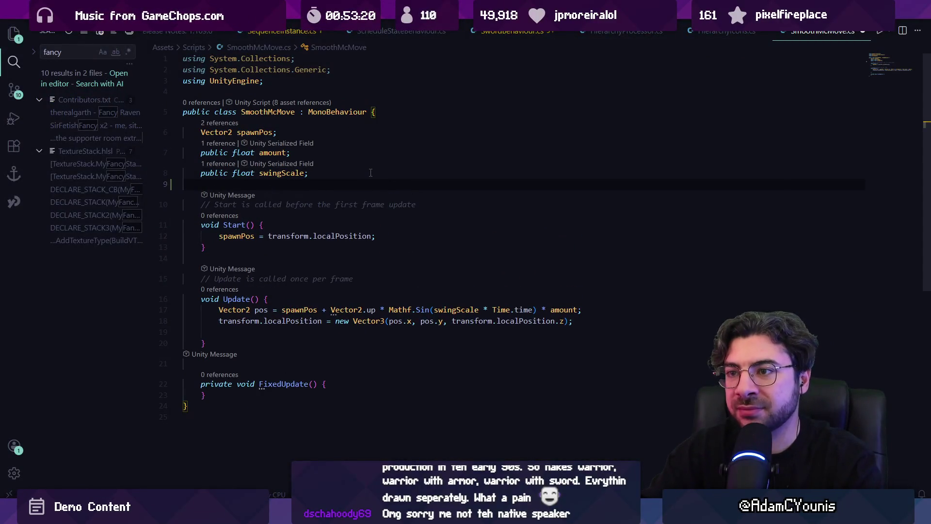
pyautogui.write('public Ve')
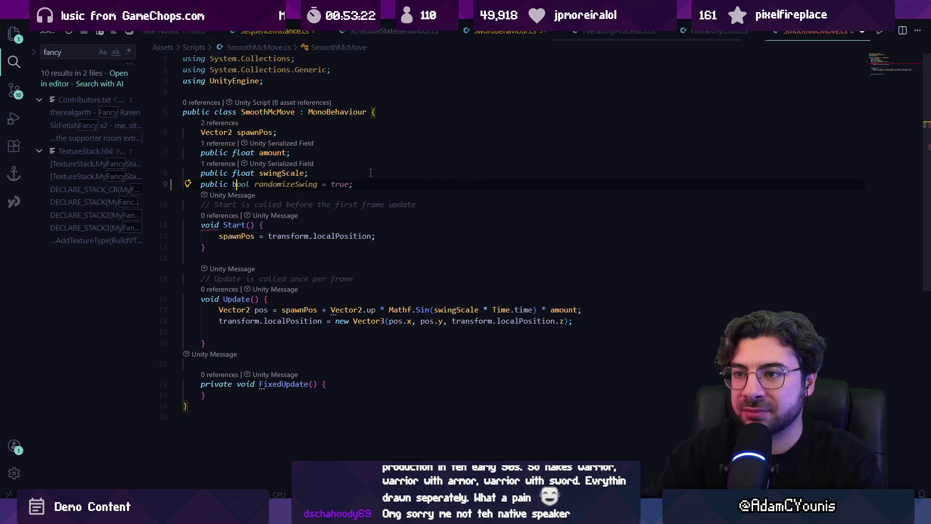
pyautogui.write('ctor2 ')
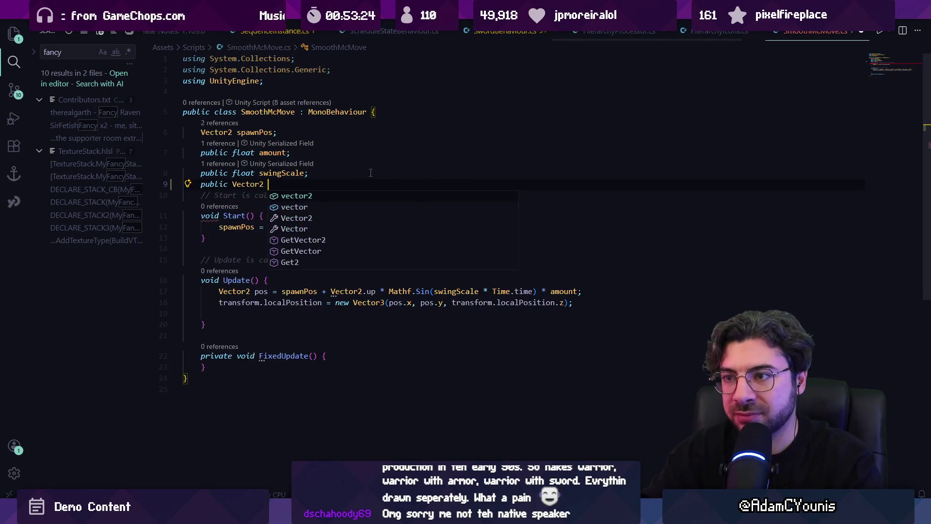
pyautogui.write('direction;')
pyautogui.hotkey('ctrl', 's')
pyautogui.hotkey('ctrl', 'a')
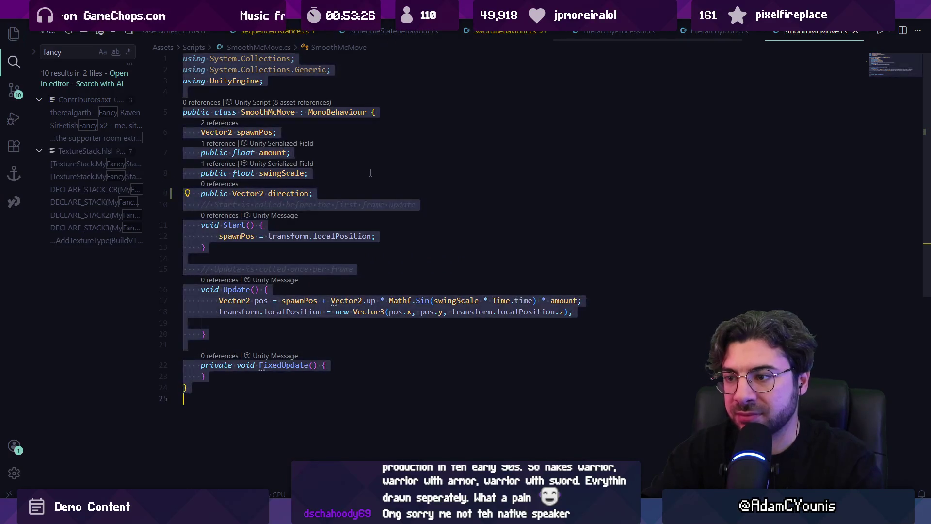
# - Replace Vector2.up with direction.normalized in the swing line and default direction to Vector2.right
pyautogui.click(354, 269)
pyautogui.click(422, 300)
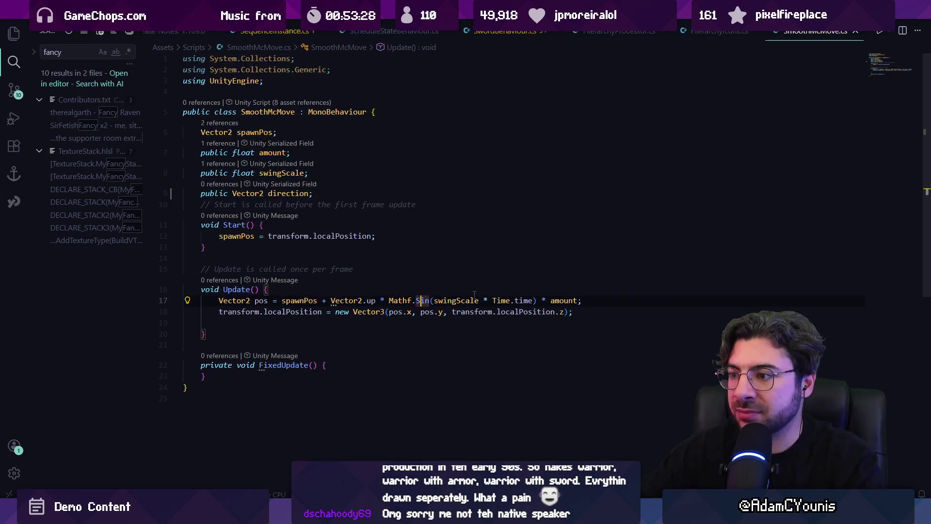
pyautogui.moveTo(331, 300); pyautogui.dragTo(376, 300)
pyautogui.write('direction.')
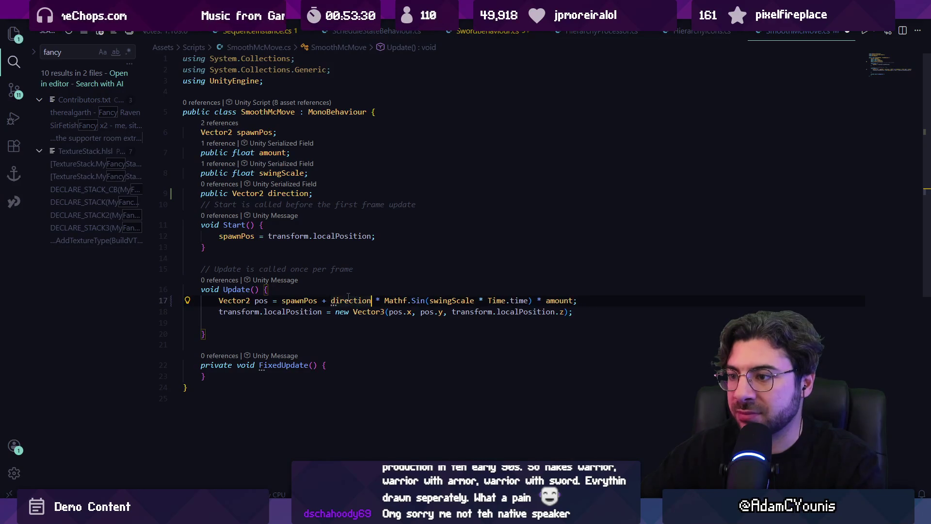
pyautogui.press('Tab')
pyautogui.click(324, 194)
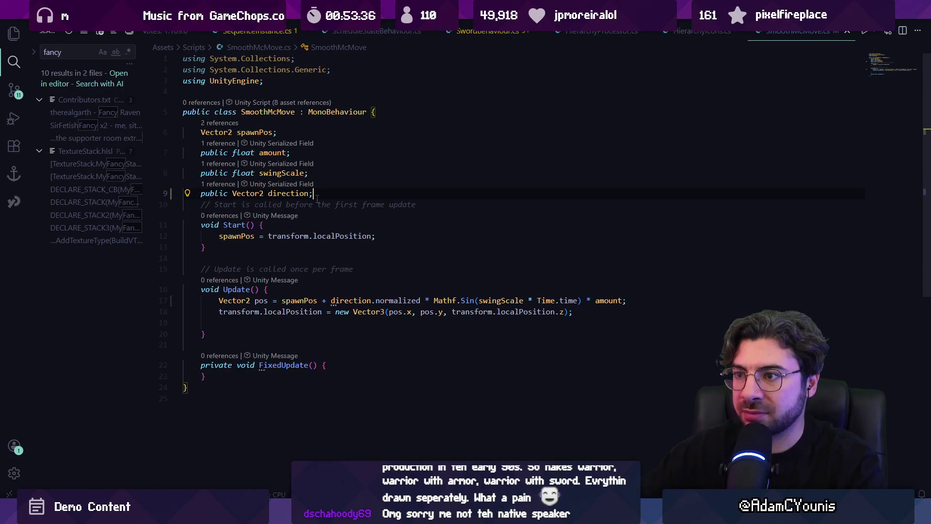
pyautogui.write('= Vector2.')
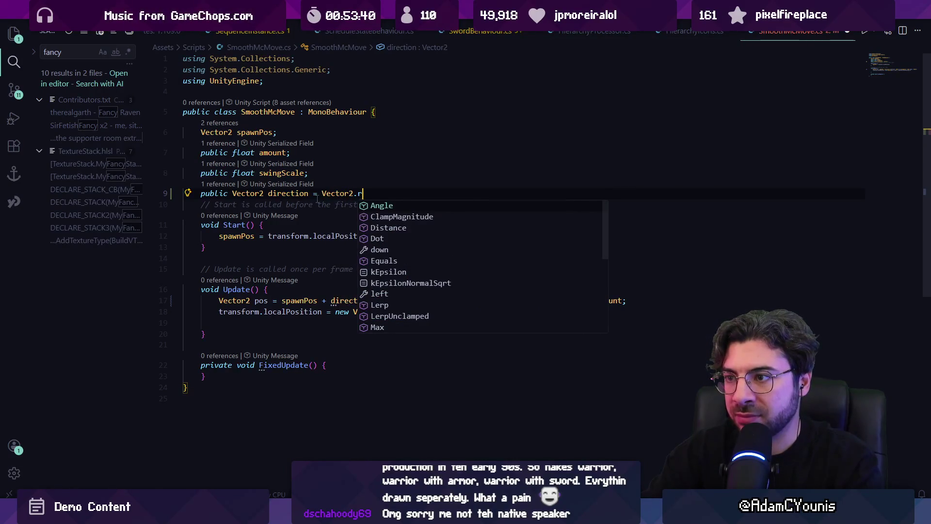
pyautogui.write('right;')
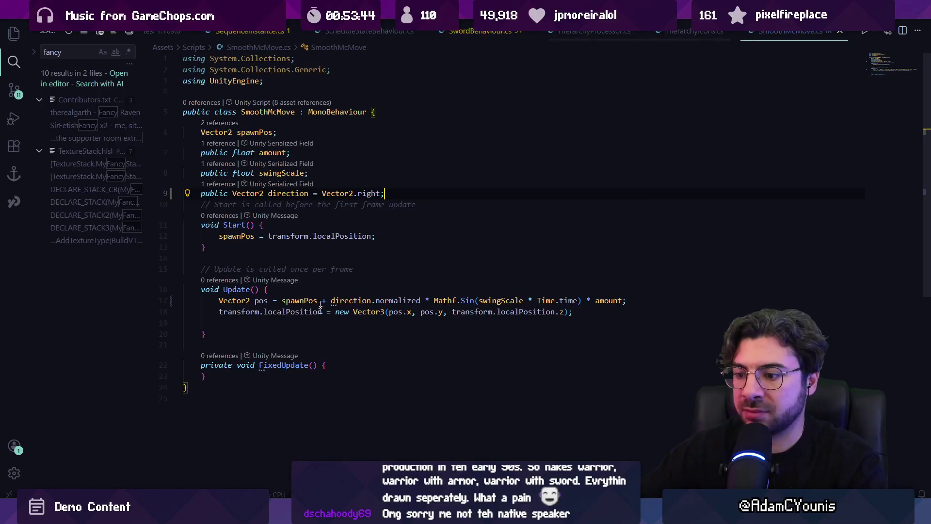
pyautogui.hotkey('alt', 'Tab')
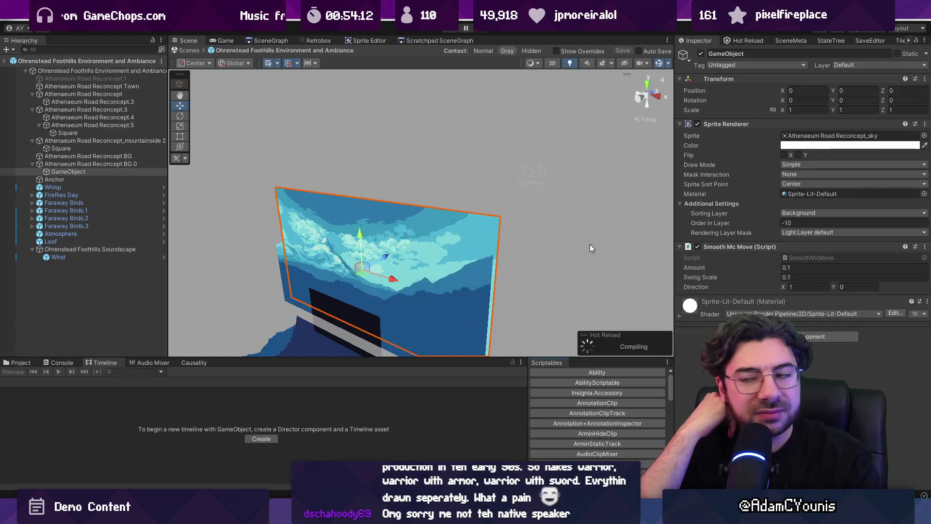
# - Return to the main scene, run a quick play test, and collapse the Main Insignia Camera children
pyautogui.click(196, 50)
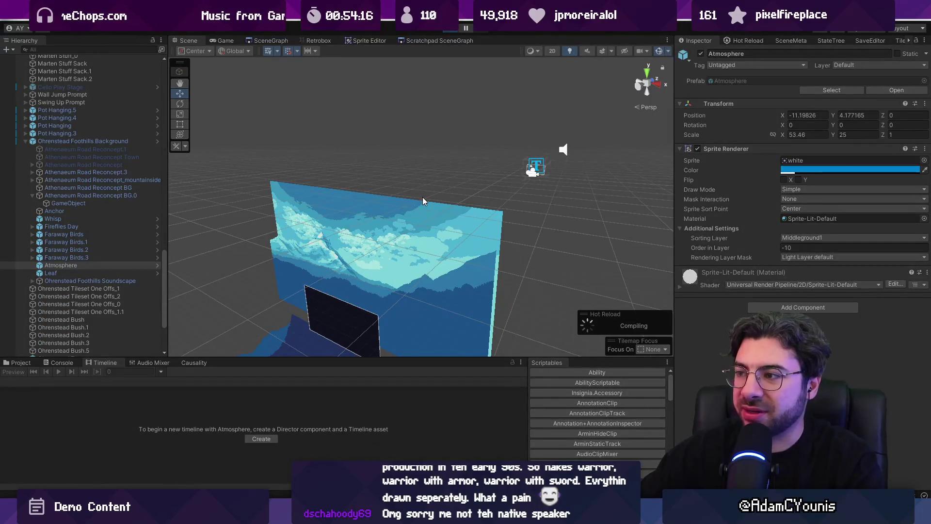
pyautogui.hotkey('ctrl', 'p')
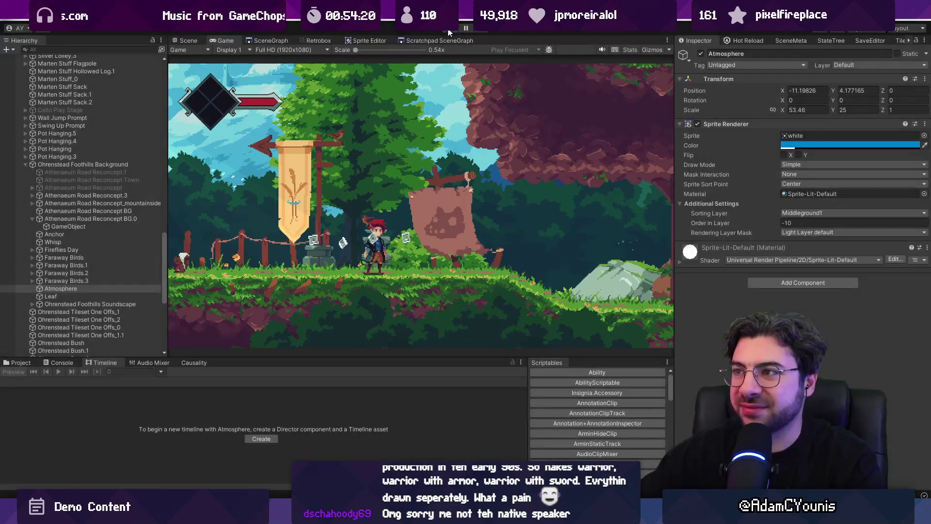
pyautogui.click(448, 29)
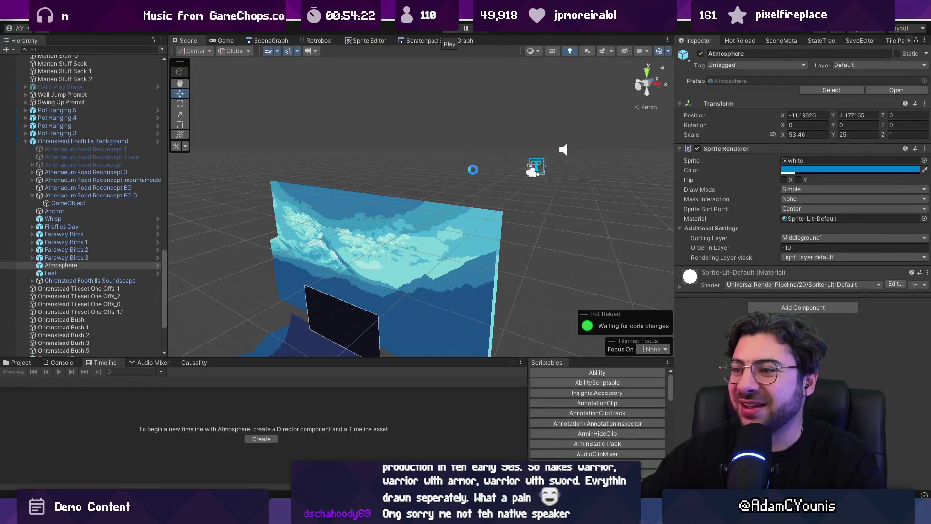
pyautogui.scroll(15, 52, 111)
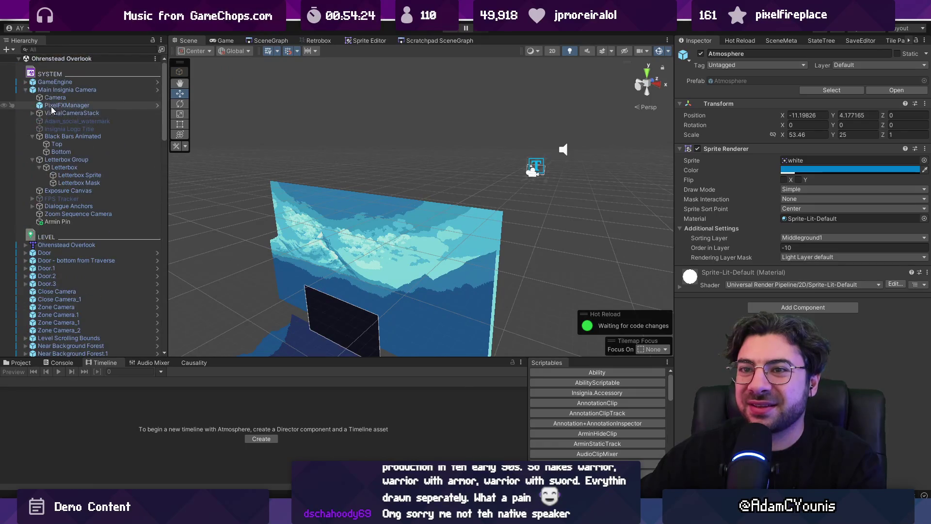
pyautogui.click(26, 90)
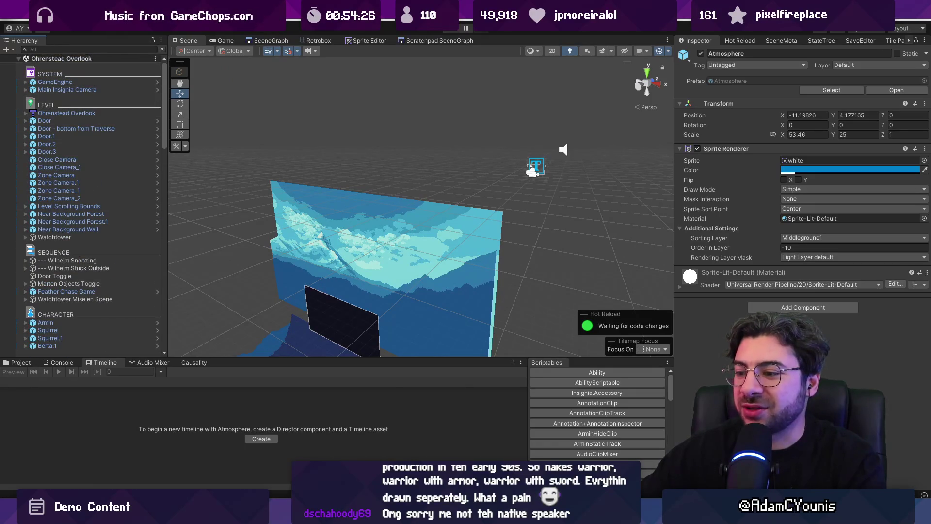
pyautogui.hotkey('alt', 'Tab')
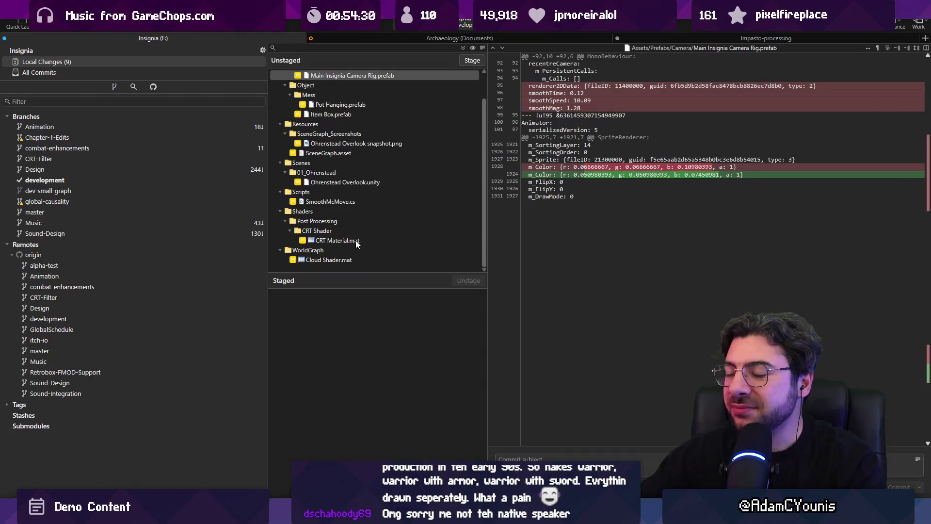
# - Review the diffs for the Ohrenstead Overlook snapshot, scene, SmoothMcMove.cs and CRT Material
pyautogui.scroll(2, 354, 239)
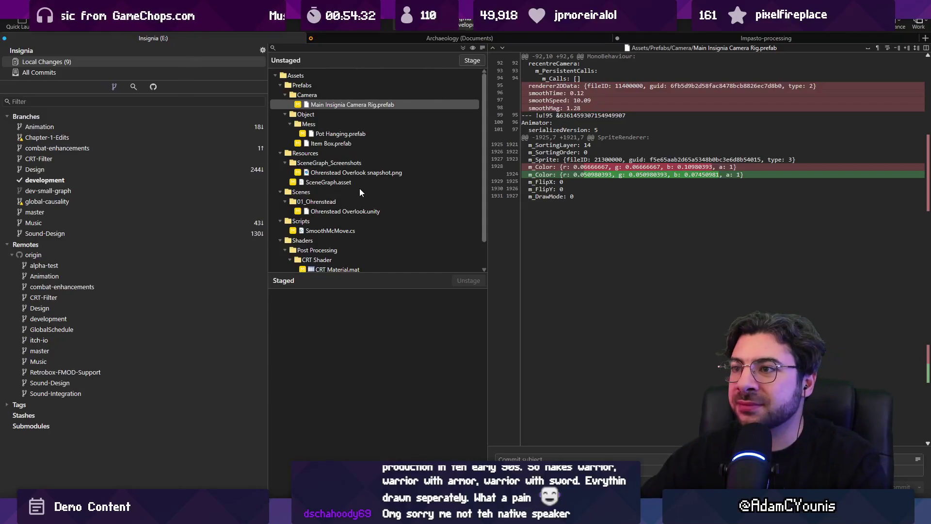
pyautogui.click(362, 174)
pyautogui.scroll(-1, 363, 194)
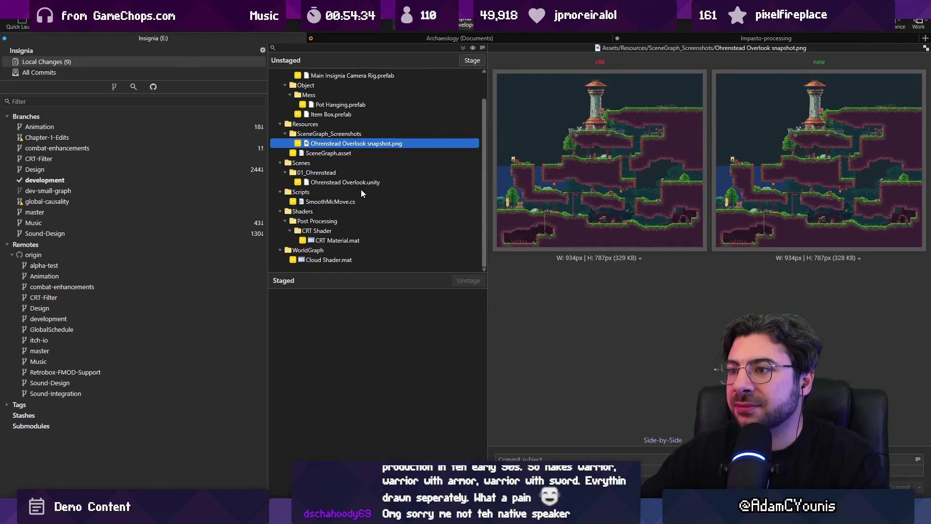
pyautogui.click(361, 182)
pyautogui.click(360, 200)
pyautogui.click(389, 240)
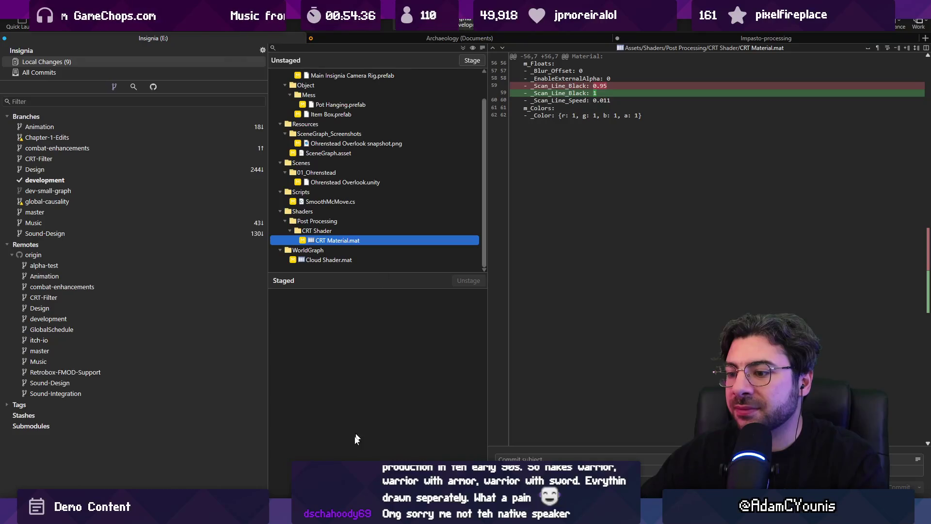
pyautogui.hotkey('alt', 'Tab')
# - Return to Unity, set the Scene view to 2D, and open the Main Insignia Camera Rig prefab
pyautogui.moveTo(306, 512)
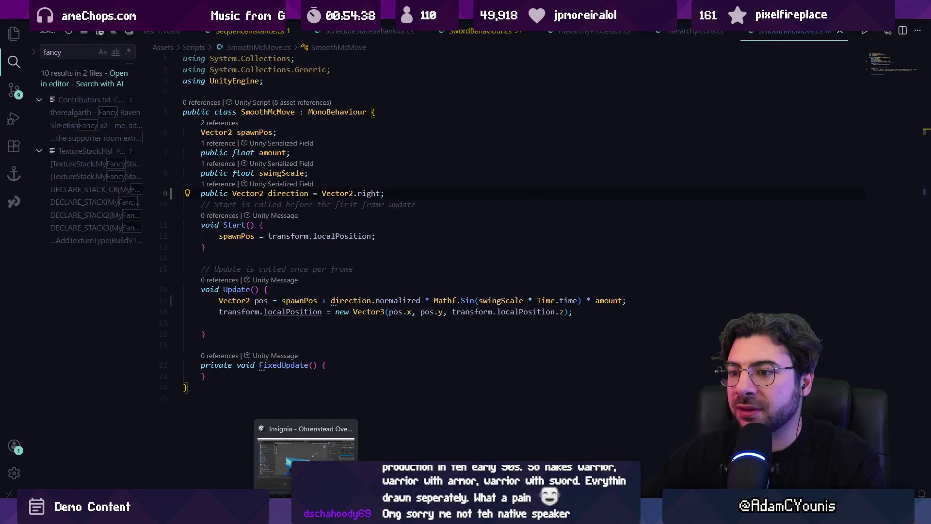
pyautogui.click(305, 451)
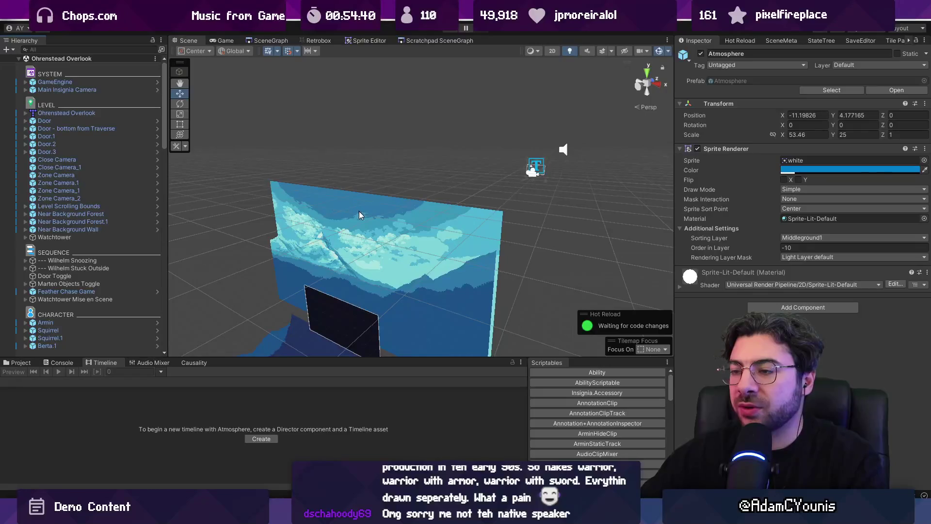
pyautogui.press('2')
pyautogui.press('t')
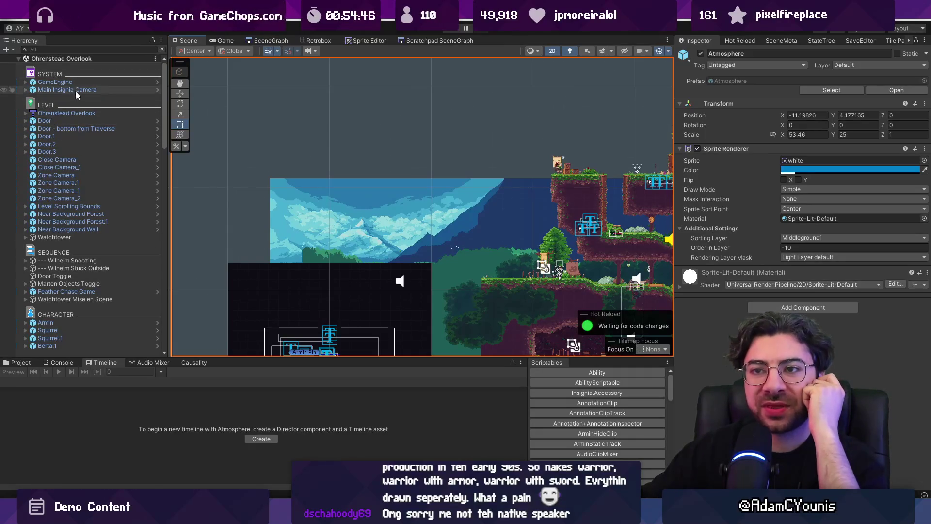
pyautogui.click(156, 89)
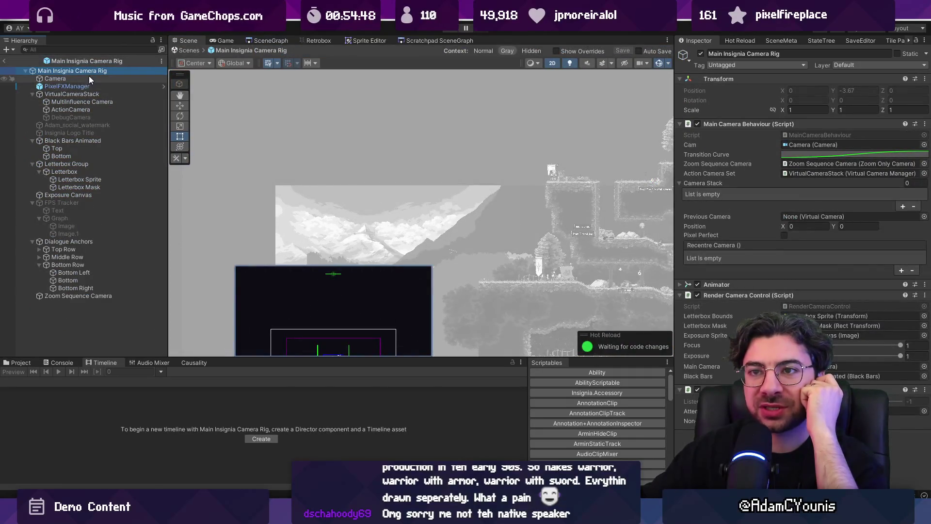
# - Open the RenderCameraControl script from the Inspector and search it for 'rendercameracontrol'
pyautogui.click(800, 316)
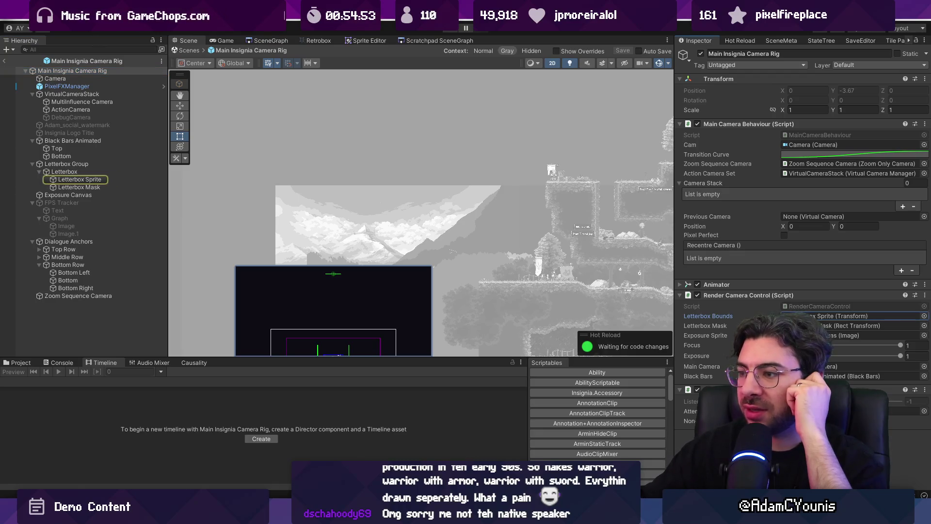
pyautogui.doubleClick(800, 306)
pyautogui.hotkey('ctrl', 'f')
pyautogui.write('rendn')
pyautogui.press('BackSpace')
pyautogui.write('ercameracontrol')
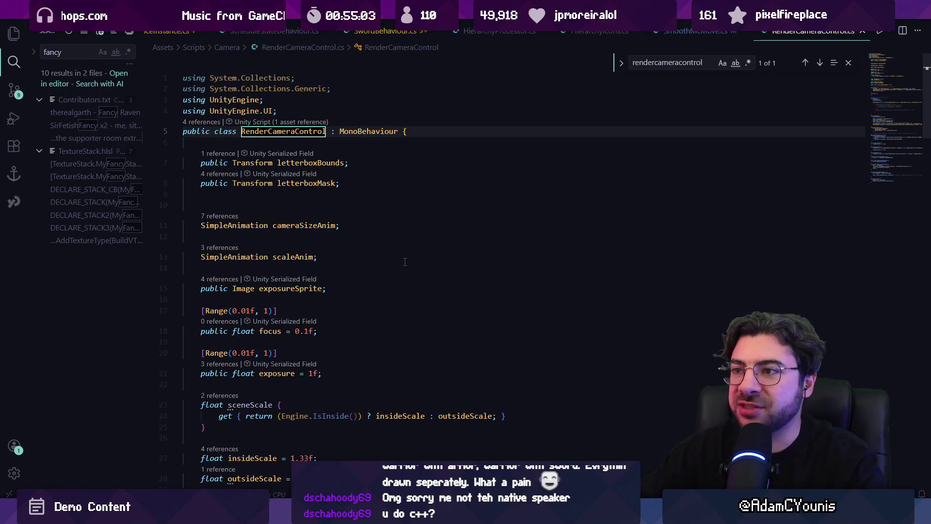
# - Search RenderCameraControl.cs for 'mask.' to find where the letterbox mask is scaled
pyautogui.scroll(-5, 371, 215)
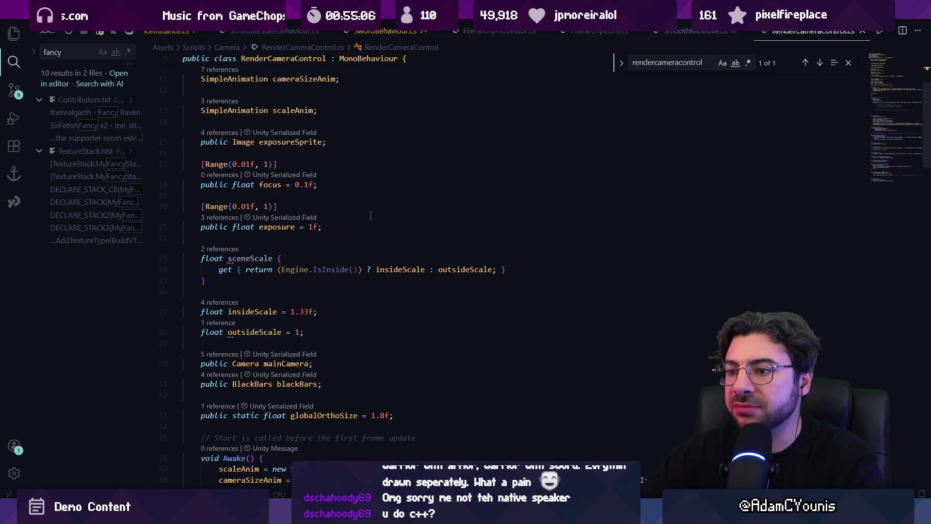
pyautogui.scroll(-3, 369, 211)
pyautogui.press('Escape')
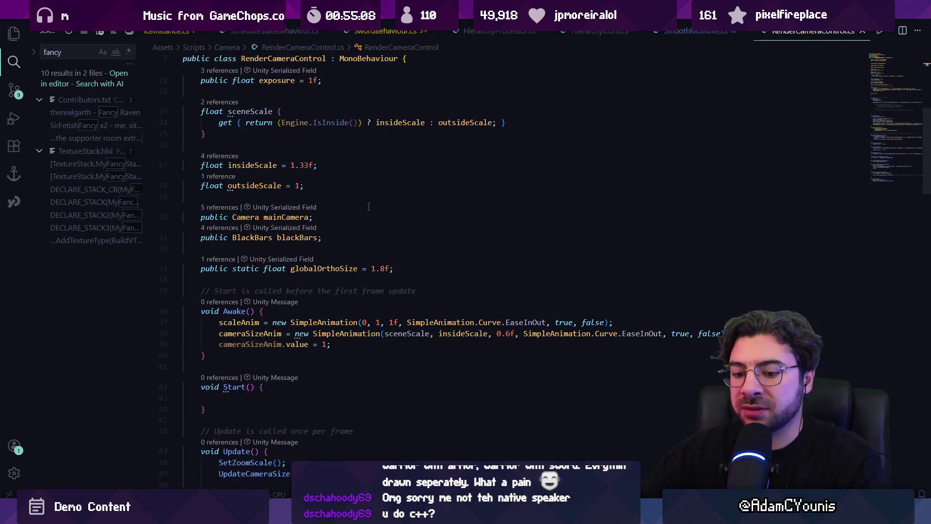
pyautogui.hotkey('ctrl', 'f')
pyautogui.write('letterbox')
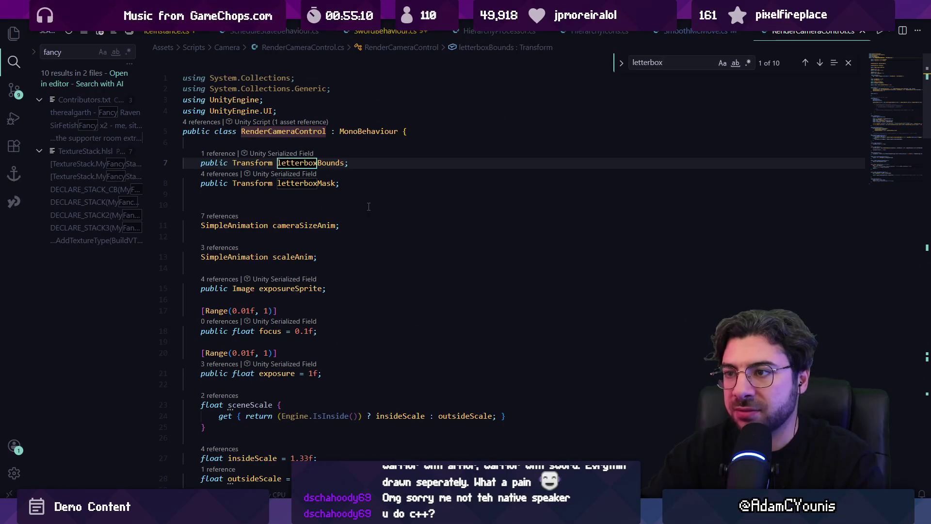
pyautogui.write('mnas')
pyautogui.press('BackSpace')
pyautogui.press('BackSpace')
pyautogui.write('ask.')
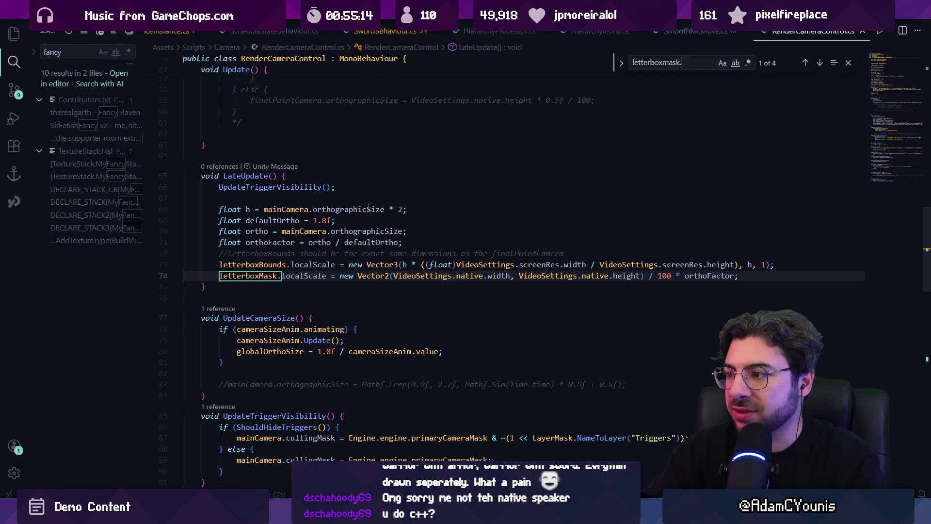
pyautogui.click(409, 275)
pyautogui.press('Escape')
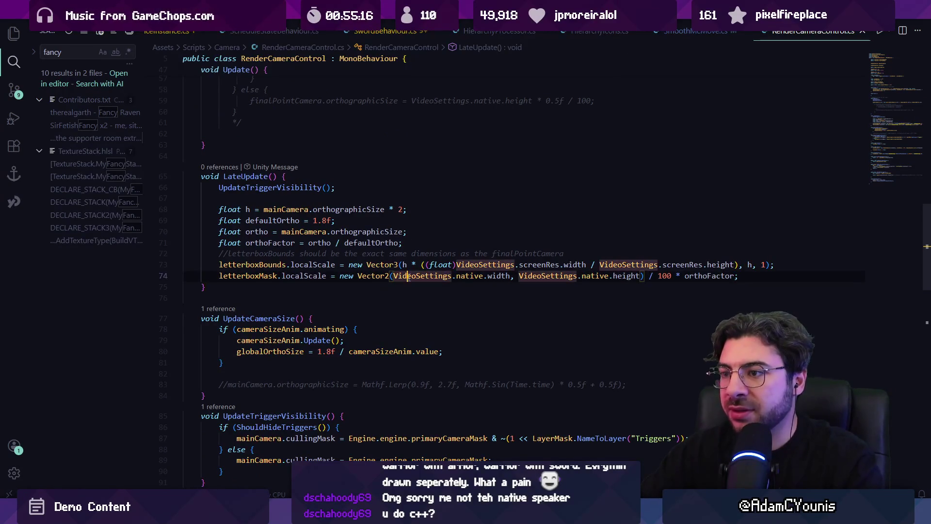
# - Examine the defaultOrtho value of 1.8f and the mask scale's native width and height on line 74
pyautogui.click(373, 243)
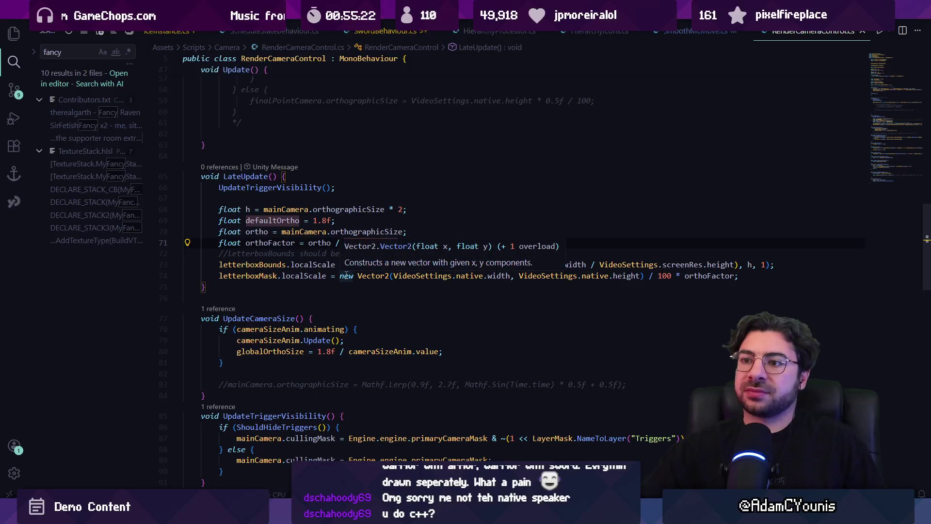
pyautogui.click(289, 220)
pyautogui.click(343, 220)
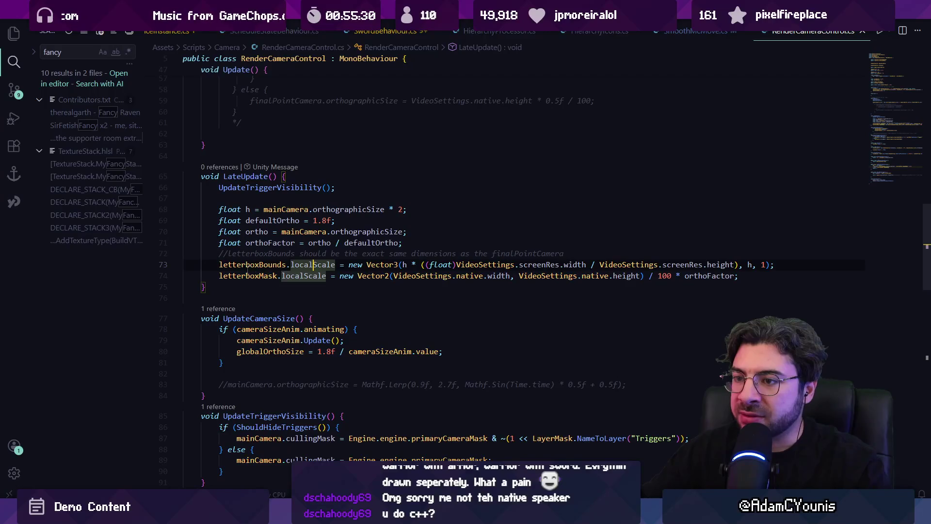
pyautogui.click(414, 275)
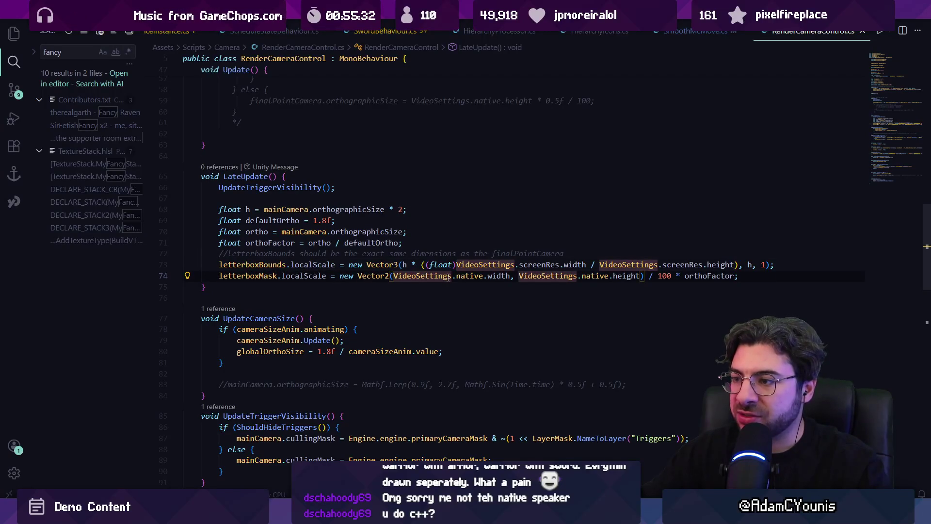
pyautogui.click(491, 276)
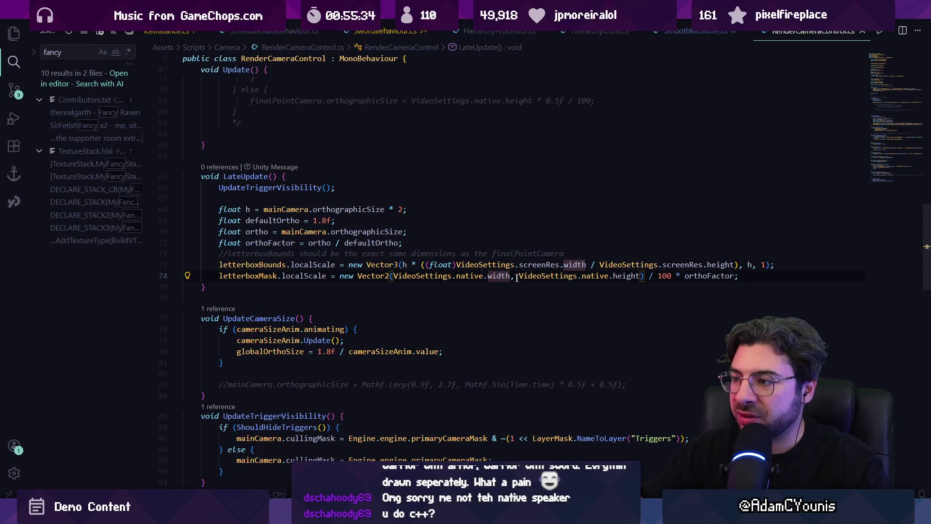
pyautogui.click(549, 276)
pyautogui.click(618, 276)
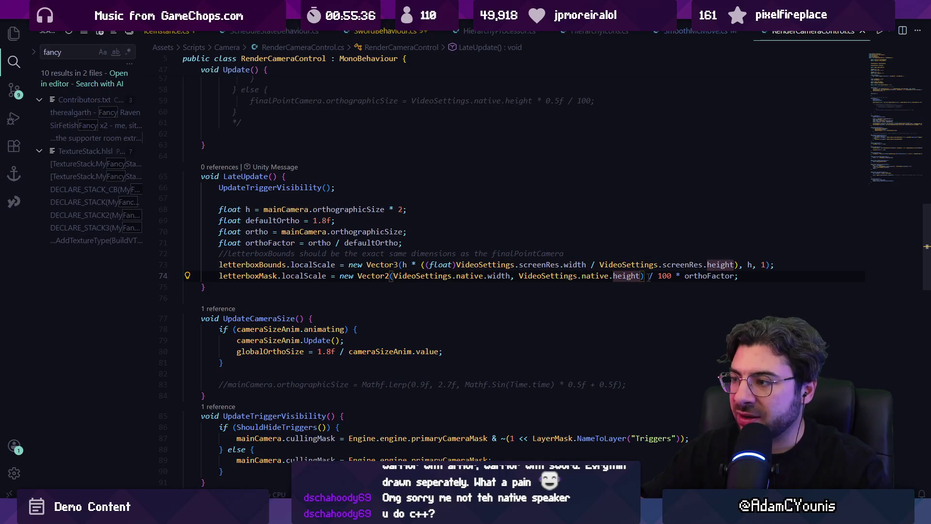
# - Trace where orthoFactor, defaultOrtho and ortho are used around line 71
pyautogui.click(649, 276)
pyautogui.click(694, 276)
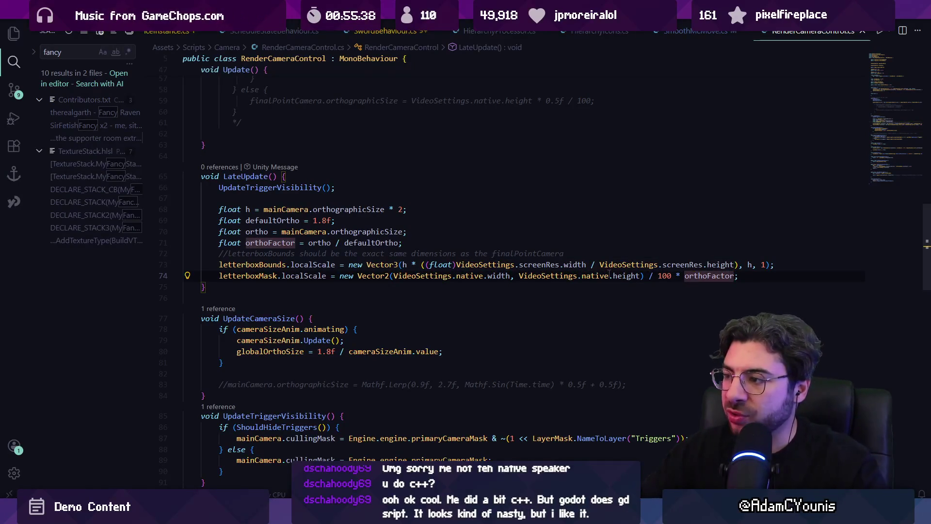
pyautogui.click(347, 242)
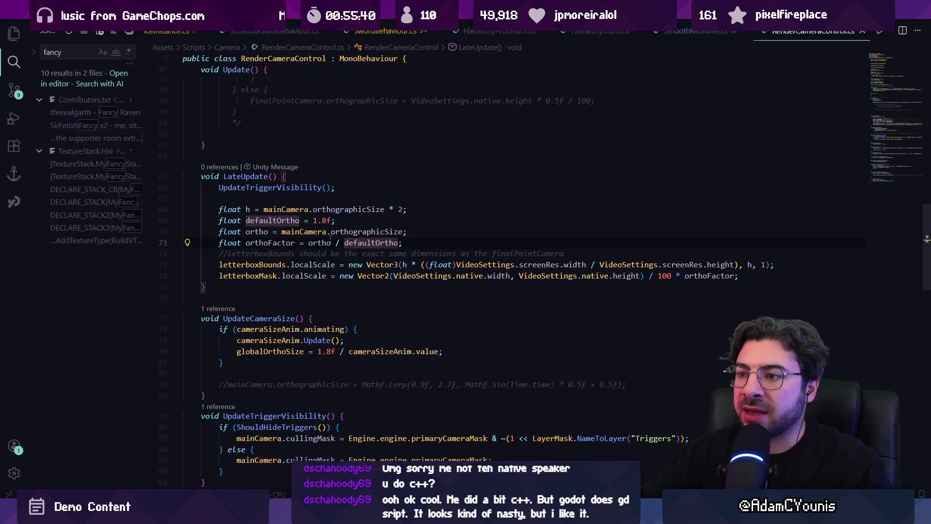
pyautogui.click(323, 243)
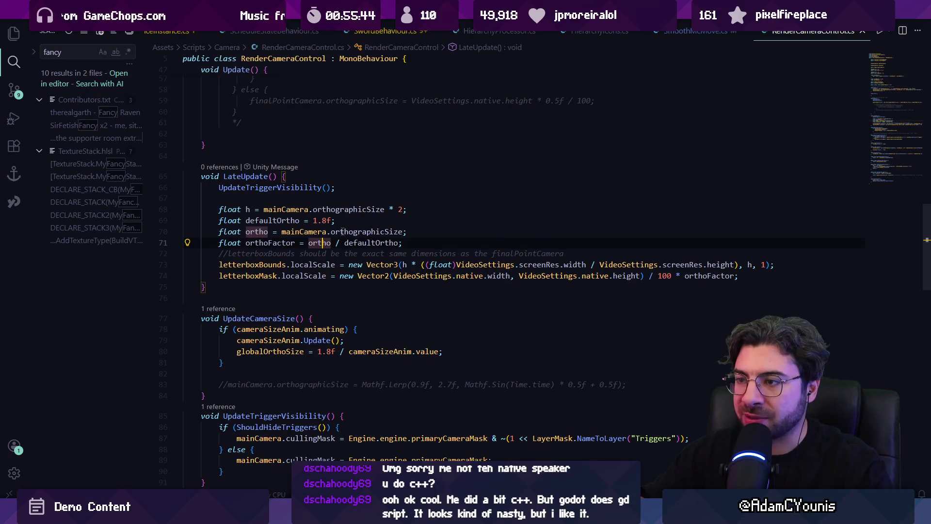
pyautogui.click(366, 243)
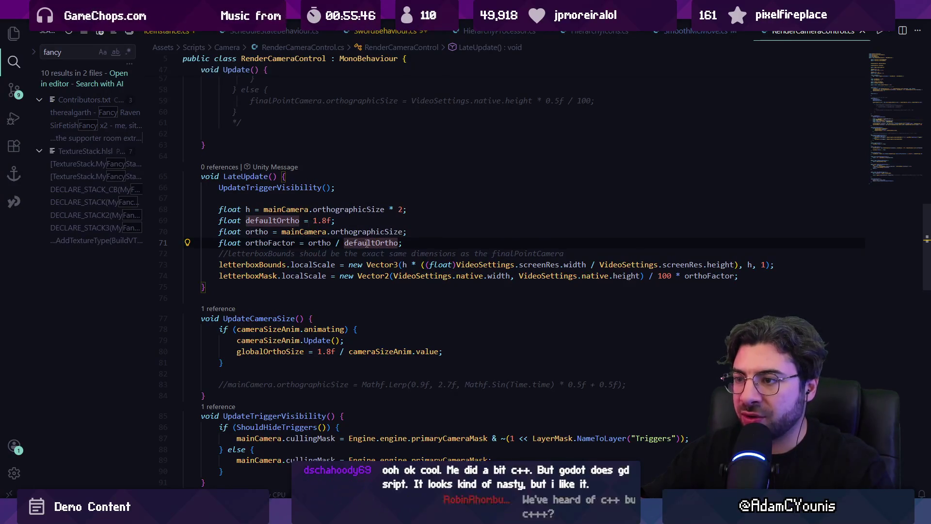
pyautogui.click(426, 243)
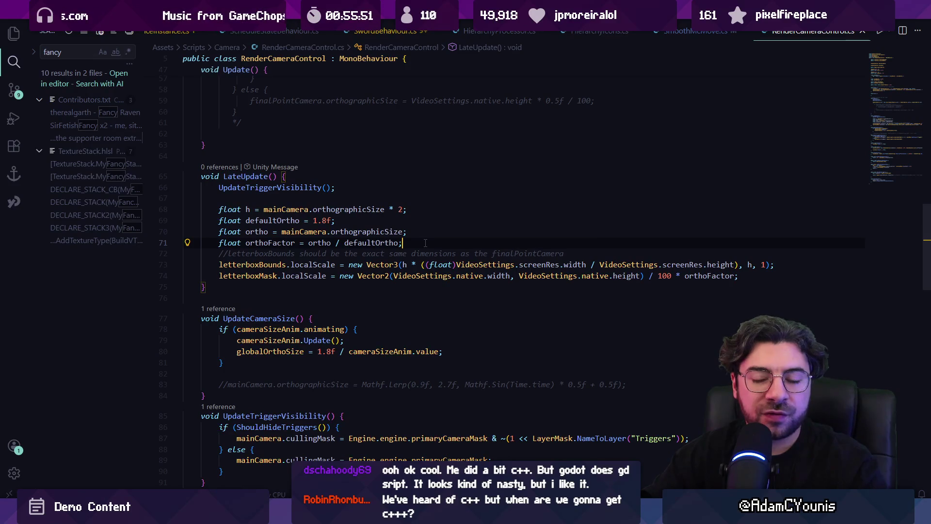
pyautogui.hotkey('alt', 'Tab')
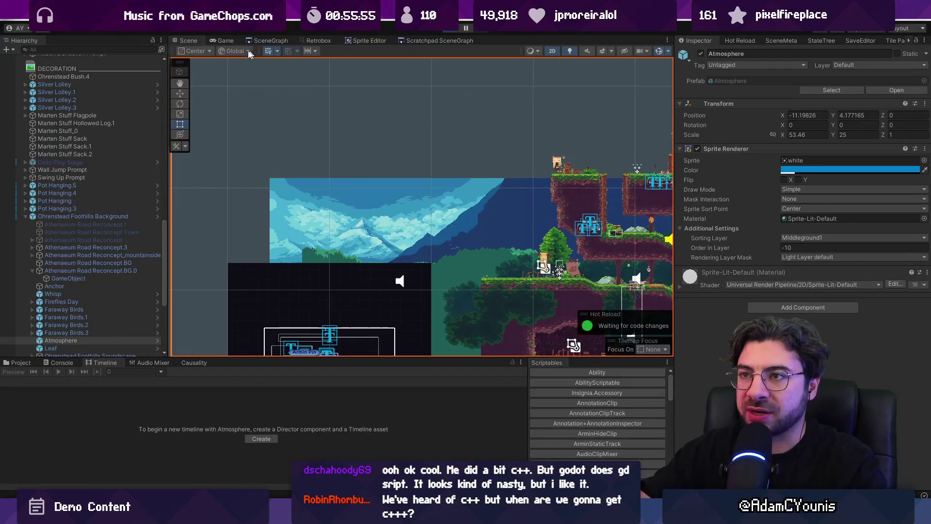
# - Set the Game view to SteamDeck (1280x800) and select the Ohrenstead Foothills Background object
pyautogui.click(225, 40)
pyautogui.click(286, 50)
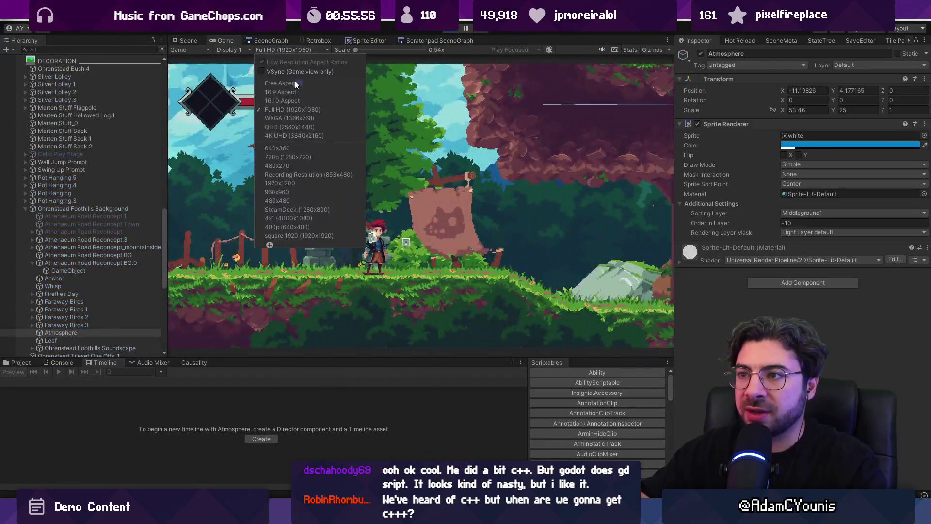
pyautogui.click(338, 211)
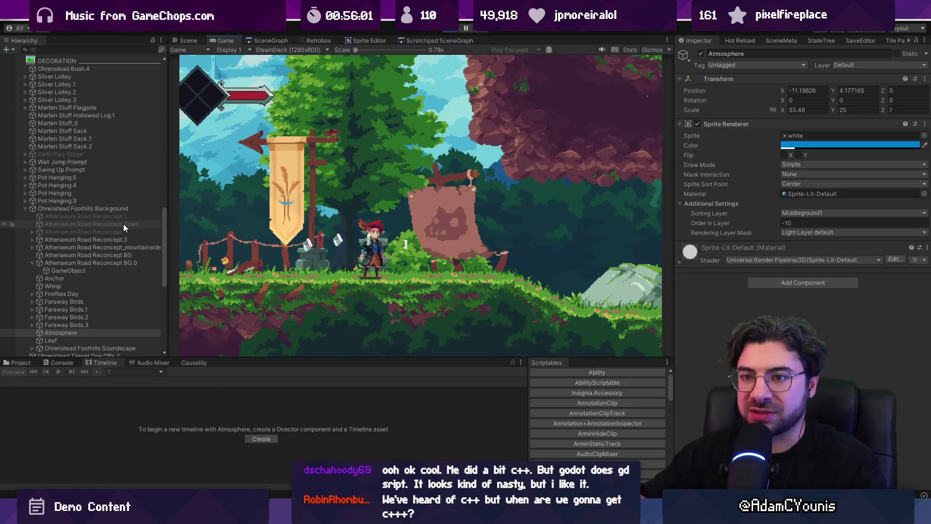
pyautogui.click(113, 208)
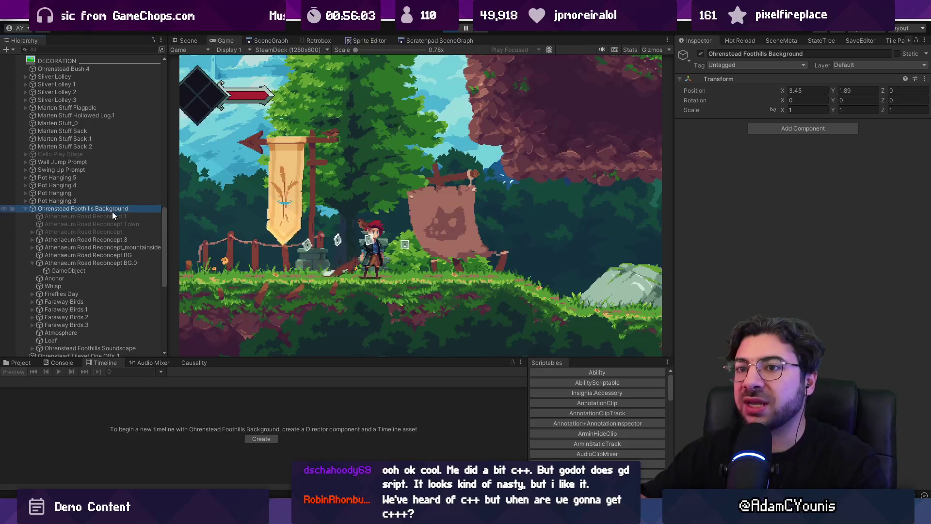
# - Set the Main Insignia Camera's child Camera size to 1.35, then search VS Code for 'maincamera'
pyautogui.scroll(10, 104, 194)
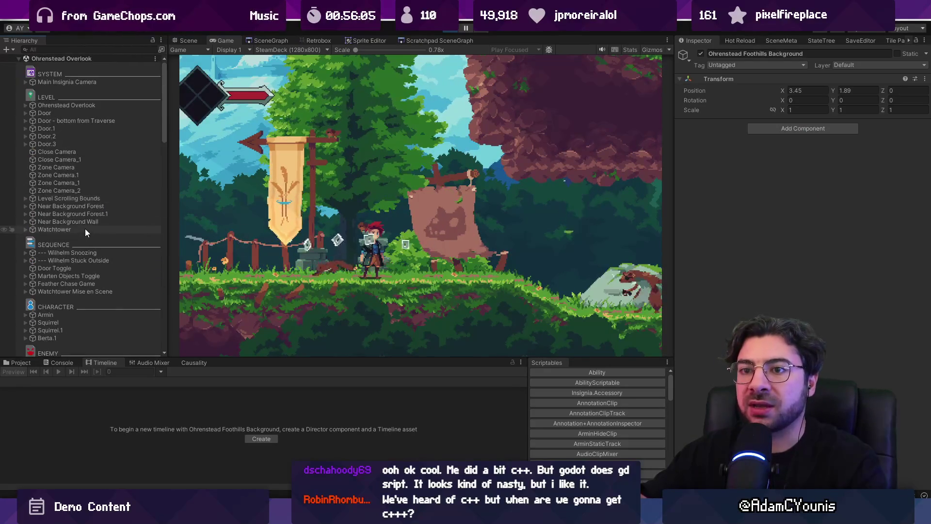
pyautogui.click(78, 82)
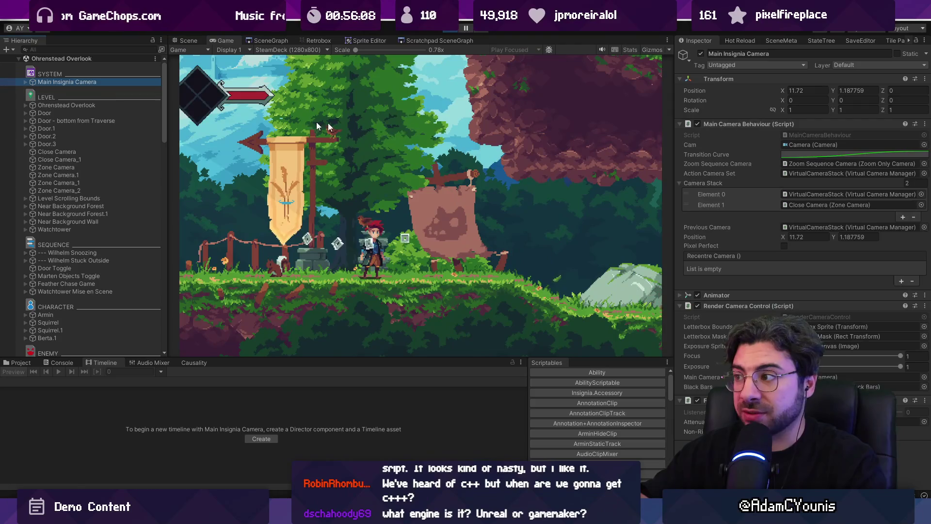
pyautogui.doubleClick(793, 145)
pyautogui.write('5')
pyautogui.press('Return')
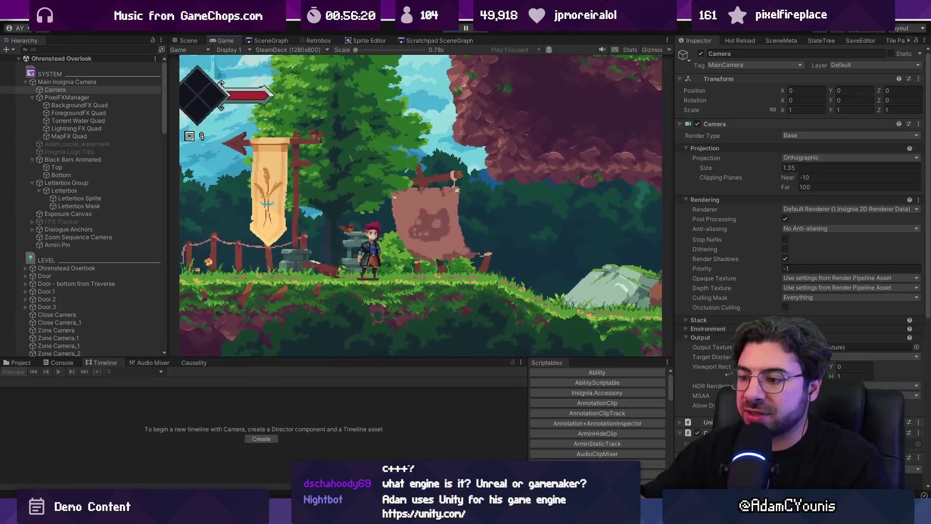
pyautogui.hotkey('alt', 'Tab')
pyautogui.hotkey('ctrl', 'p')
# - Open MainCameraBehaviour.cs and find the mainOperator.orthoSize line (line 155)
pyautogui.write('mainc')
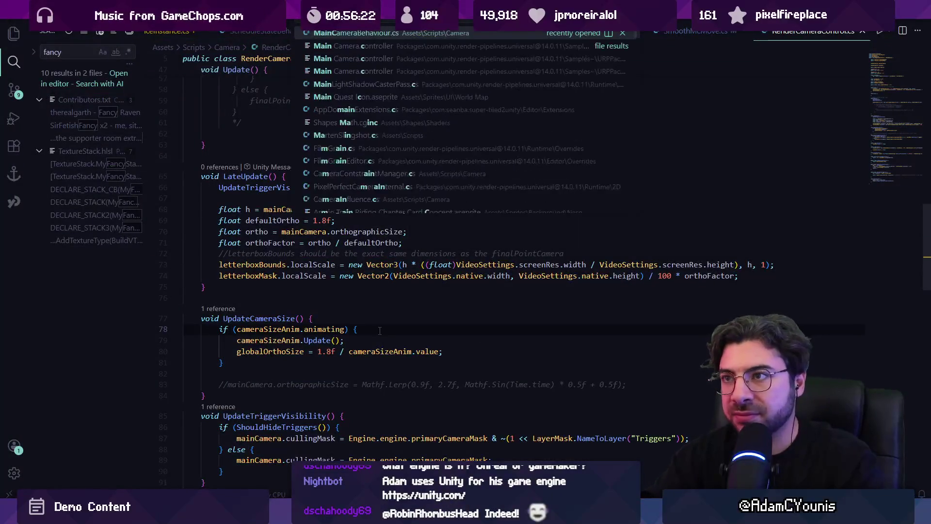
pyautogui.write('amera')
pyautogui.press('Return')
pyautogui.hotkey('ctrl', 'f')
pyautogui.write('orthoso')
pyautogui.press('BackSpace')
pyautogui.write('i')
pyautogui.hotkey('ctrl', 'a')
pyautogui.write('main')
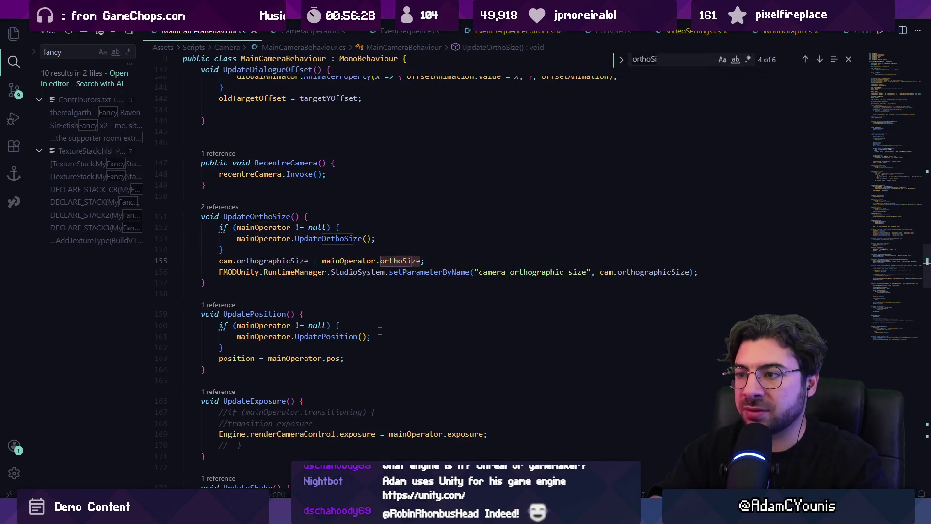
pyautogui.write('operator.o')
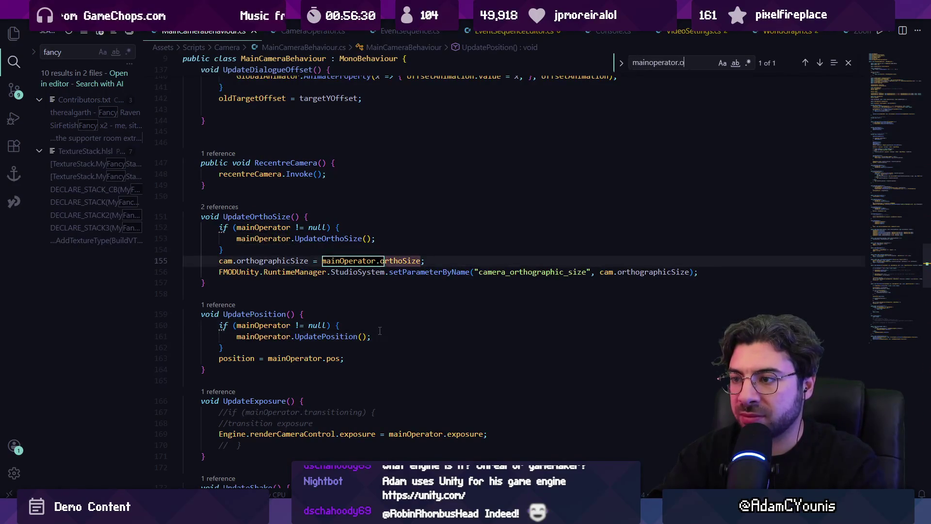
pyautogui.write('rthosize')
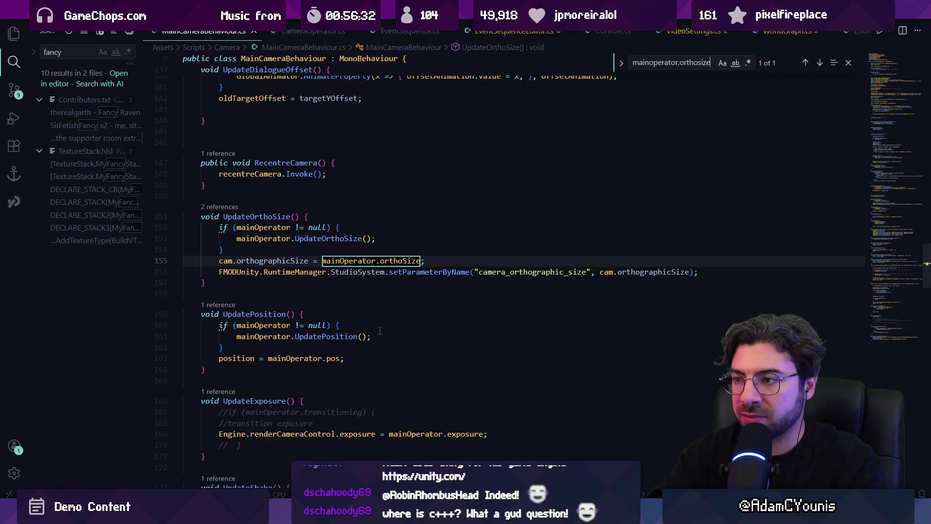
pyautogui.press('Escape')
pyautogui.press('Escape')
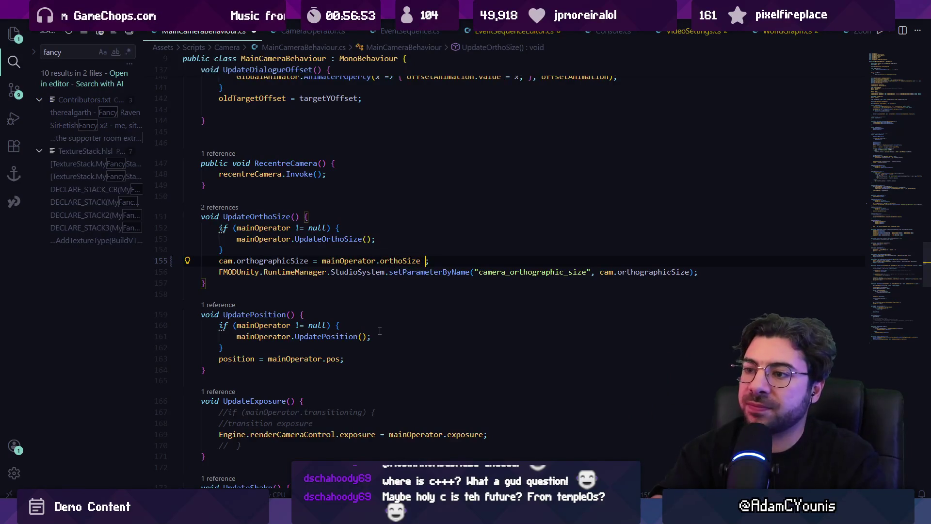
# - Append '+ VideoSettings.GetOrthoDif()' to the ortho size assignment on line 155
pyautogui.write('+ ')
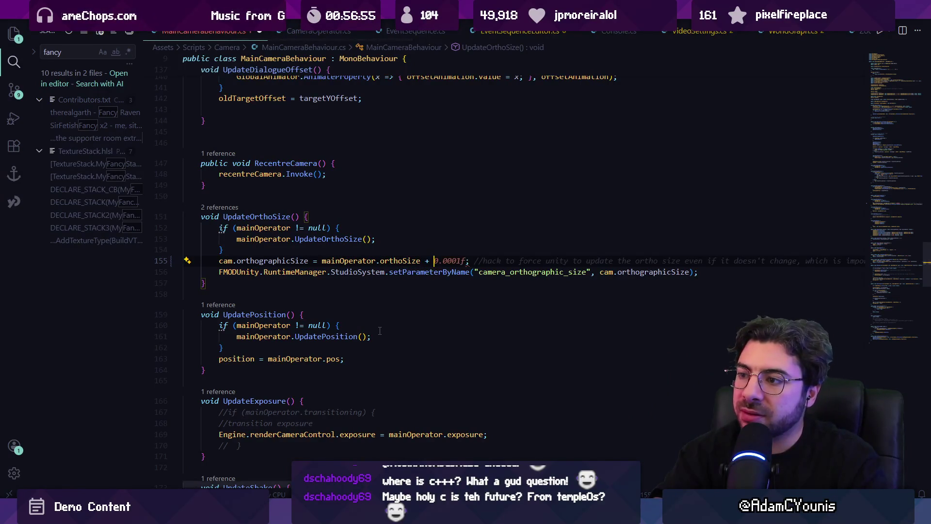
pyautogui.write('GetOrthoDif(); ;')
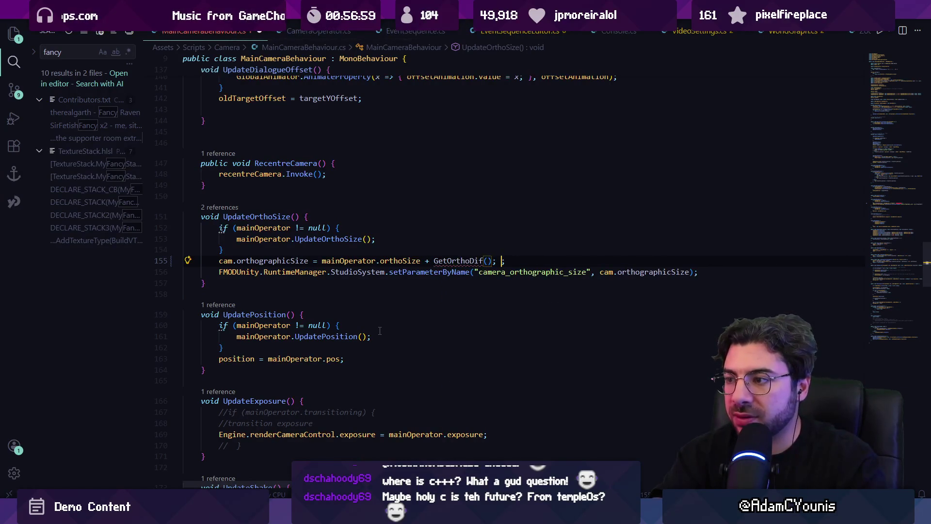
pyautogui.press('BackSpace')
pyautogui.press('BackSpace')
pyautogui.press('Escape')
pyautogui.write('VideoSetting')
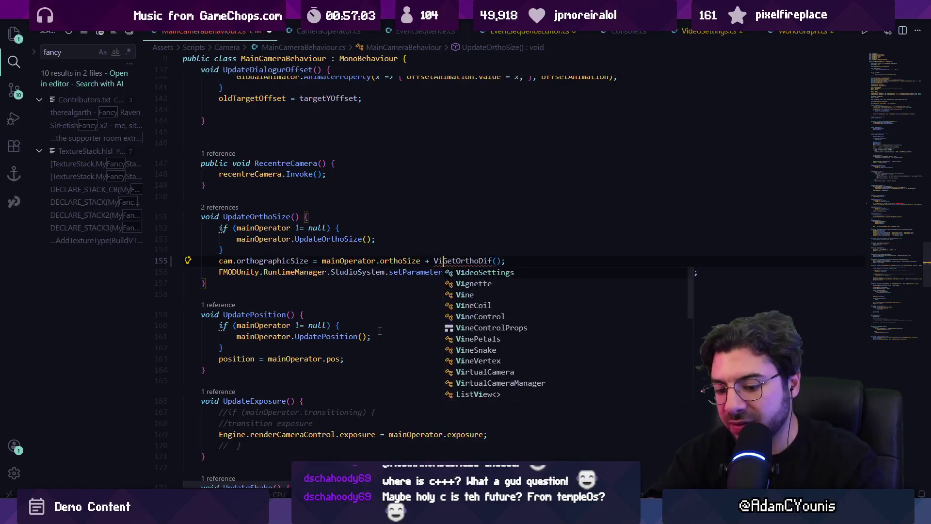
pyautogui.write('s.')
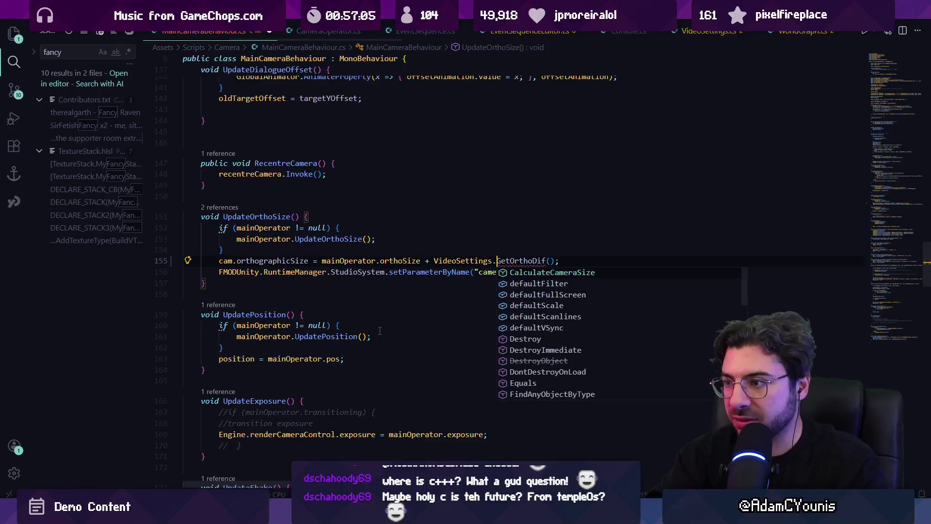
pyautogui.press('Escape')
# - Open VideoSettings.cs, closing the shader settings file that opened by mistake
pyautogui.hotkey('ctrl', 'p')
pyautogui.write('videosettings')
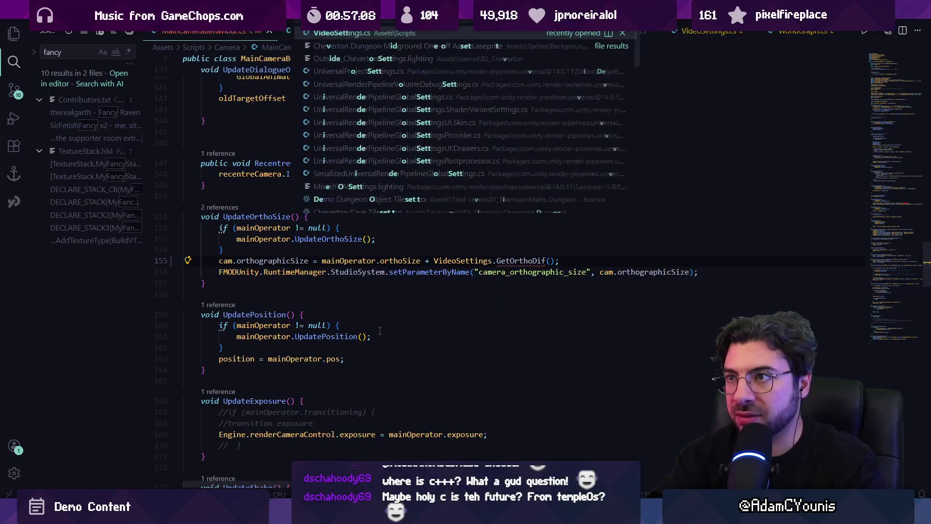
pyautogui.press('Return')
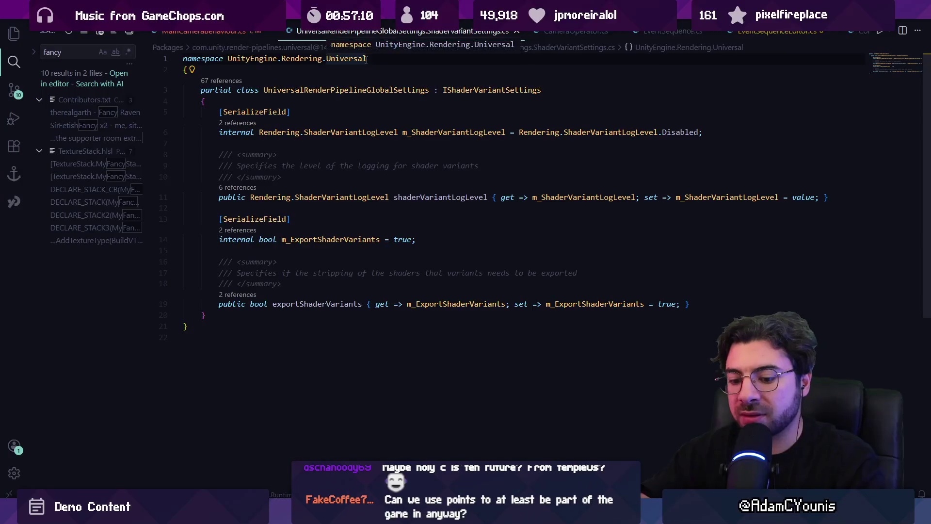
pyautogui.hotkey('ctrl', 'w')
pyautogui.hotkey('ctrl', 'p')
pyautogui.write('videosettings.cs')
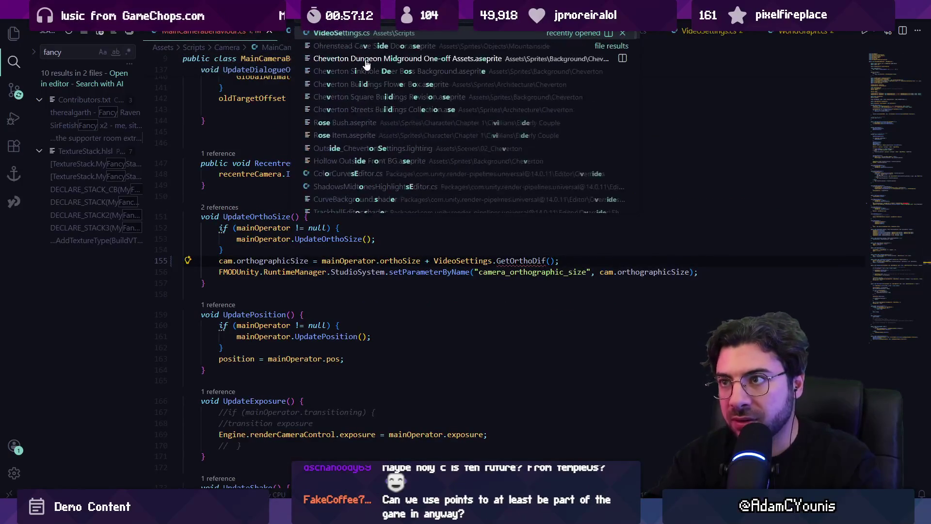
pyautogui.press('Return')
pyautogui.scroll(-9, 429, 222)
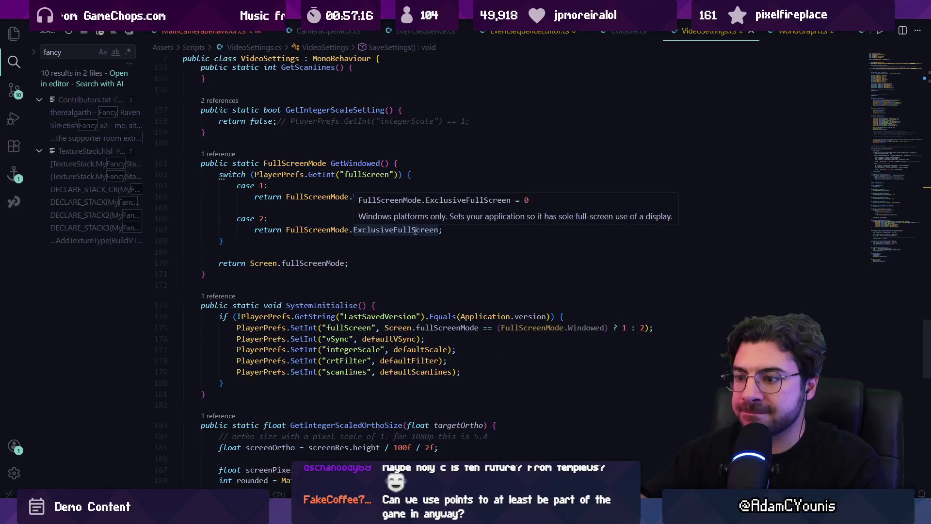
# - Inspect GetIntegerScaledOrthoSize's calculation, jumping to the screenRes definition and back
pyautogui.hotkey('ctrl', 'f')
pyautogui.scroll(-6, 413, 232)
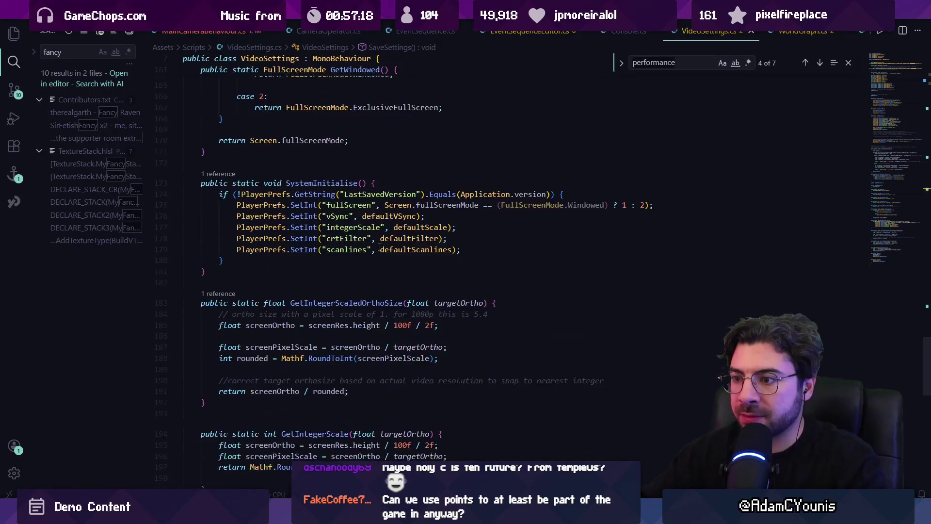
pyautogui.click(349, 230)
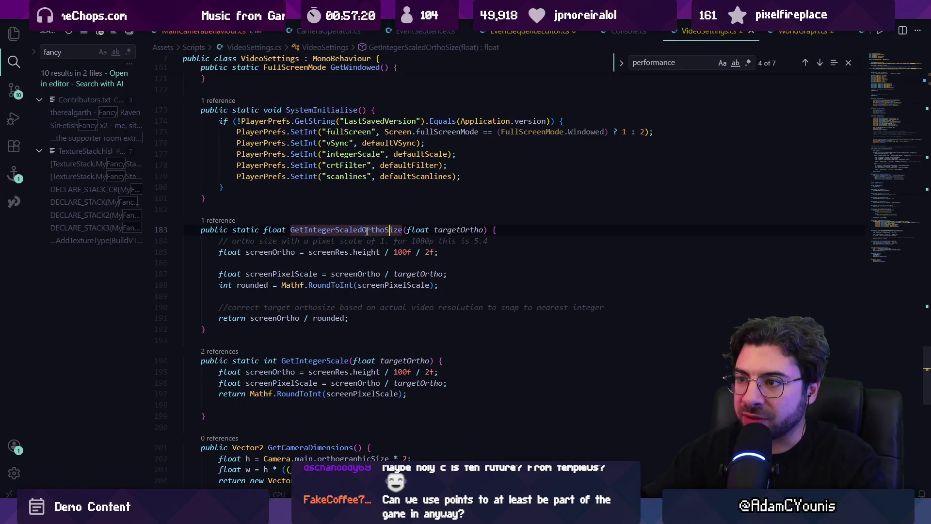
pyautogui.click(440, 230)
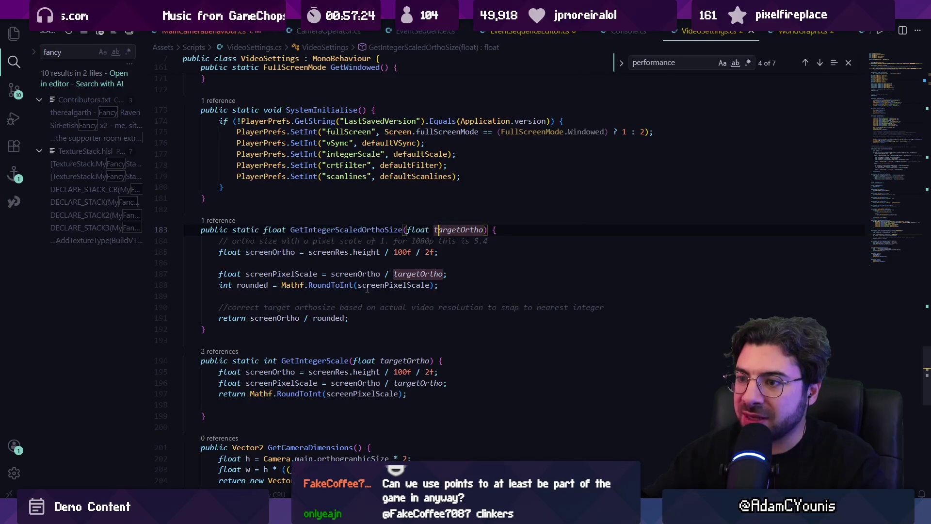
pyautogui.click(343, 286)
pyautogui.click(282, 318)
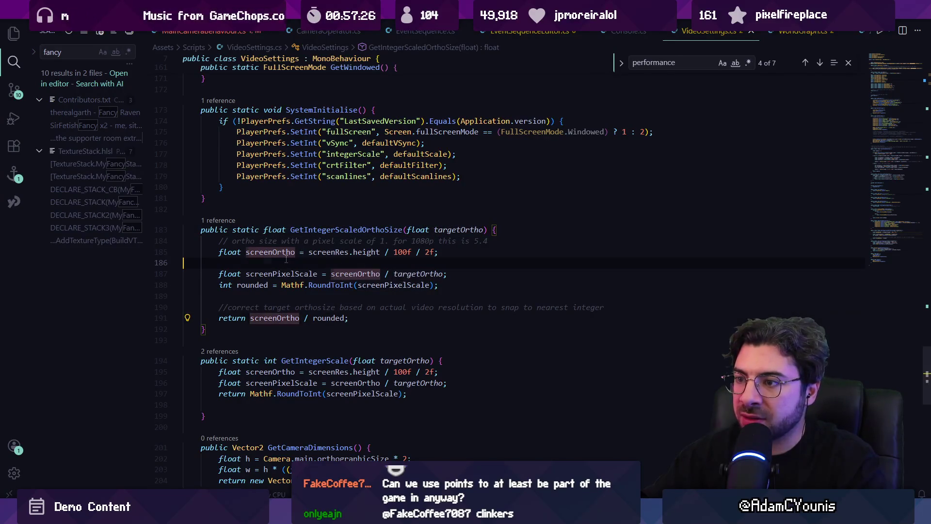
pyautogui.click(340, 252)
pyautogui.press('F12')
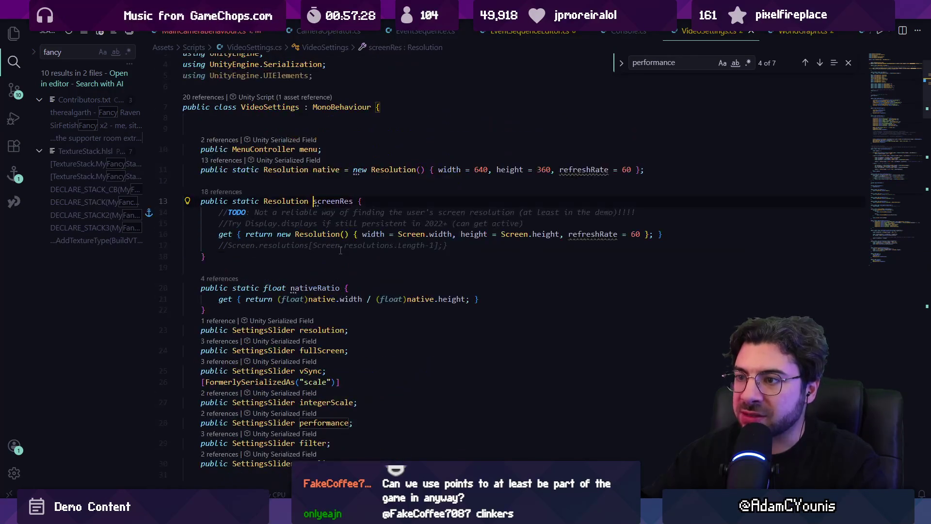
pyautogui.hotkey('alt', 'Left')
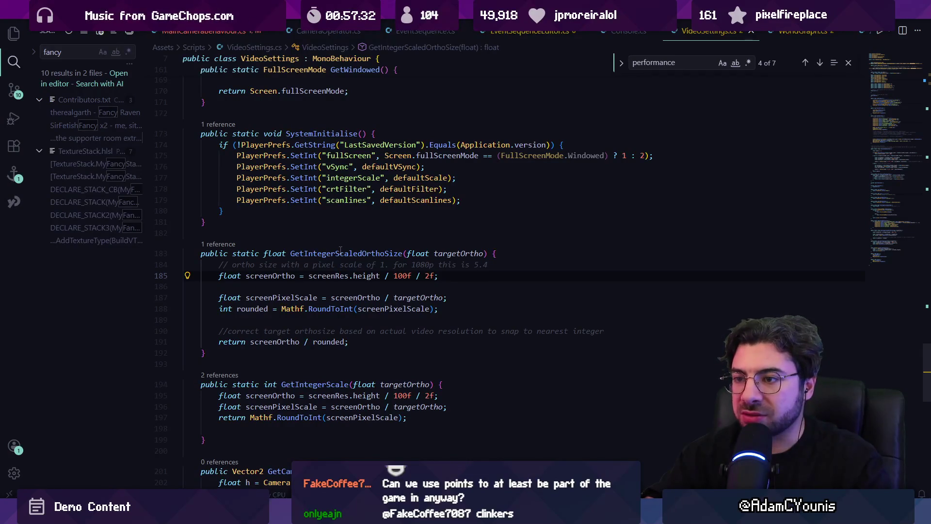
# - Return to UpdateOrthoSize in MainCameraBehaviour.cs with the caret right after orthoSize
pyautogui.doubleClick(344, 251)
pyautogui.hotkey('alt', 'Left')
pyautogui.hotkey('alt', 'Left')
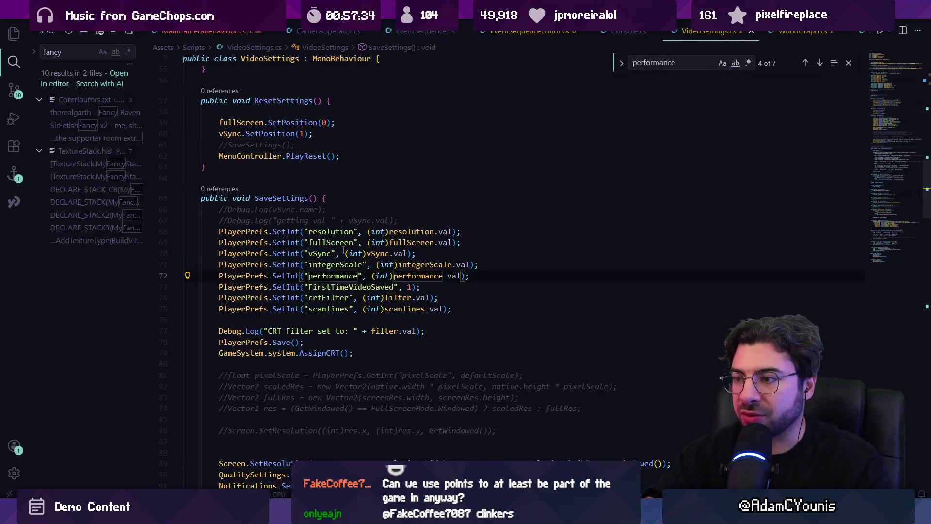
pyautogui.hotkey('ctrl', 'shift', 'Left')
pyautogui.hotkey('ctrl', 'shift', 'Left')
pyautogui.hotkey('ctrl', 'shift', 'Left')
pyautogui.press('Right')
pyautogui.hotkey('ctrl', 'Left')
pyautogui.hotkey('ctrl', 'Left')
pyautogui.press('Left')
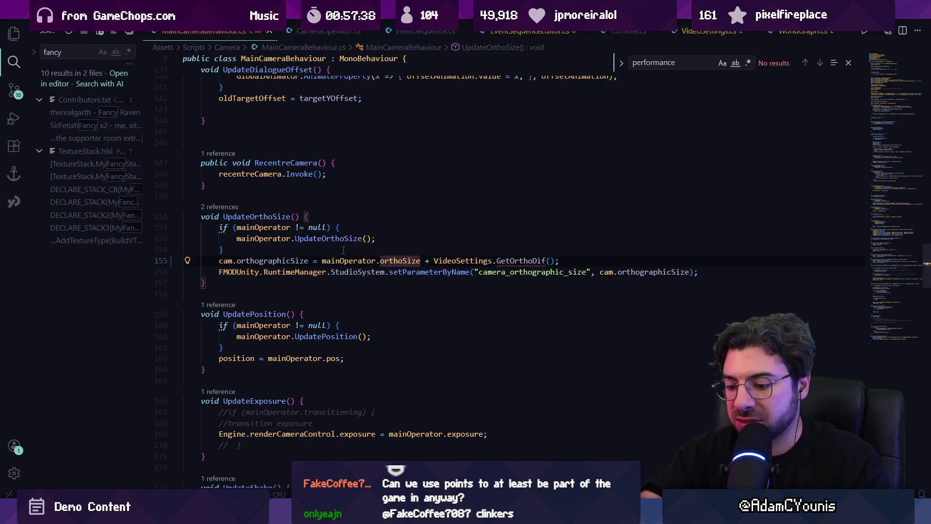
# - Comment out '+ VideoSettings.GetOrthoDif()' and add a Debug.Log(GetIntegerScaledOrthoSize()) line below
pyautogui.write(';//')
pyautogui.press('Escape')
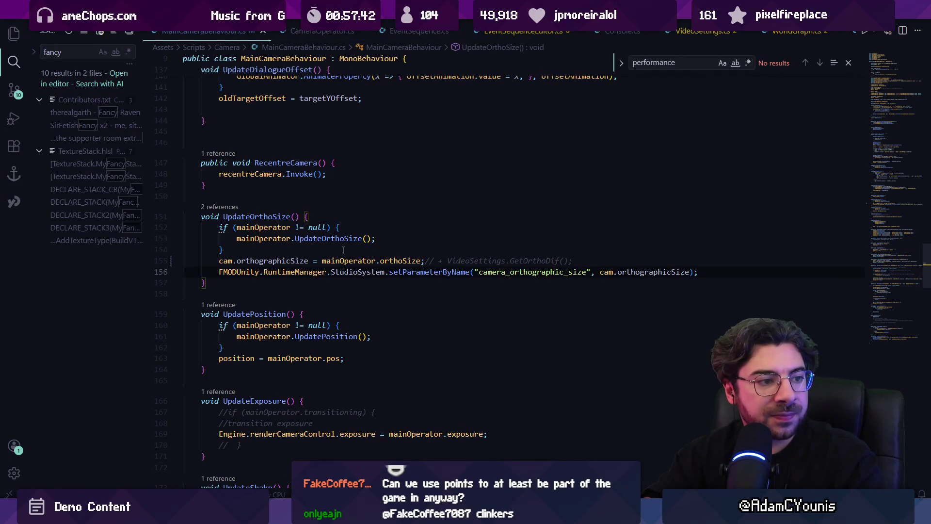
pyautogui.press('Return')
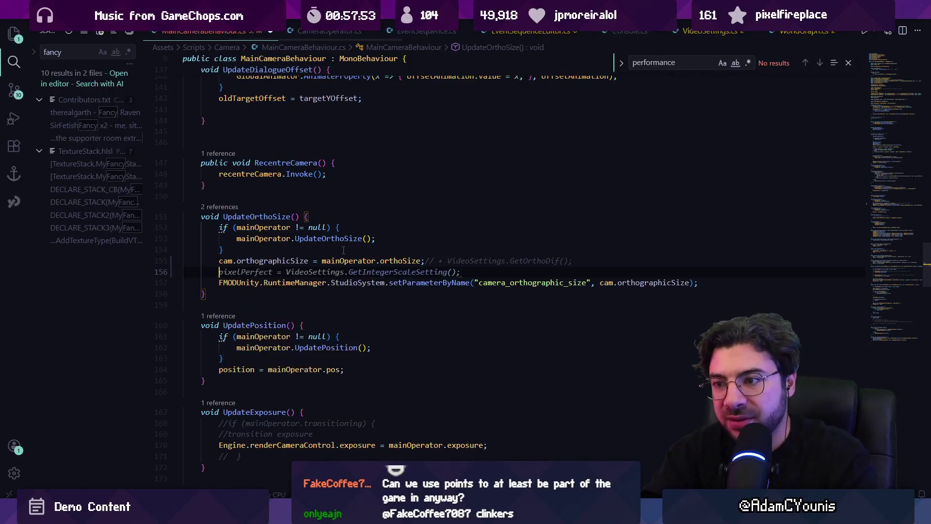
pyautogui.write('Debug.LOog')
pyautogui.press('BackSpace')
pyautogui.press('BackSpace')
pyautogui.press('BackSpace')
pyautogui.write('o')
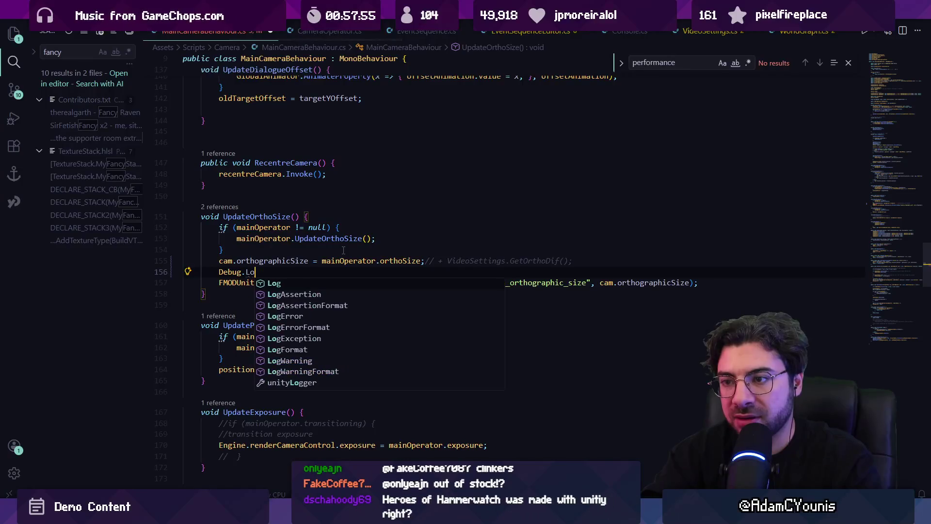
pyautogui.write('g(')
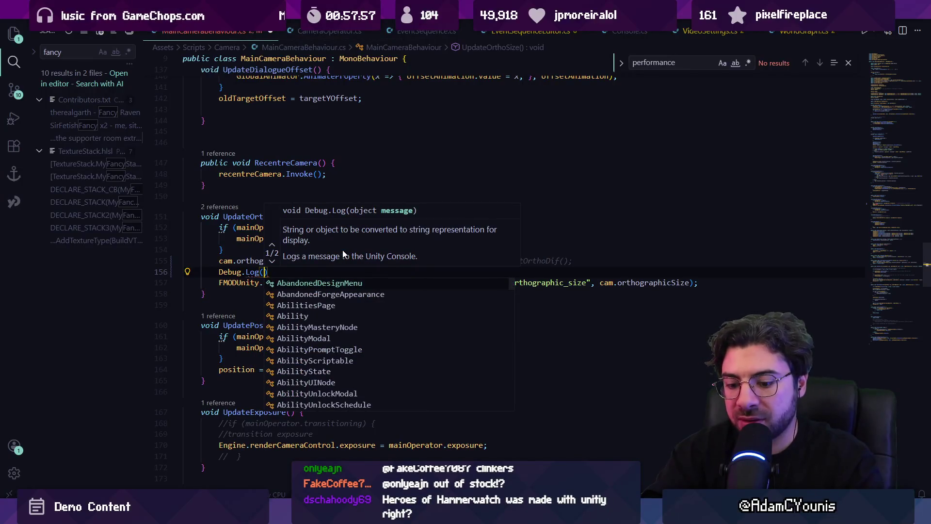
pyautogui.write('GetIntegerScaledOrthoSize())')
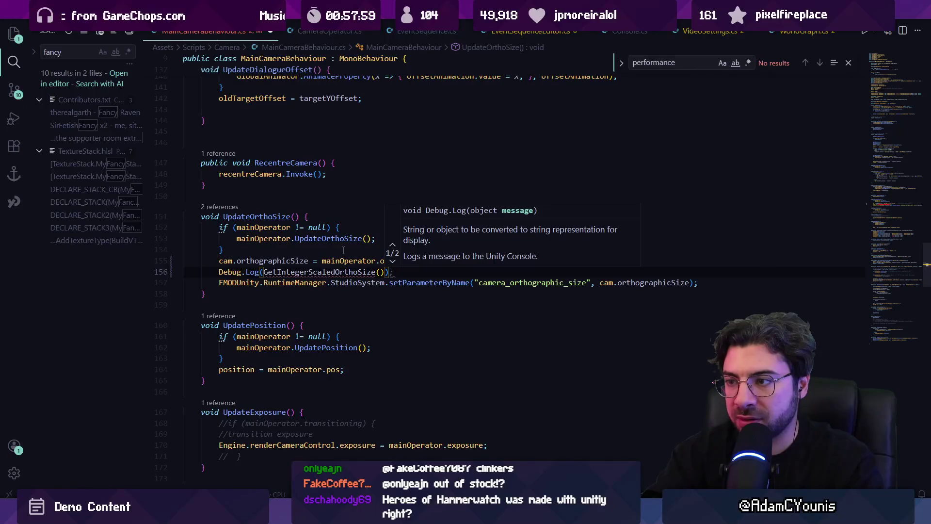
pyautogui.write("';")
# - Complete the log as VideoSettings.GetIntegerScaledOrthoSize(mainOperator.orthoSize) and return to Unity
pyautogui.hotkey('ctrl', 'Left')
pyautogui.hotkey('ctrl', 'Left')
pyautogui.write('Video')
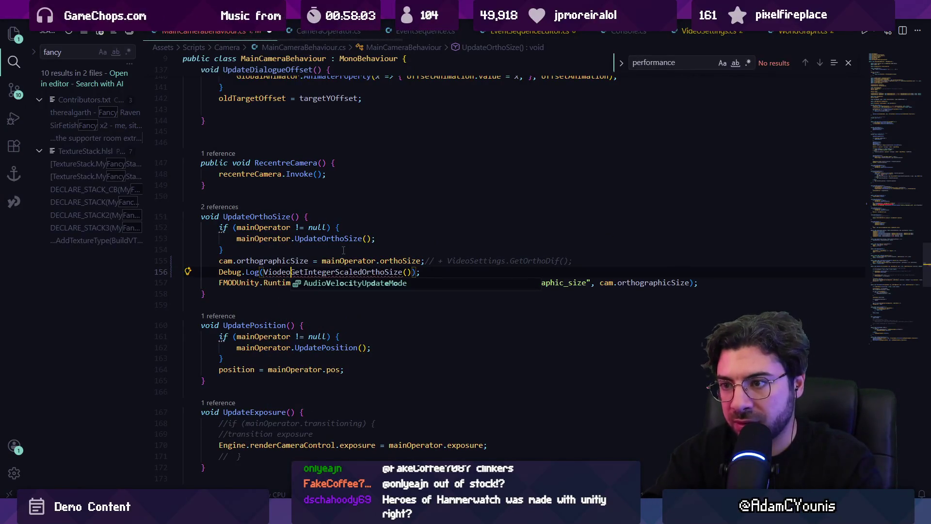
pyautogui.write('Settings.')
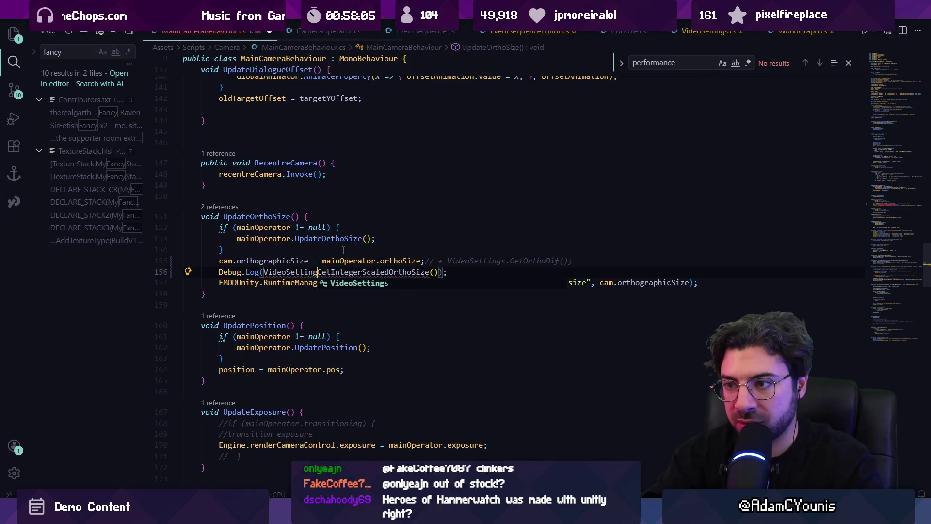
pyautogui.press('Escape')
pyautogui.press('Down')
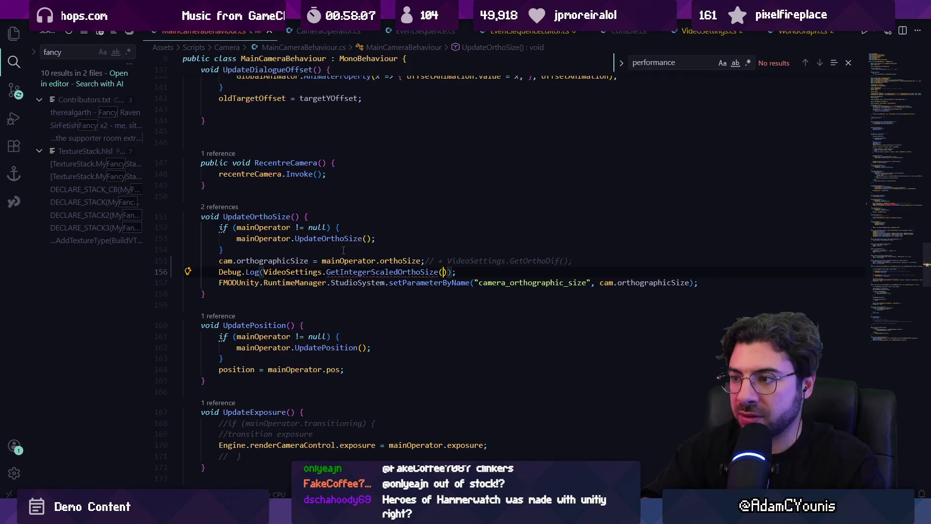
pyautogui.keyDown('ctrl'); pyautogui.click(409, 268); pyautogui.keyUp('ctrl')
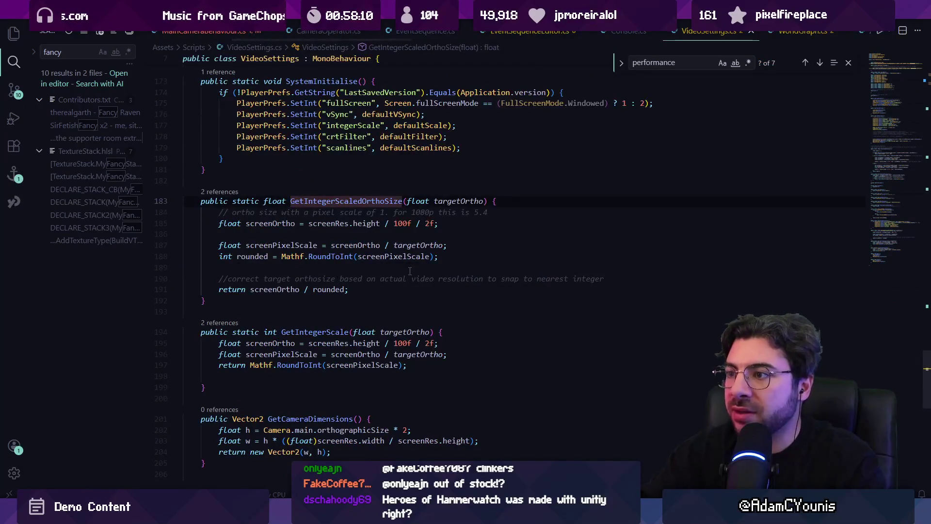
pyautogui.hotkey('alt', 'Left')
pyautogui.write('mainOperator')
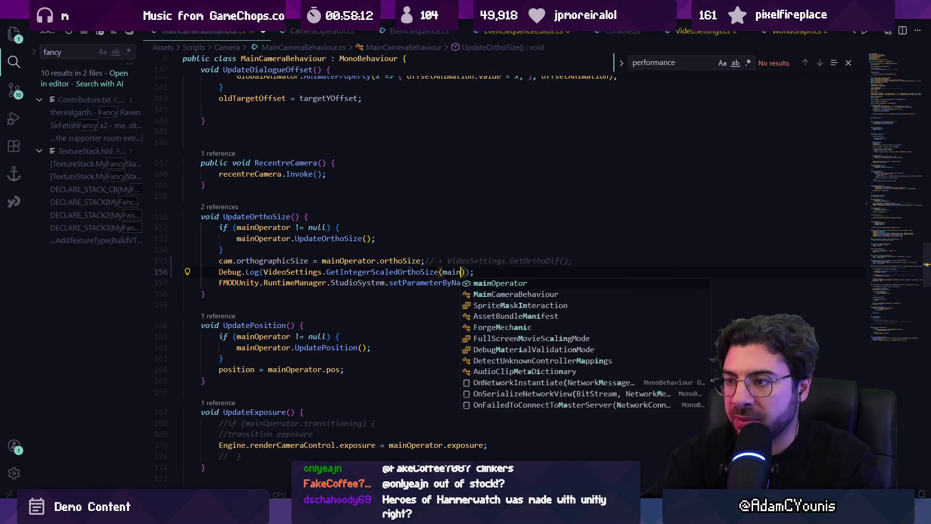
pyautogui.press('Tab')
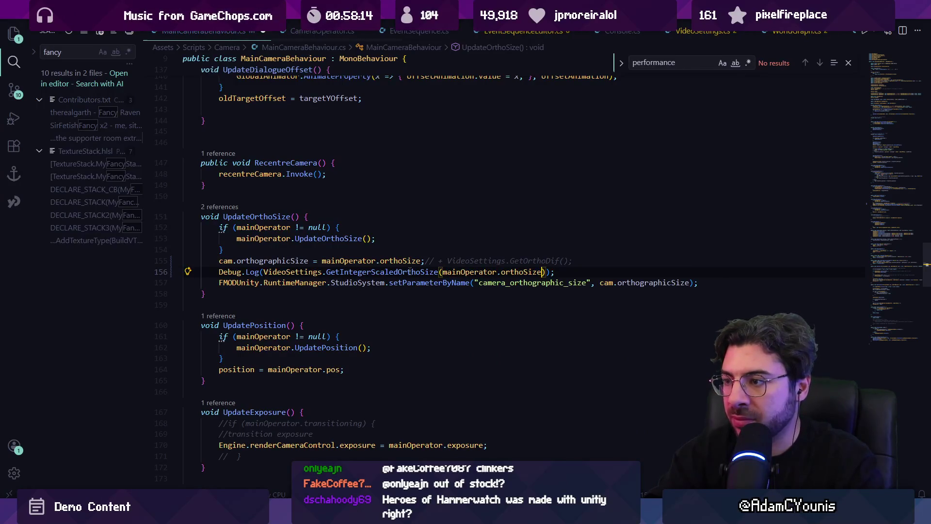
pyautogui.hotkey('alt', 'Tab')
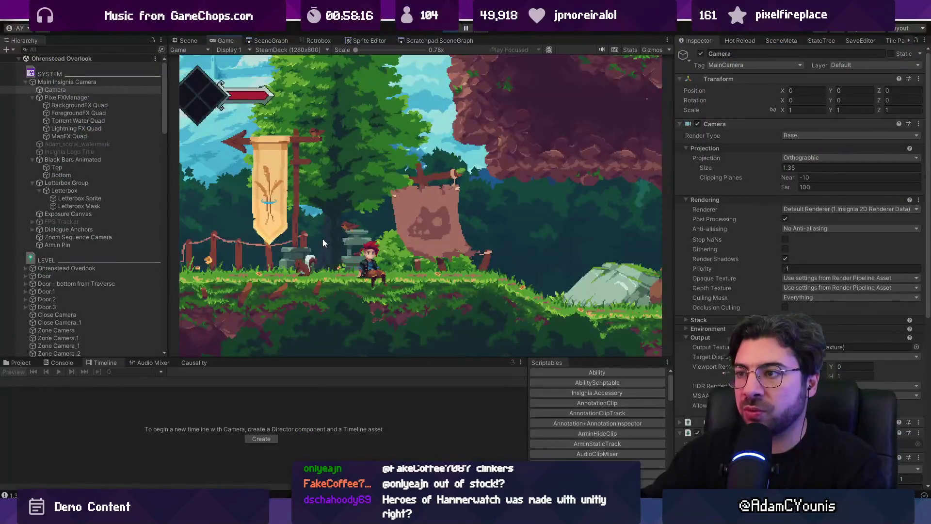
# - Show the Console with Collapse enabled and clear the old compile errors
pyautogui.click(58, 364)
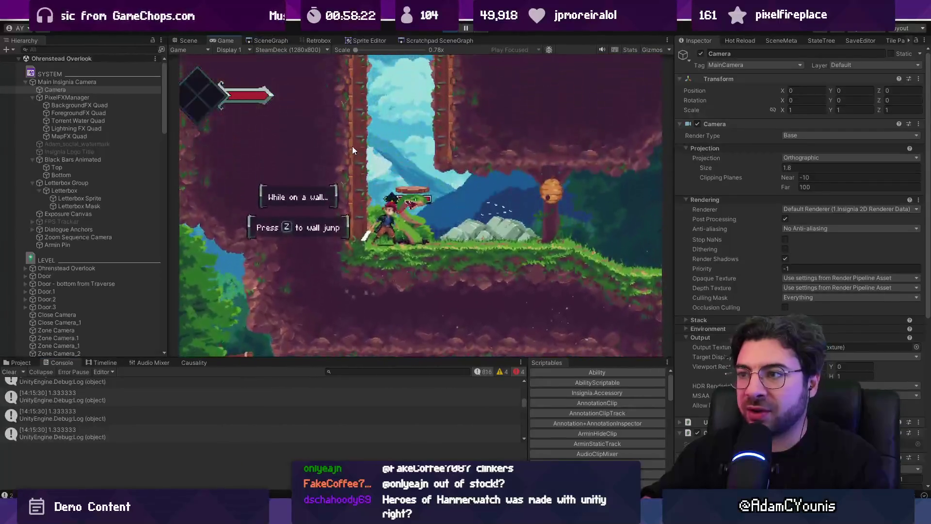
pyautogui.click(41, 371)
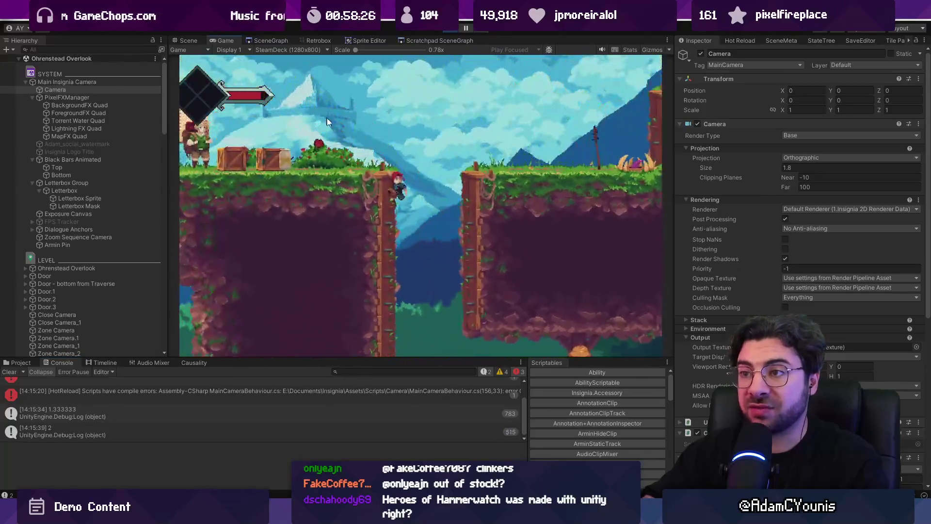
pyautogui.click(8, 371)
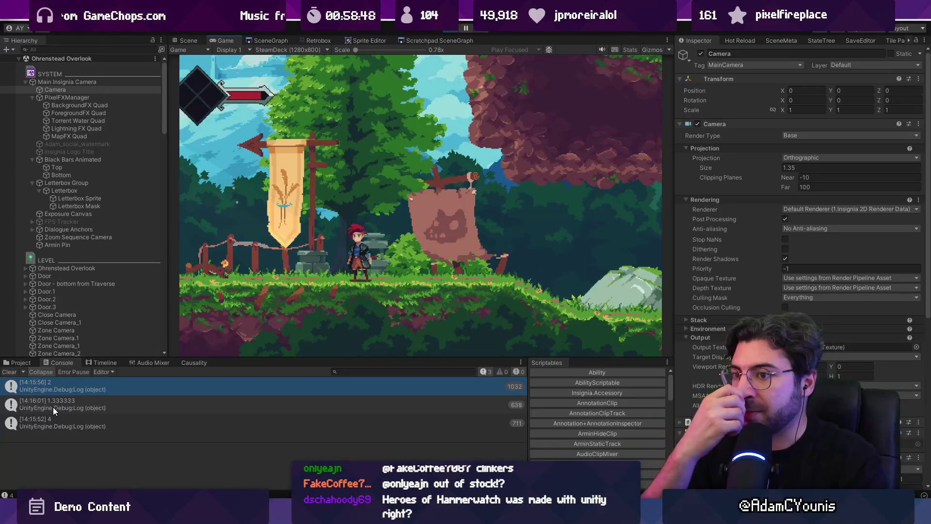
# - Inspect the 1.333333 log entry, pause play mode, and view the game at 1x scale
pyautogui.click(57, 406)
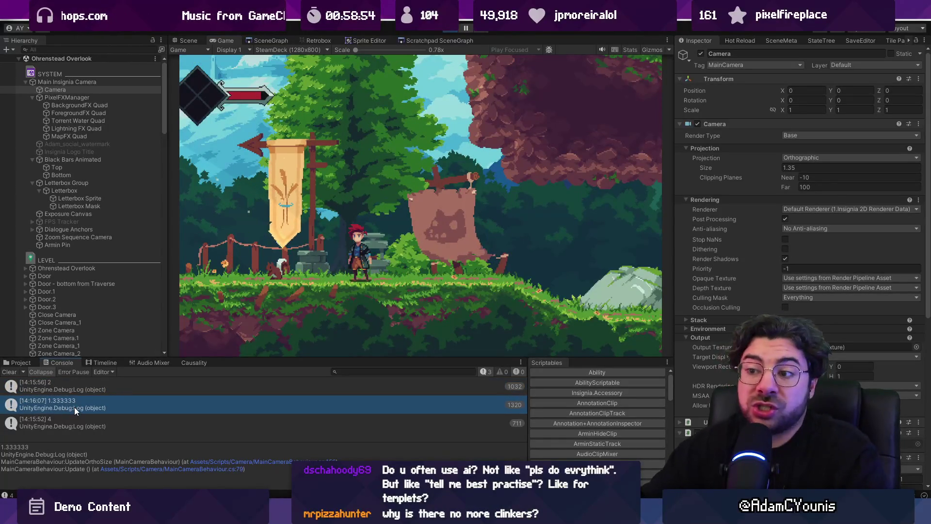
pyautogui.click(466, 28)
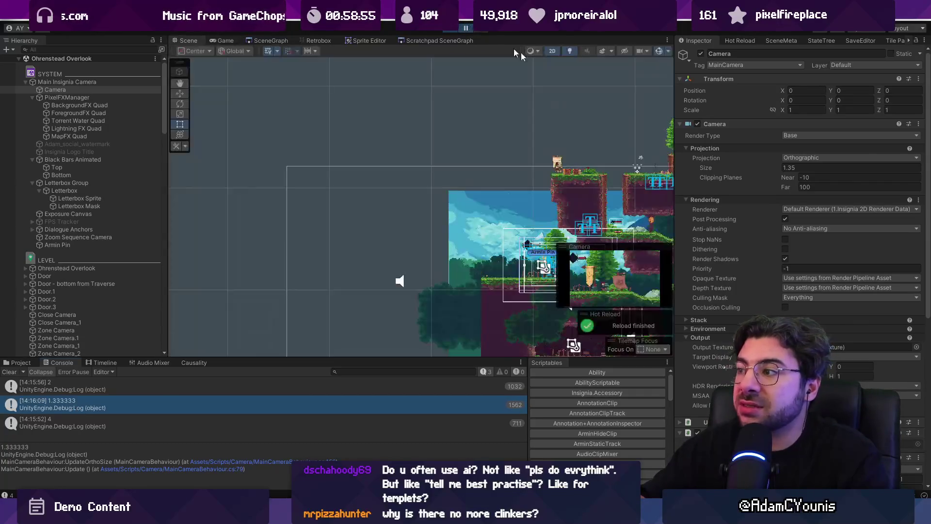
pyautogui.click(230, 39)
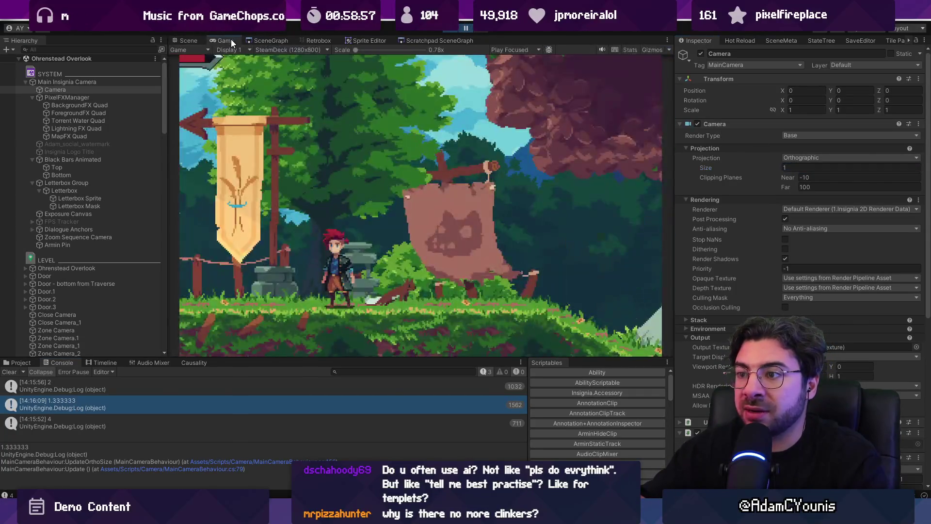
pyautogui.moveTo(356, 49); pyautogui.dragTo(364, 49)
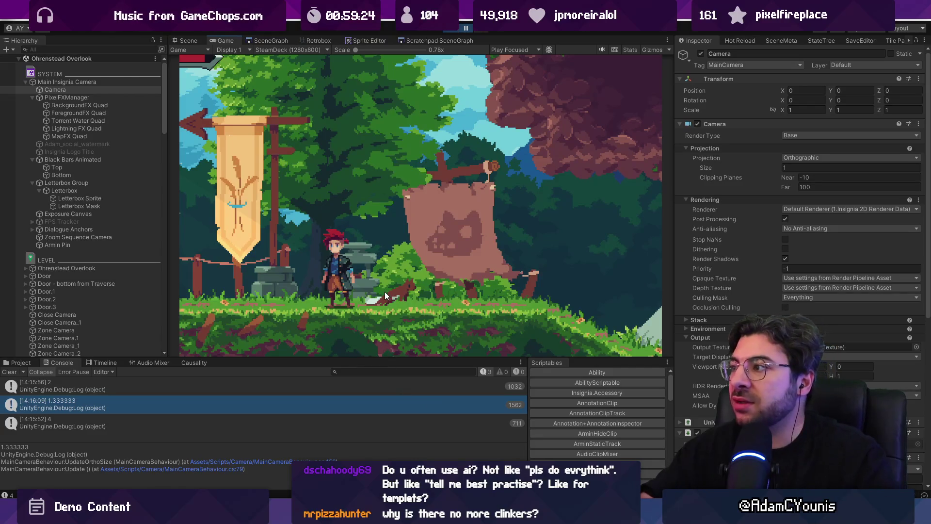
# - Set the camera's orthographic size to 1.21, then switch to the whiteboard notes
pyautogui.moveTo(773, 167); pyautogui.dragTo(773, 166)
pyautogui.write('.21')
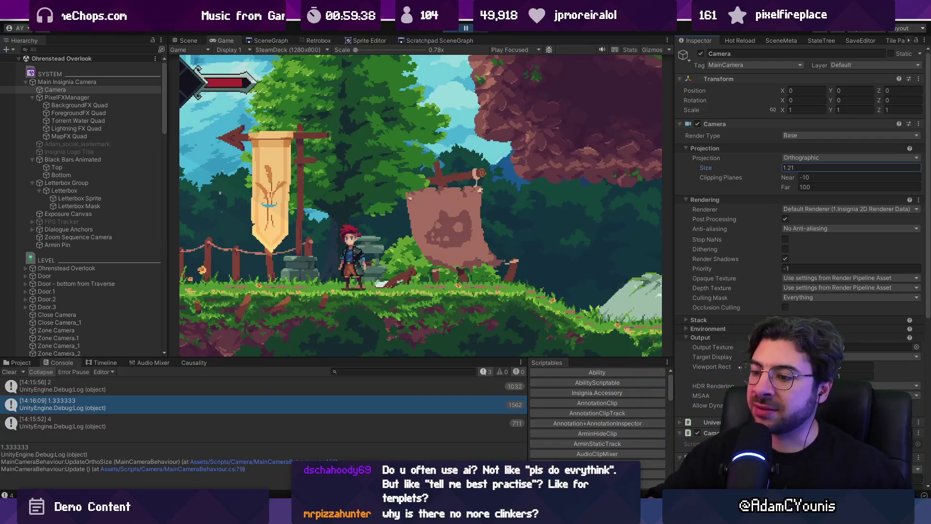
pyautogui.hotkey('alt', 'Tab')
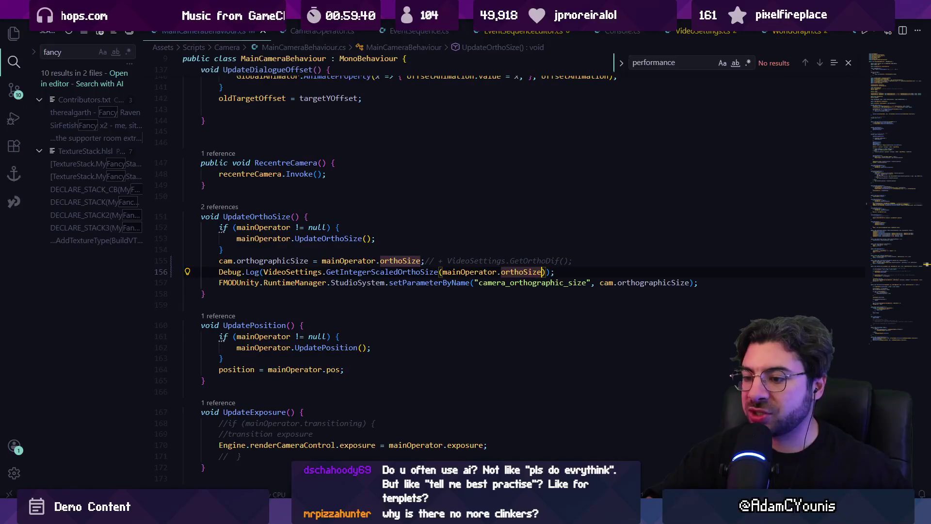
pyautogui.hotkey('alt', 'Tab')
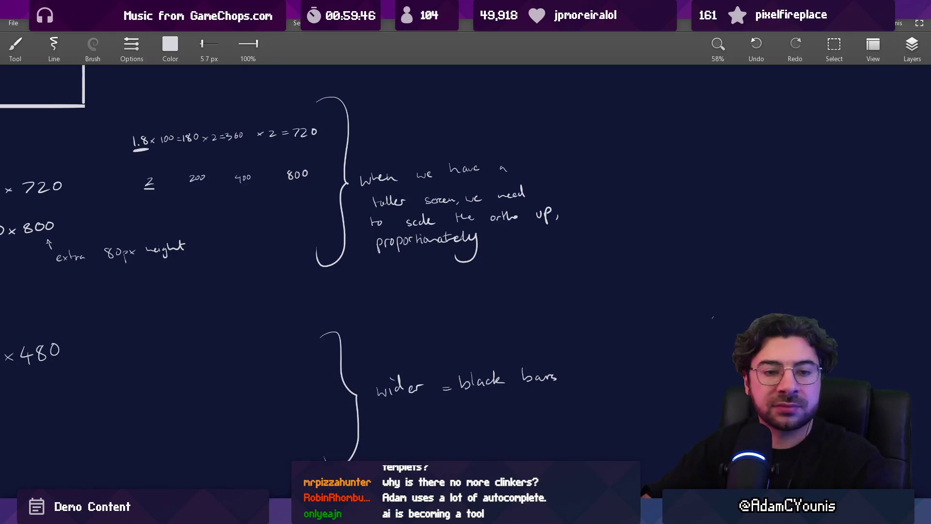
# - Write '800' with the pen on a blank area of the canvas
pyautogui.scroll(-10, 266, 311)
pyautogui.scroll(3, 268, 236)
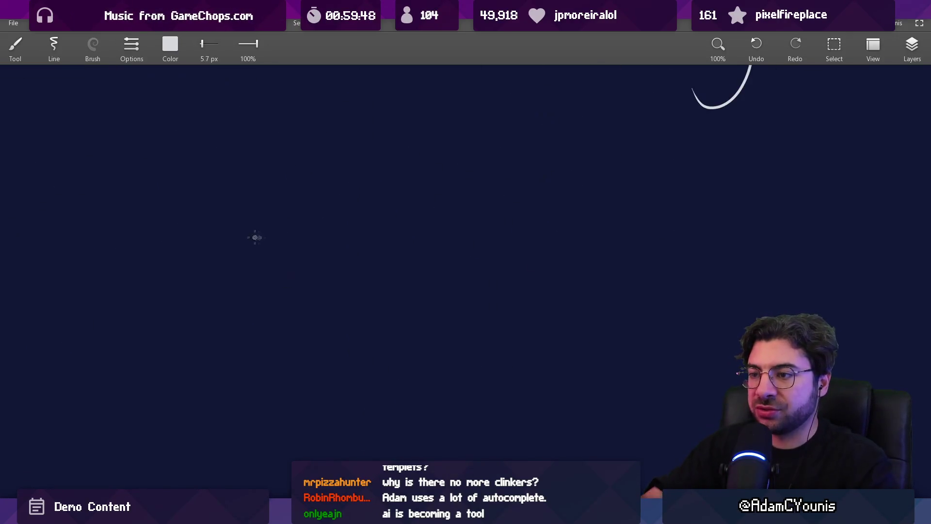
pyautogui.moveTo(267, 228); pyautogui.dragTo(290, 231)
pyautogui.moveTo(313, 225); pyautogui.dragTo(312, 225)
# - Pan back over the ortho box notes, then return to the Unity editor
pyautogui.scroll(-5, 325, 262)
pyautogui.scroll(6, 370, 384)
pyautogui.moveTo(371, 369)
pyautogui.mouseDown()
pyautogui.moveTo(367, 324)
pyautogui.moveTo(373, 456)
pyautogui.mouseUp()
pyautogui.scroll(3, 306, 272)
pyautogui.scroll(-2, 310, 277)
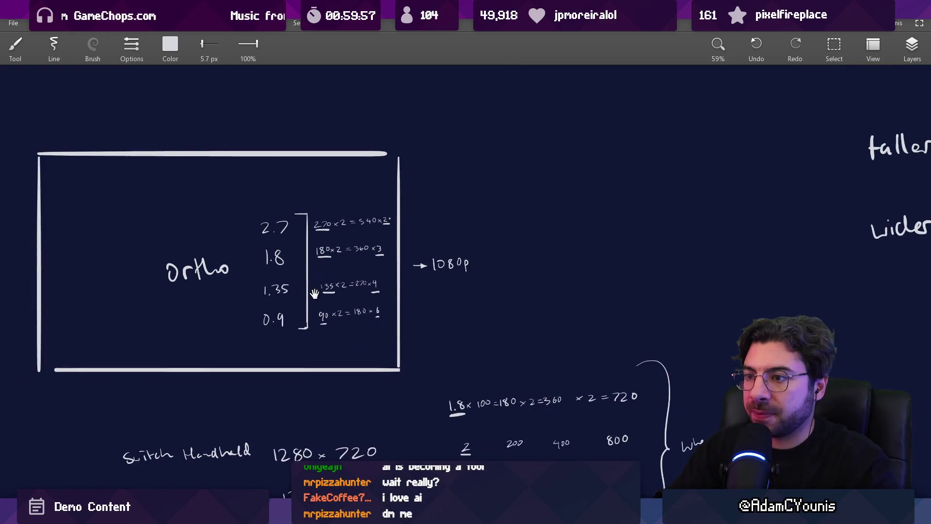
pyautogui.moveTo(316, 302)
pyautogui.mouseDown()
pyautogui.moveTo(316, 177)
pyautogui.moveTo(339, 162)
pyautogui.moveTo(344, 230)
pyautogui.moveTo(363, 208)
pyautogui.moveTo(346, 208)
pyautogui.mouseUp()
pyautogui.scroll(2, 341, 297)
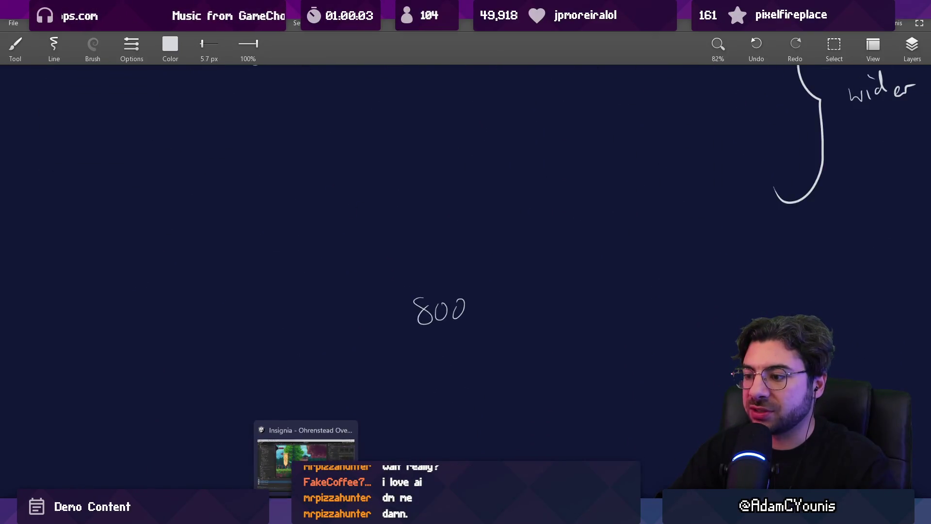
pyautogui.click(306, 514)
pyautogui.moveTo(328, 514)
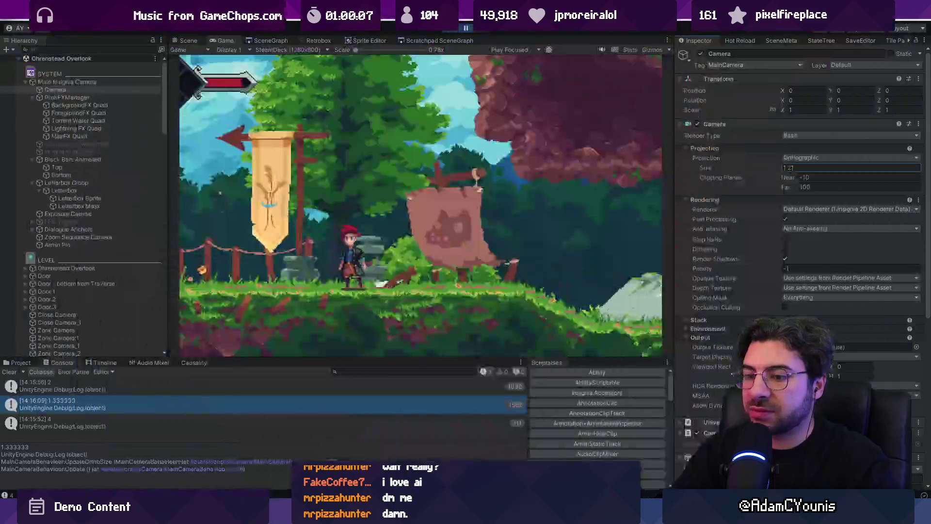
# - Briefly maximize the Console, glance at the camera script, then bring up the ortho-size notes
pyautogui.hotkey('shift', 'space')
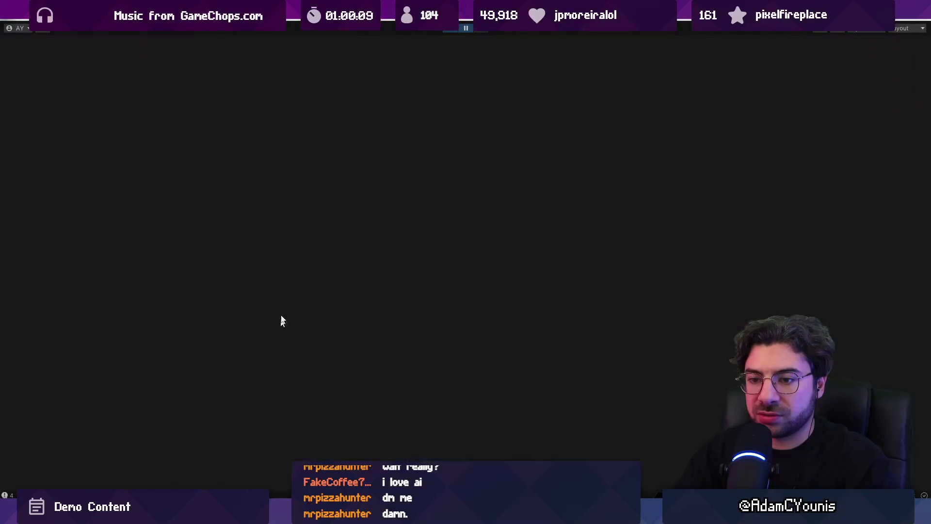
pyautogui.hotkey('shift', 'space')
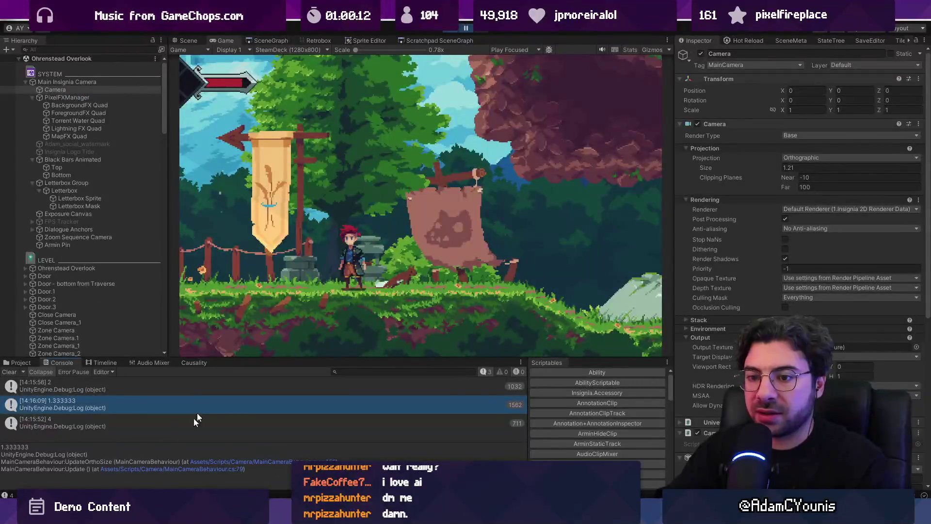
pyautogui.hotkey('alt', 'Tab')
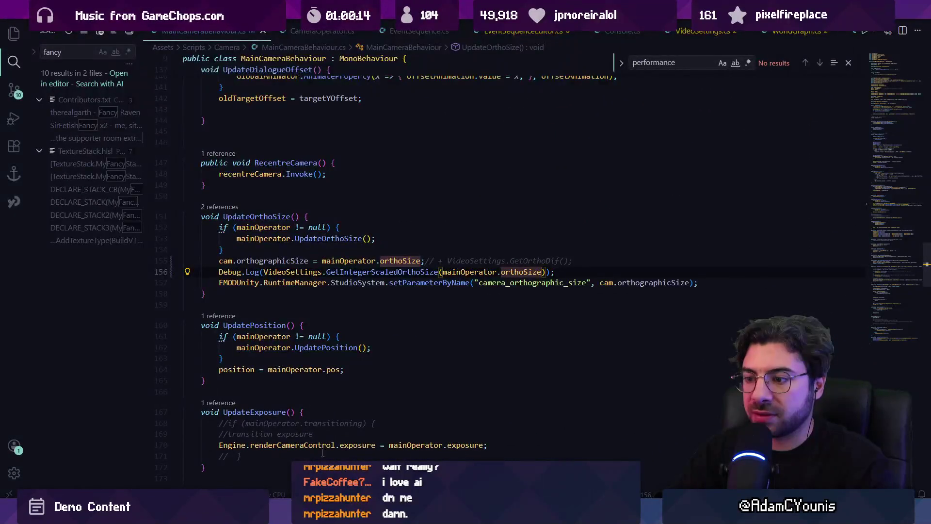
pyautogui.hotkey('alt', 'Tab')
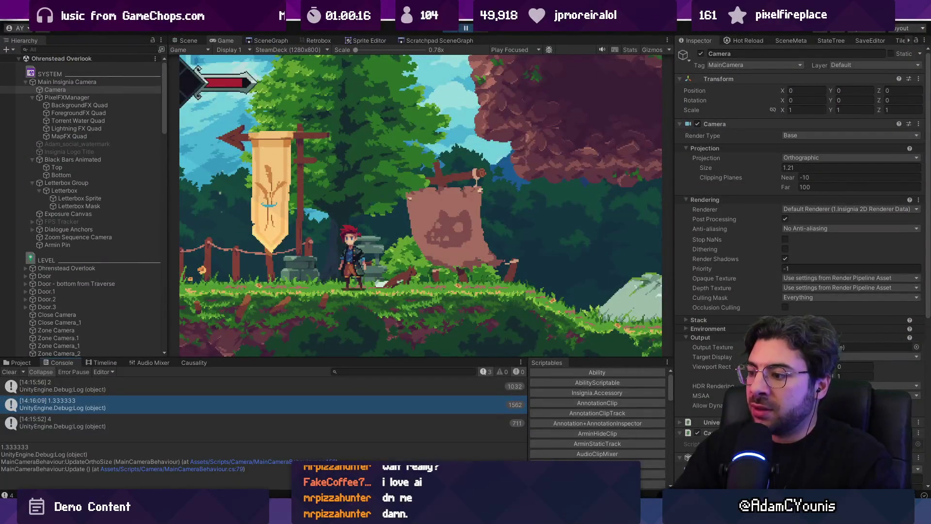
pyautogui.hotkey('alt', 'Tab')
pyautogui.scroll(-5, 417, 389)
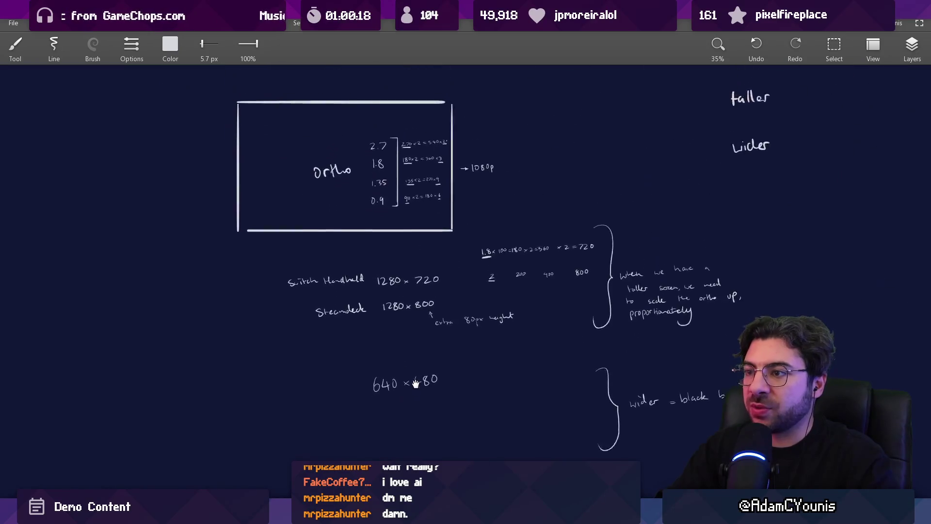
# - Copy the 1.8 × 100 equation's strokes and place the copy above it
pyautogui.scroll(5, 432, 138)
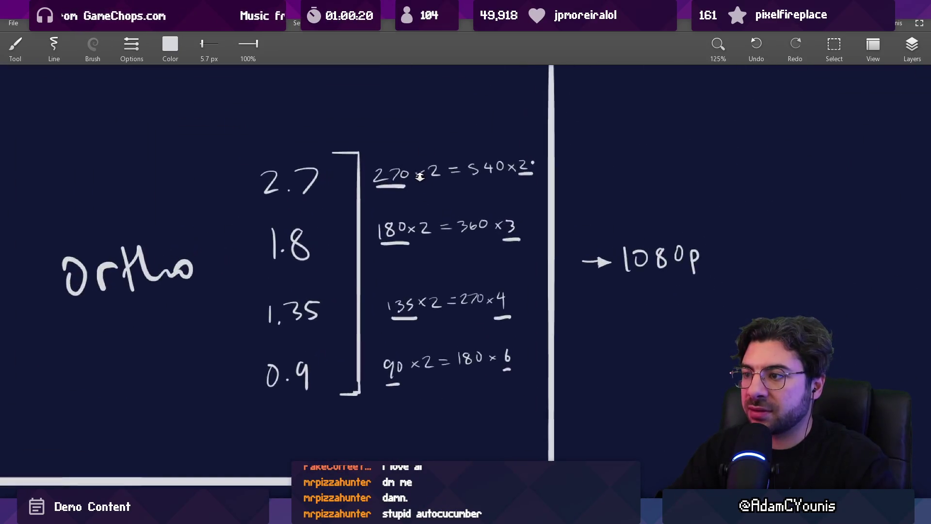
pyautogui.scroll(-5, 461, 200)
pyautogui.moveTo(443, 323)
pyautogui.mouseDown()
pyautogui.moveTo(443, 172)
pyautogui.moveTo(242, 230)
pyautogui.mouseUp()
pyautogui.scroll(3, 378, 215)
pyautogui.moveTo(378, 215); pyautogui.dragTo(354, 229)
pyautogui.moveTo(293, 279)
pyautogui.mouseDown()
pyautogui.moveTo(408, 249)
pyautogui.moveTo(374, 229)
pyautogui.moveTo(348, 245)
pyautogui.moveTo(330, 307)
pyautogui.mouseUp()
pyautogui.moveTo(373, 209)
pyautogui.mouseDown()
pyautogui.moveTo(337, 285)
pyautogui.moveTo(328, 285)
pyautogui.mouseUp()
pyautogui.press('l')
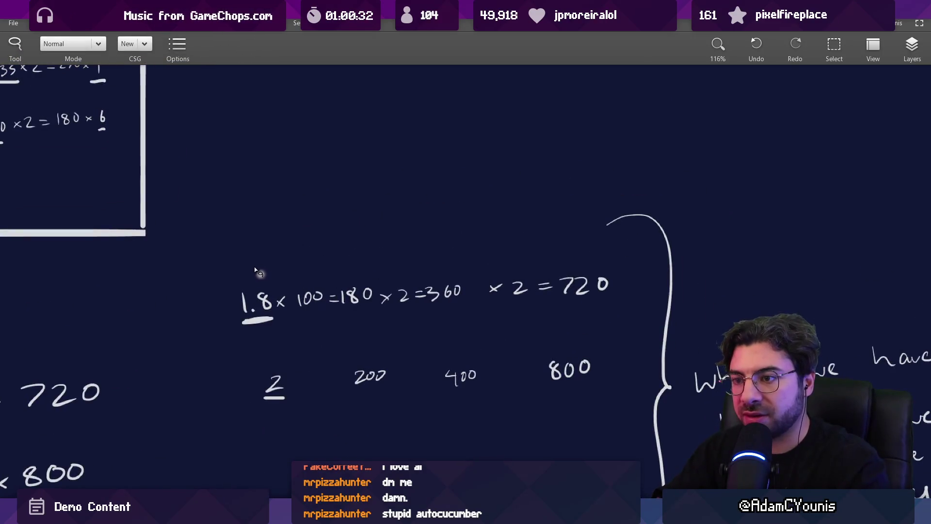
pyautogui.press('m')
pyautogui.moveTo(227, 237); pyautogui.dragTo(470, 338)
pyautogui.moveTo(375, 302); pyautogui.dragTo(374, 208)
pyautogui.press('Escape')
# - Erase the copy's numbers and rewrite them as 1.35 × 100 = 135 × 2 = 270 × 3 = 720
pyautogui.scroll(1, 273, 231)
pyautogui.press('e')
pyautogui.moveTo(232, 259)
pyautogui.mouseDown()
pyautogui.moveTo(254, 212)
pyautogui.moveTo(222, 252)
pyautogui.mouseUp()
pyautogui.press('b')
pyautogui.press('e')
pyautogui.moveTo(373, 235); pyautogui.dragTo(381, 232)
pyautogui.press('b')
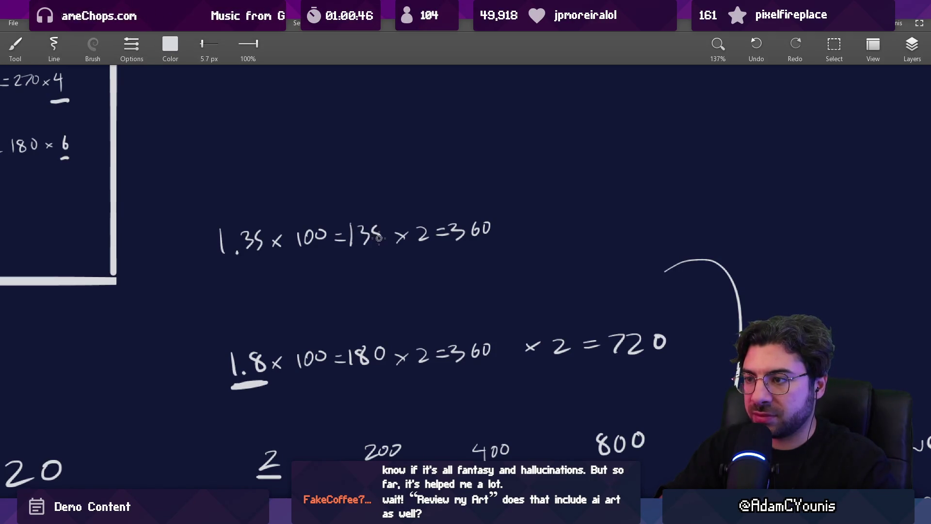
pyautogui.press('e')
pyautogui.moveTo(456, 225)
pyautogui.mouseDown()
pyautogui.moveTo(475, 238)
pyautogui.moveTo(495, 215)
pyautogui.moveTo(489, 219)
pyautogui.moveTo(537, 211)
pyautogui.mouseUp()
pyautogui.press('b')
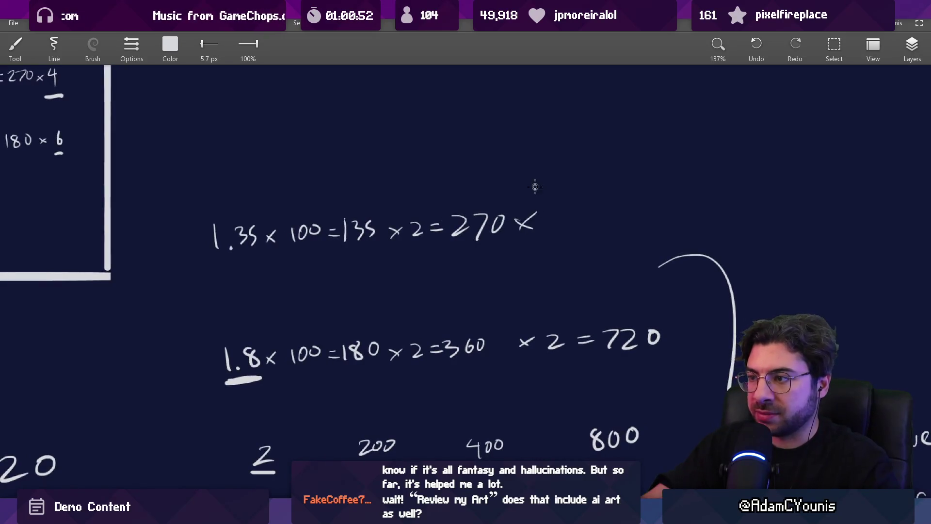
pyautogui.press('e')
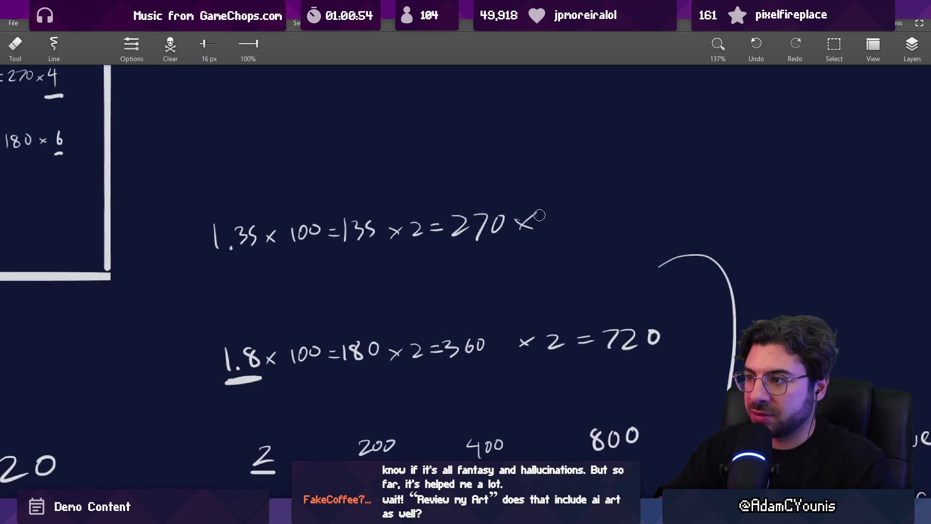
pyautogui.press('b')
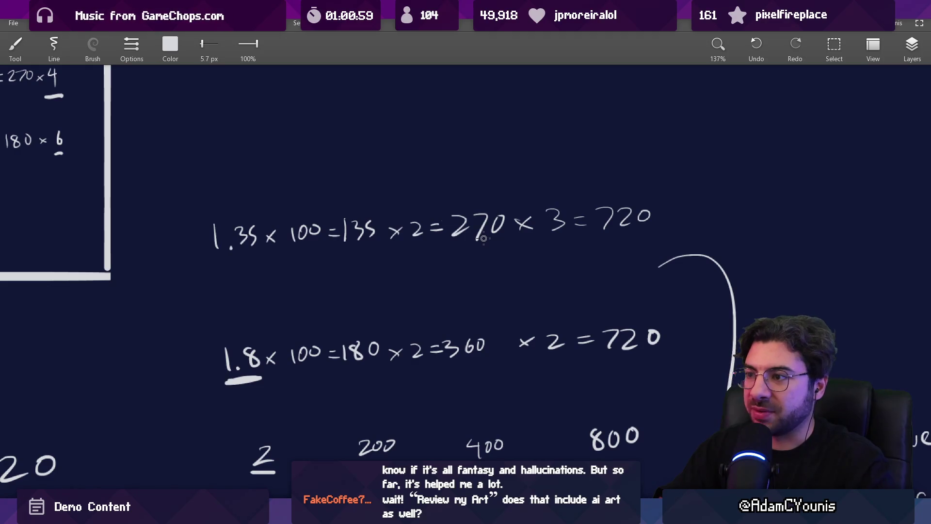
# - Undo the circle around 70 and restore the erased multiplication sign and the 3 before = 720
pyautogui.moveTo(487, 200); pyautogui.dragTo(550, 203)
pyautogui.hotkey('ctrl', 'z')
pyautogui.press('e')
pyautogui.hotkey('ctrl', 'z')
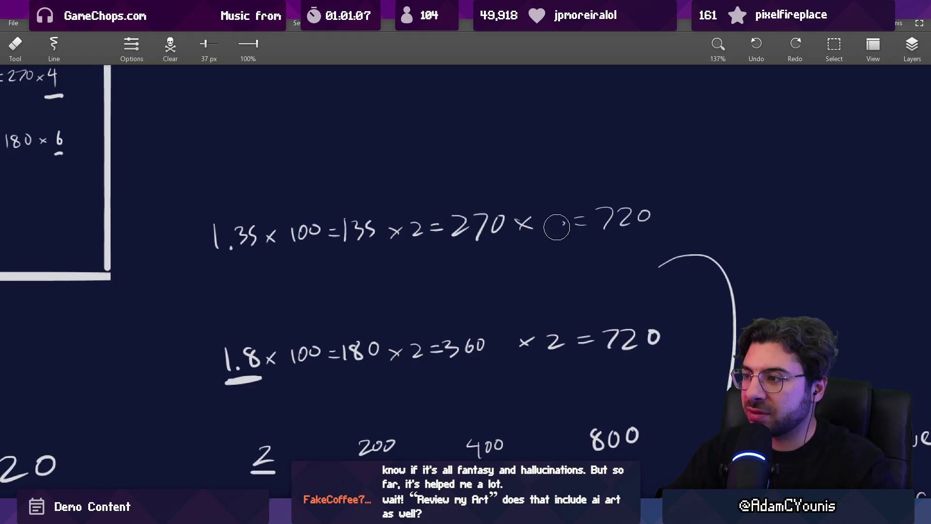
pyautogui.hotkey('ctrl', 'z')
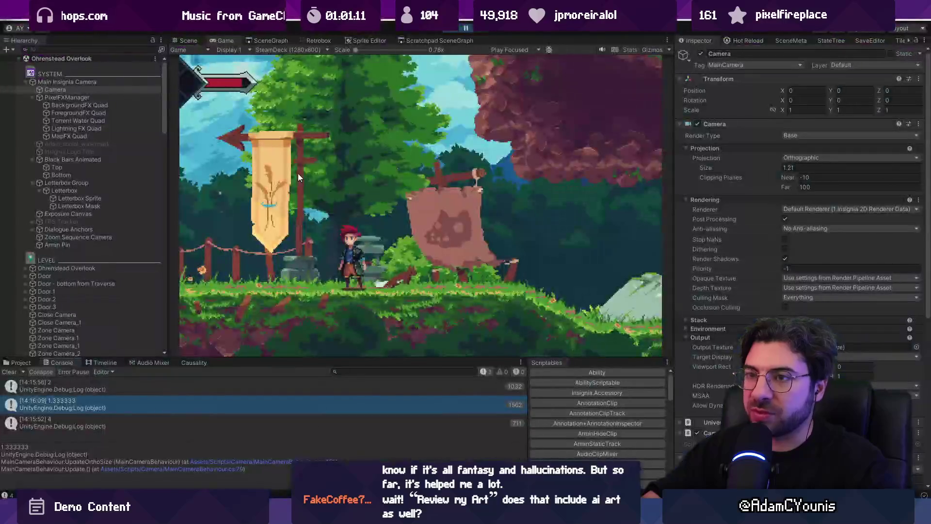
# - Preview the game at 720p (1280x720), briefly maximizing the Game view
pyautogui.click(304, 52)
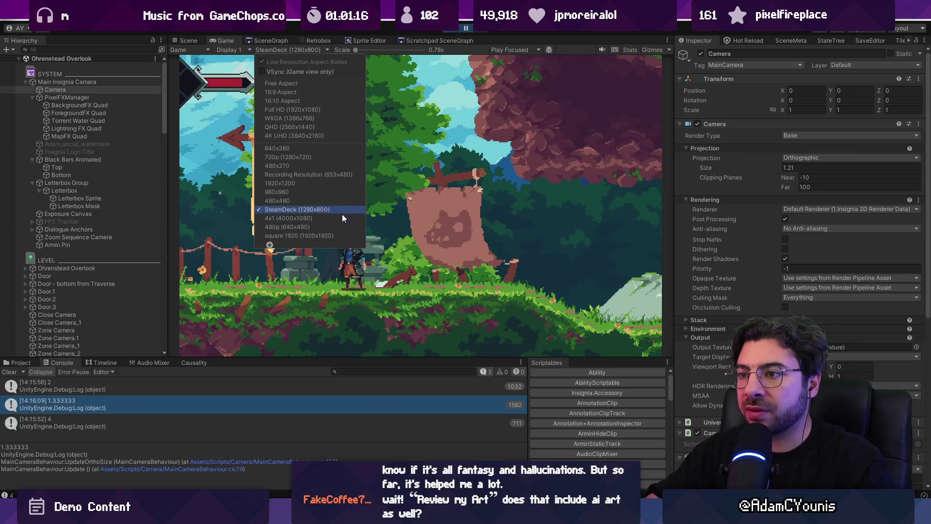
pyautogui.click(325, 157)
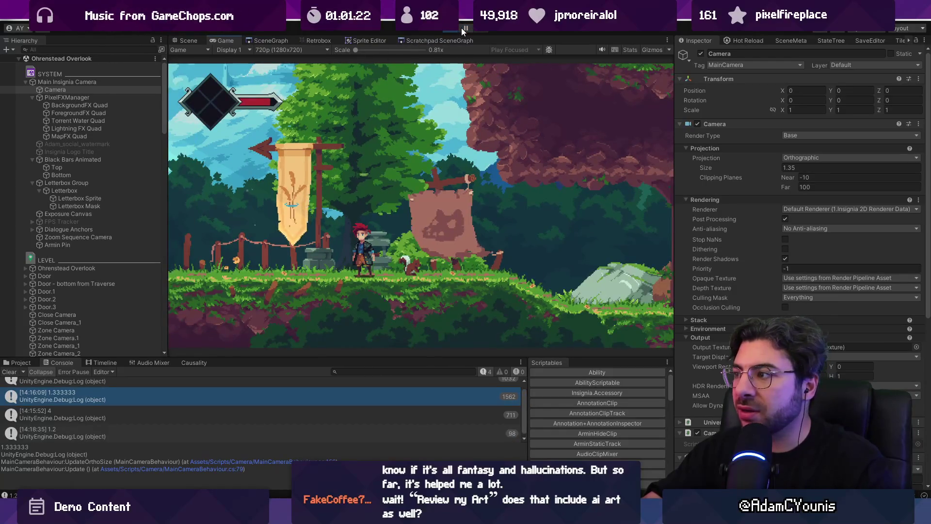
pyautogui.hotkey('shift', 'space')
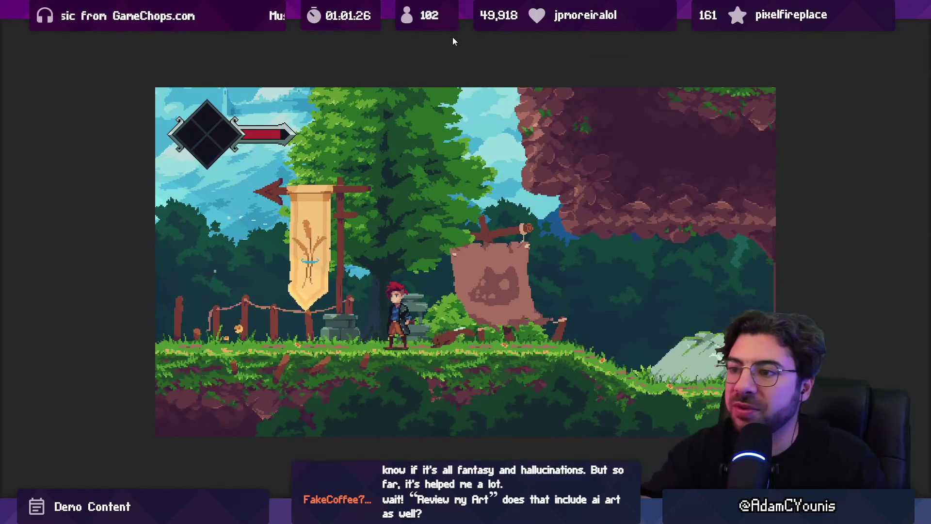
pyautogui.hotkey('shift', 'space')
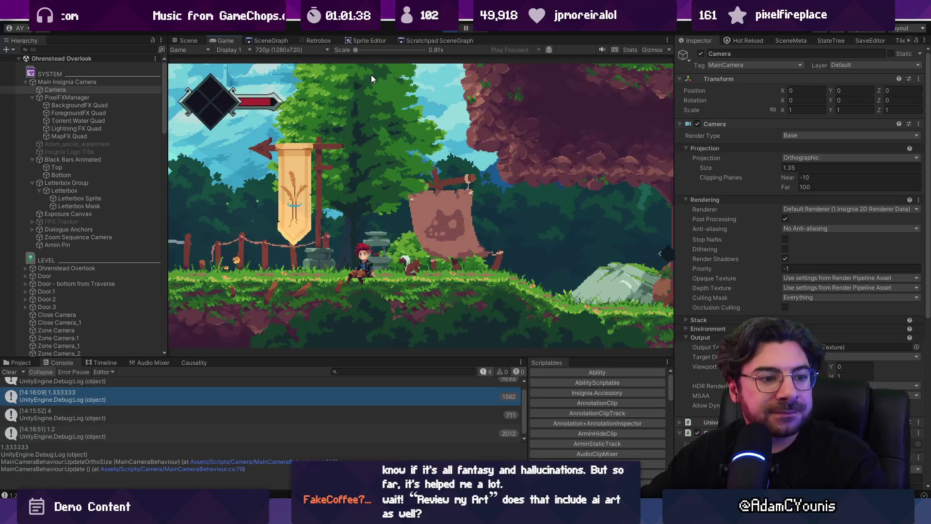
# - Pause the game and try camera sizes 5.4, then 2.7, then 1.8
pyautogui.click(466, 28)
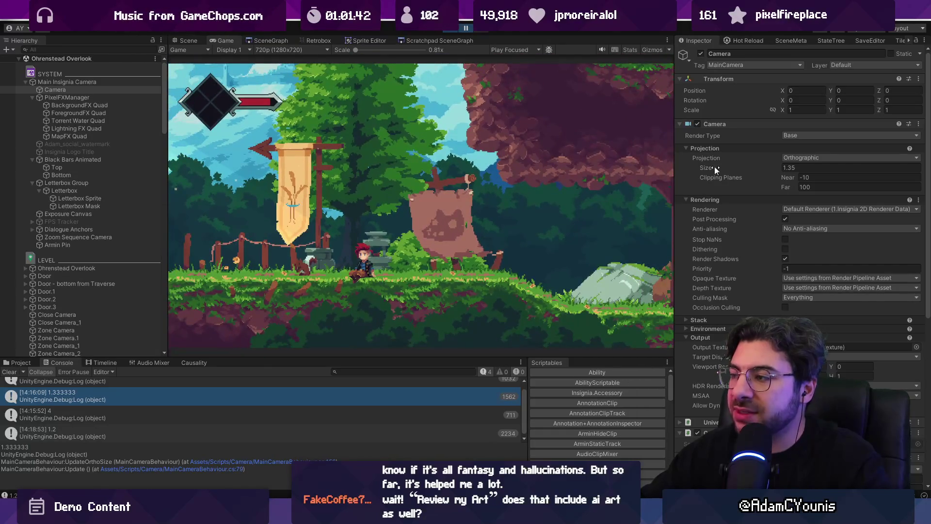
pyautogui.moveTo(781, 171); pyautogui.dragTo(781, 169)
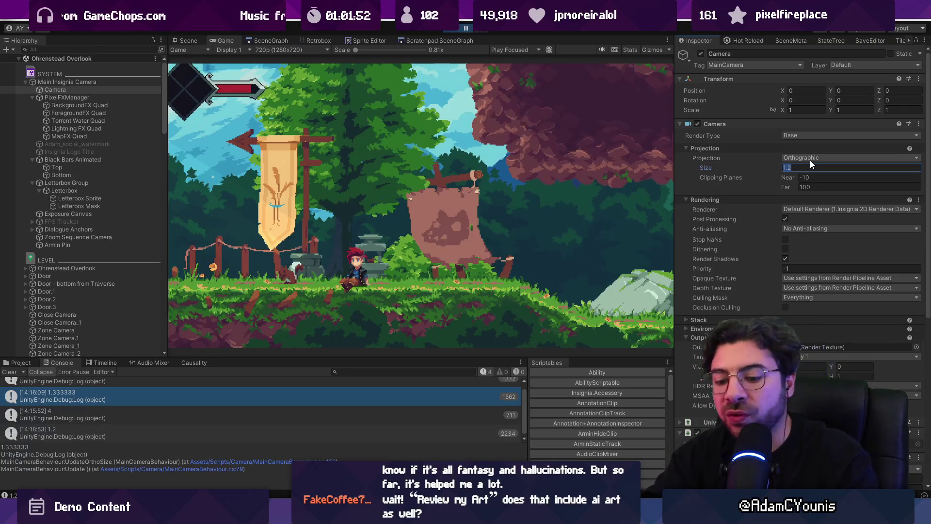
pyautogui.write('5.4')
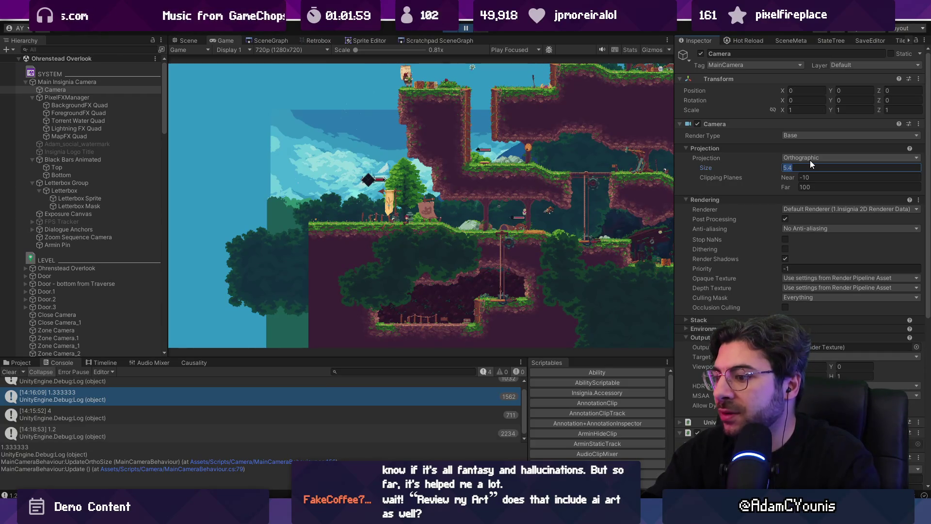
pyautogui.write('2.7')
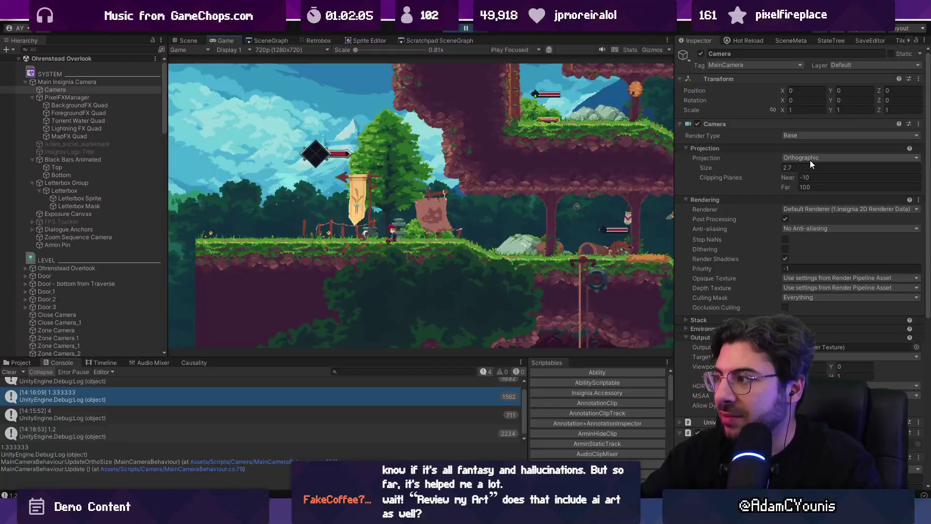
pyautogui.click(809, 167)
pyautogui.write('1.8')
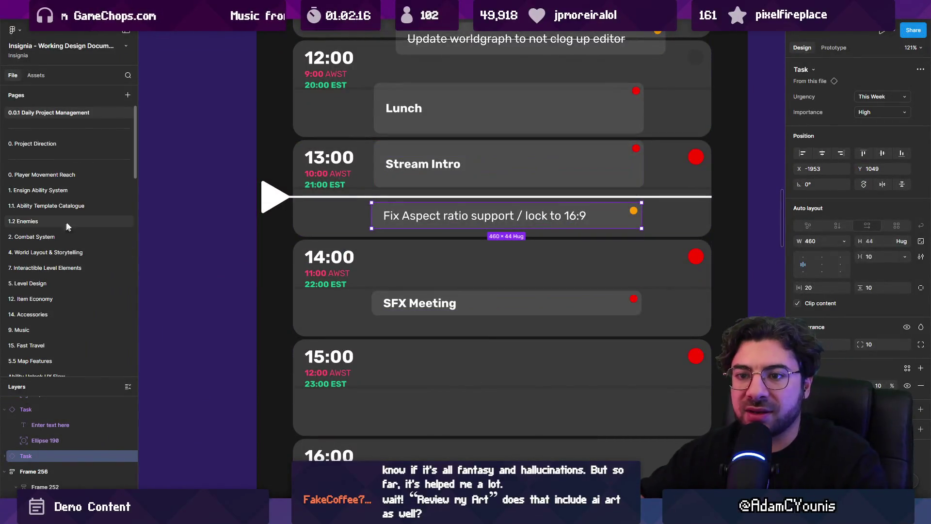
# - Search all pages for '720' and jump to the 1280x720 layer under Scene Edges & Camera
pyautogui.click(129, 75)
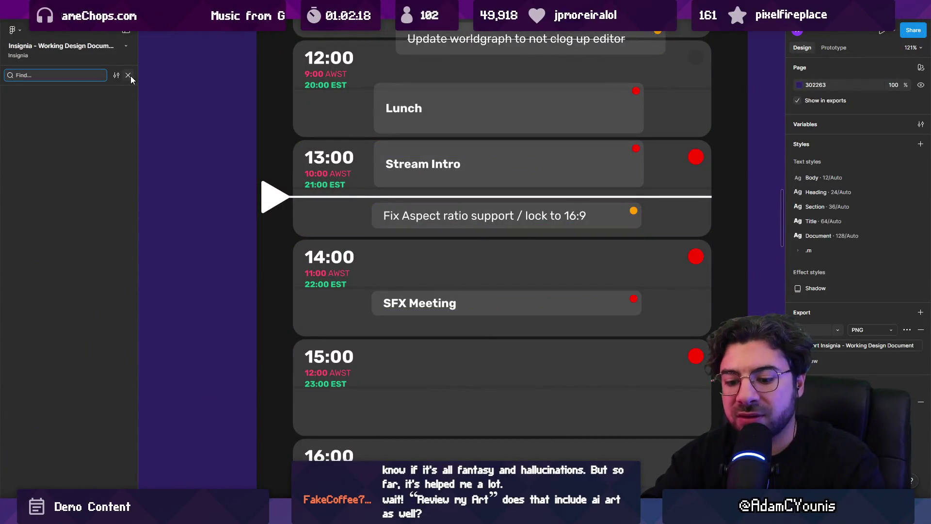
pyautogui.write('screen')
pyautogui.click(62, 113)
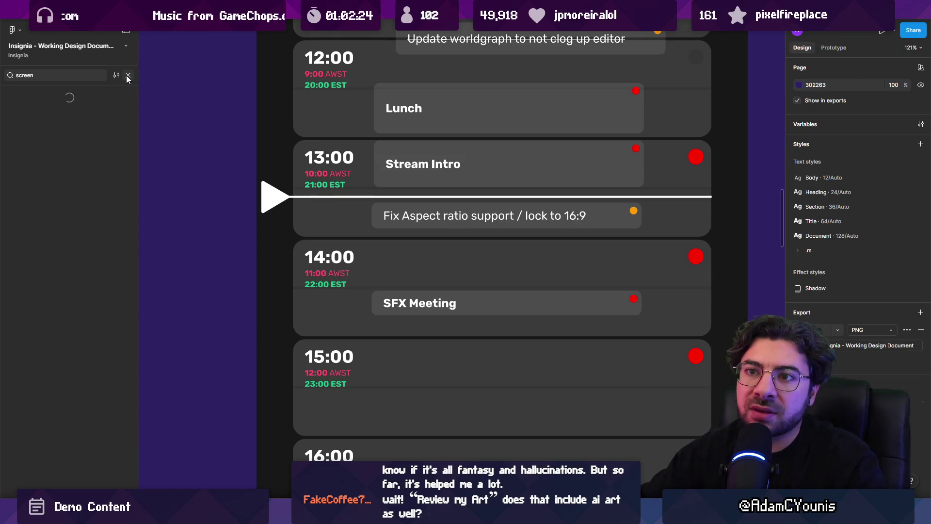
pyautogui.click(90, 77)
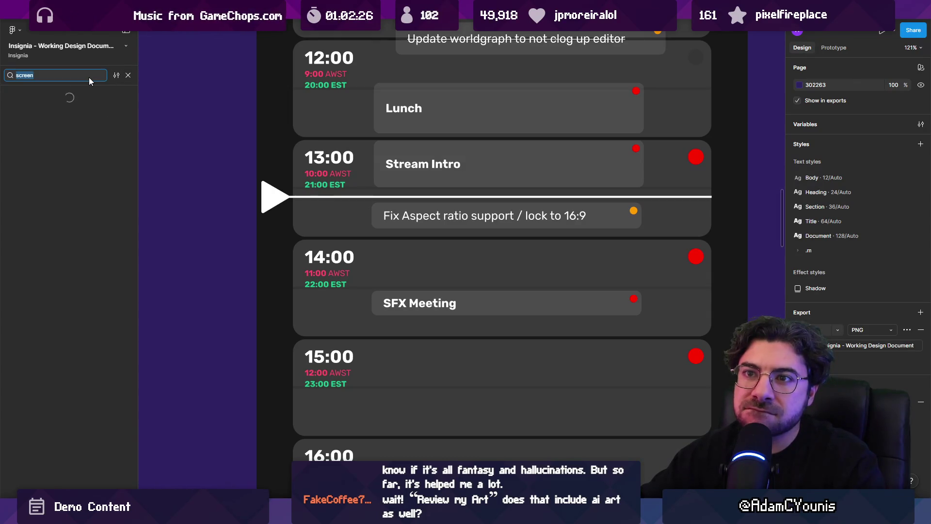
pyautogui.write('720')
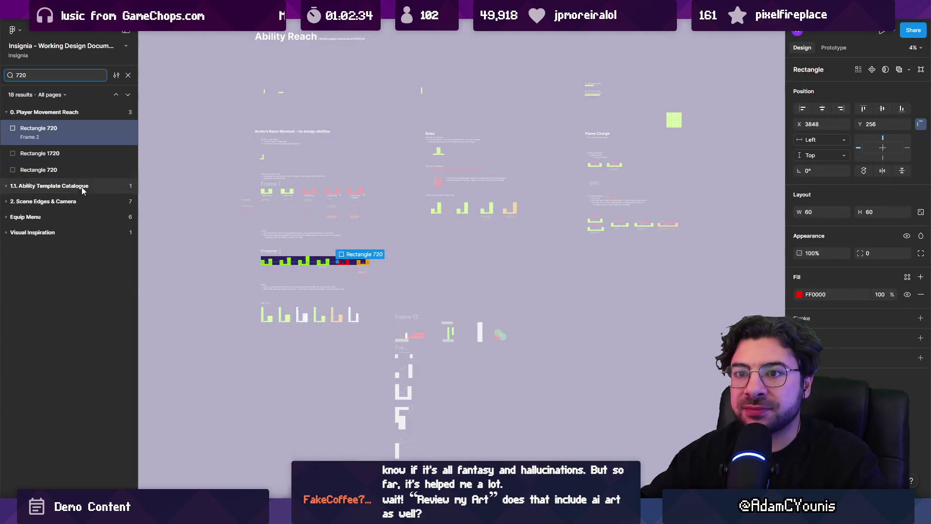
pyautogui.click(6, 203)
pyautogui.click(33, 217)
# - Bring the Resolutions comparison frames into view and hide the Figma interface
pyautogui.scroll(-5, 266, 194)
pyautogui.keyDown('ctrl'); pyautogui.scroll(-5, 270, 205); pyautogui.keyUp('ctrl')
pyautogui.keyDown('ctrl'); pyautogui.scroll(-5, 270, 205); pyautogui.keyUp('ctrl')
pyautogui.scroll(3, 391, 275)
pyautogui.keyDown('ctrl'); pyautogui.scroll(3, 485, 315); pyautogui.keyUp('ctrl')
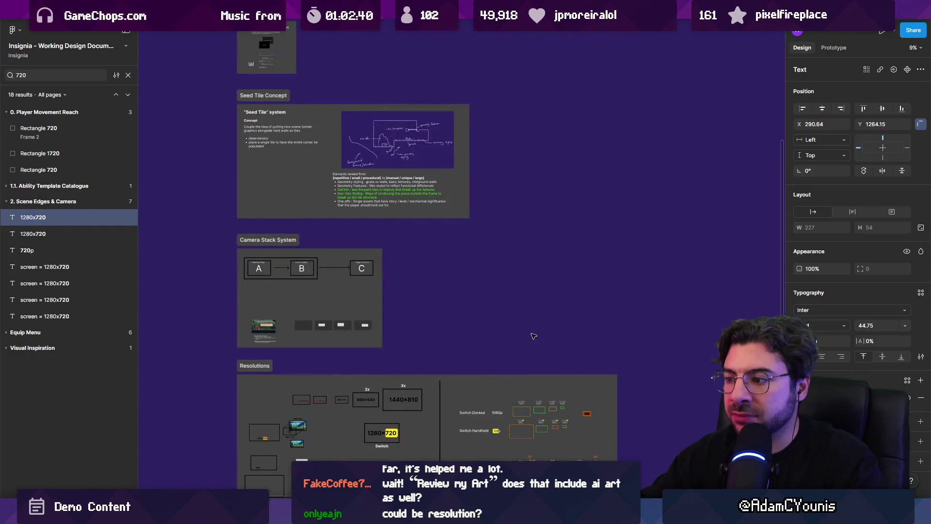
pyautogui.keyDown('ctrl'); pyautogui.scroll(10, 530, 335); pyautogui.keyUp('ctrl')
pyautogui.keyDown('ctrl'); pyautogui.scroll(-3, 526, 238); pyautogui.keyUp('ctrl')
pyautogui.moveTo(525, 239)
pyautogui.mouseDown()
pyautogui.moveTo(499, 235)
pyautogui.moveTo(497, 181)
pyautogui.moveTo(442, 148)
pyautogui.mouseUp()
pyautogui.hotkey('ctrl', '\\')
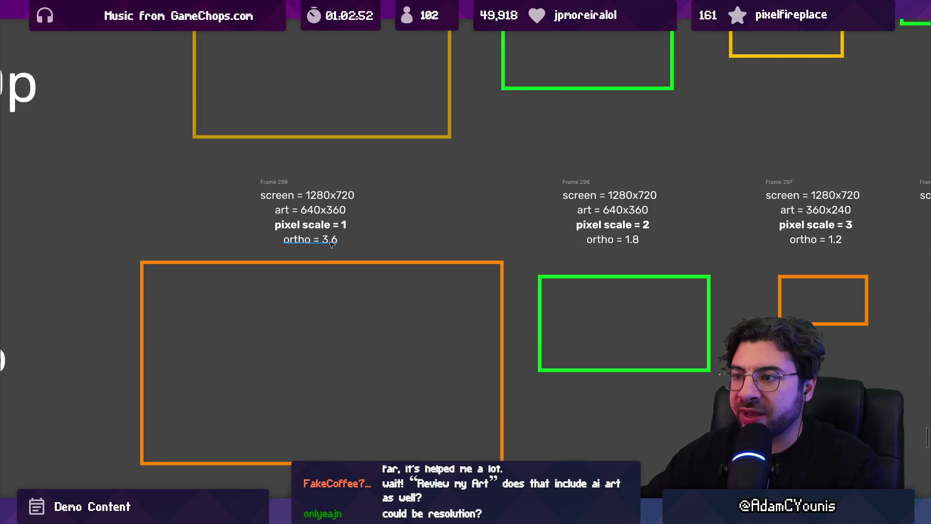
# - Check the ortho 3.6, 1.8, 1.2 and 0.9 labels, then zoom out to include the 1920x1080 row
pyautogui.click(331, 244)
pyautogui.click(635, 239)
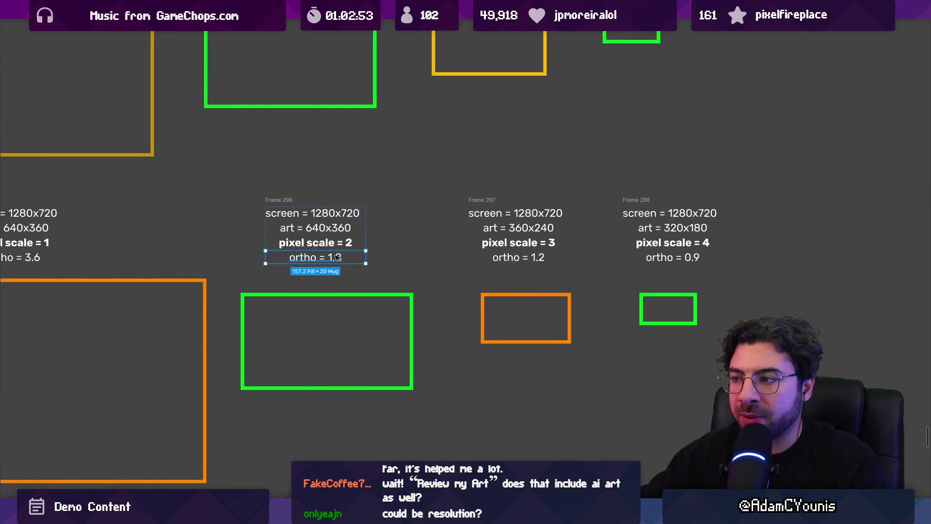
pyautogui.click(523, 259)
pyautogui.click(688, 261)
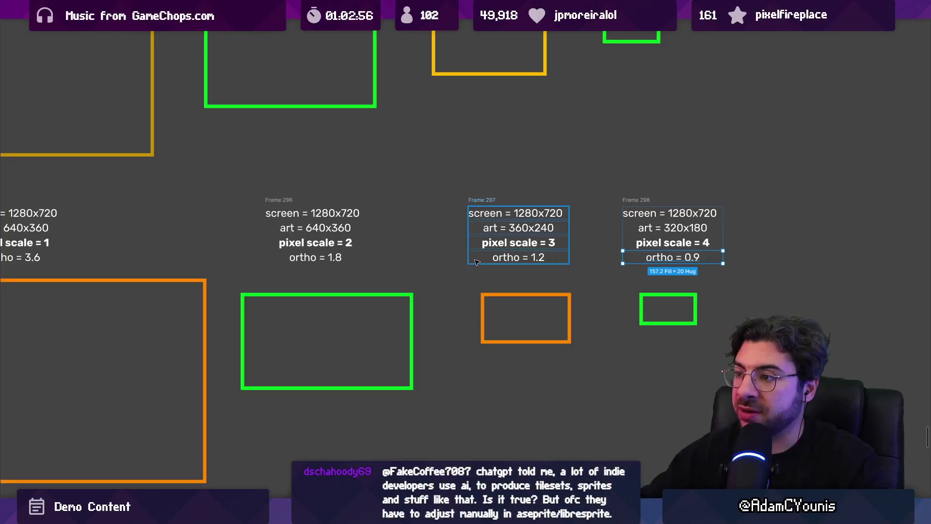
pyautogui.hscroll(-3, 465, 257)
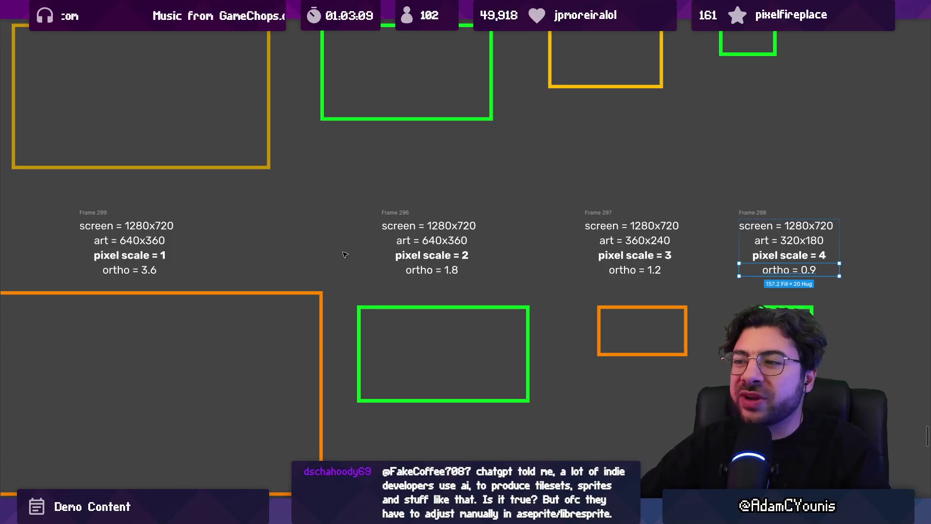
pyautogui.keyDown('ctrl'); pyautogui.scroll(-5, 350, 255); pyautogui.keyUp('ctrl')
pyautogui.keyDown('ctrl'); pyautogui.scroll(2, 291, 272); pyautogui.keyUp('ctrl')
pyautogui.keyDown('ctrl'); pyautogui.scroll(1, 255, 305); pyautogui.keyUp('ctrl')
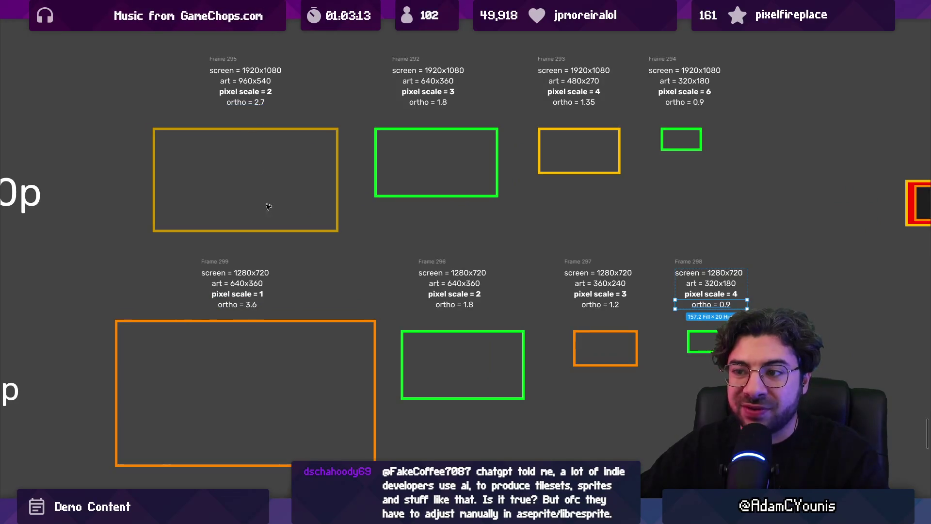
pyautogui.hotkey('alt', 'Tab')
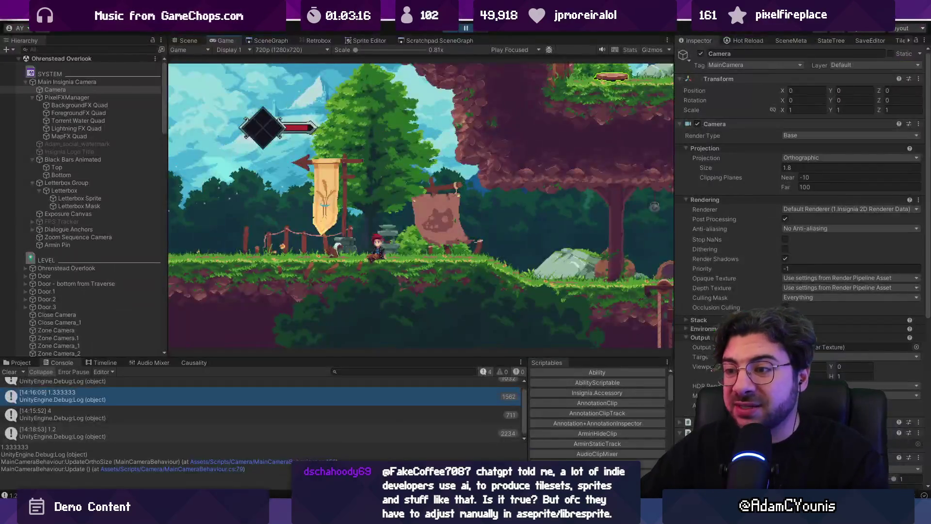
# - Resume play and compare camera size 3.6 against 2.7, settling on 2.7
pyautogui.click(466, 29)
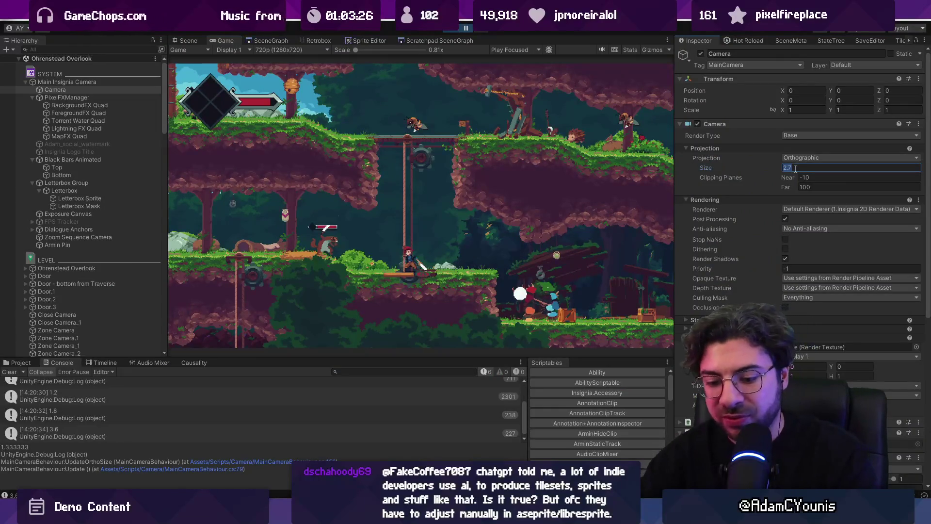
pyautogui.write('3.6')
pyautogui.press('Return')
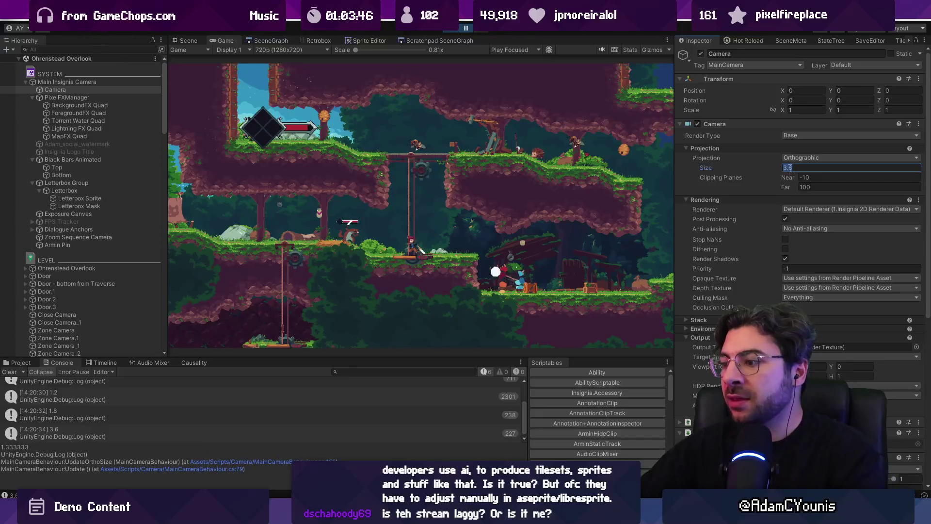
pyautogui.write('2.7')
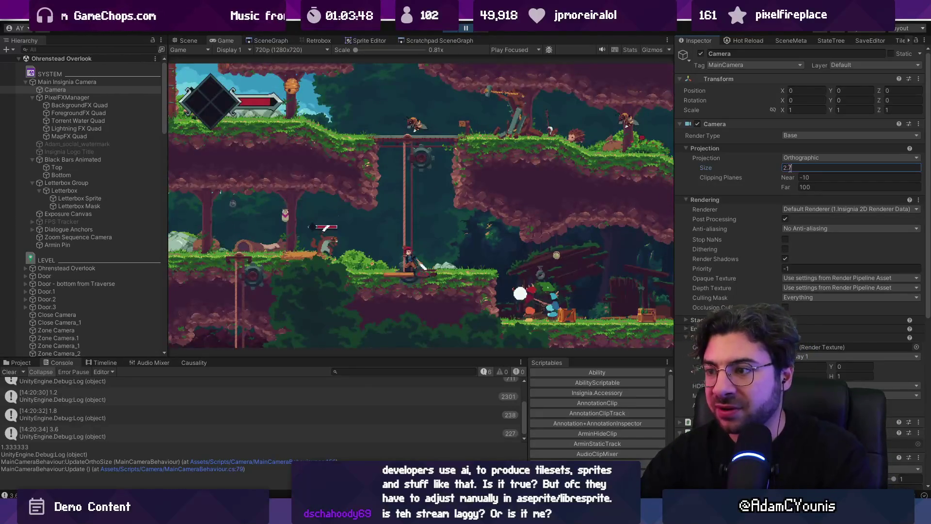
pyautogui.hotkey('ctrl', 'z')
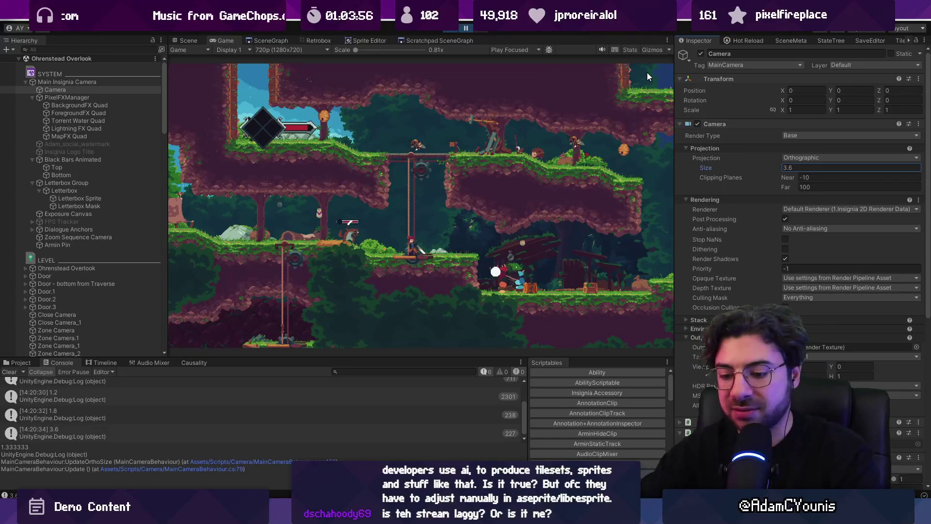
pyautogui.hotkey('ctrl', 'y')
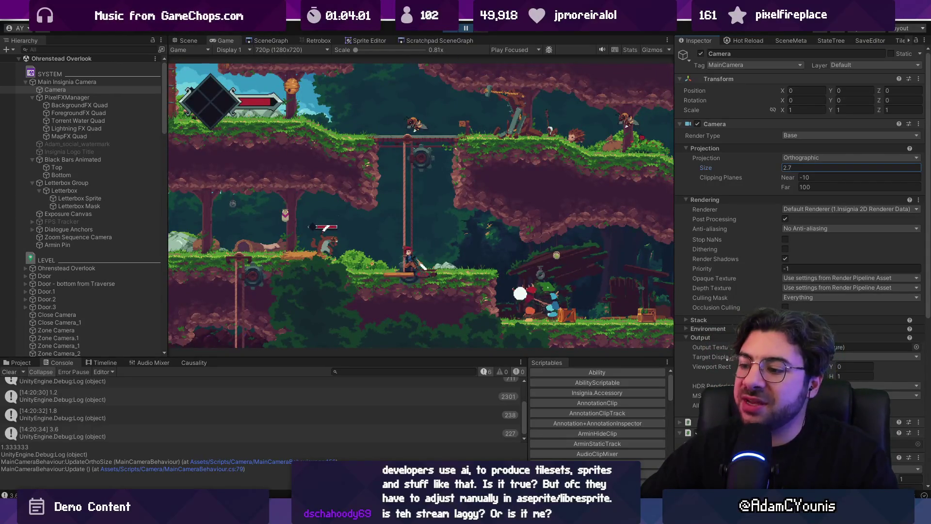
pyautogui.hotkey('alt', 'Tab')
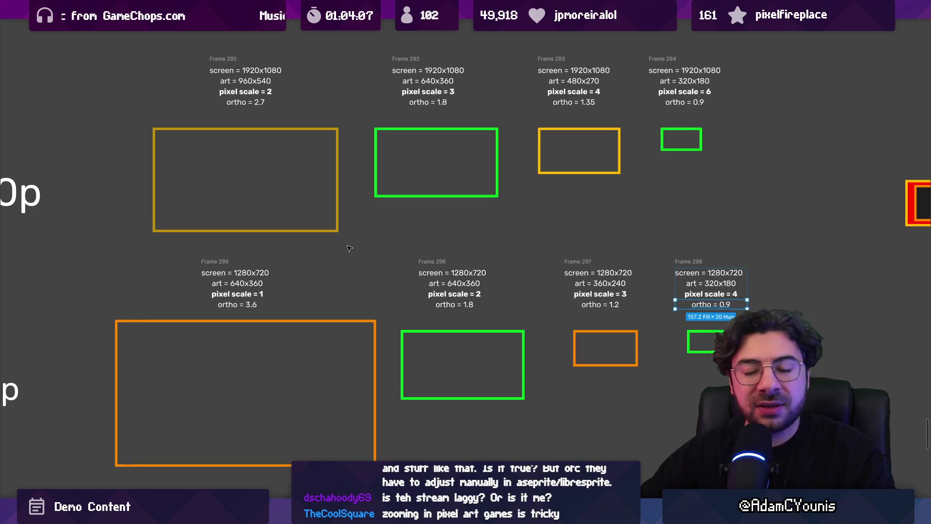
# - Turn Retro Filter and Scan Lines on in the game's Video settings and save
pyautogui.hotkey('alt', 'Tab')
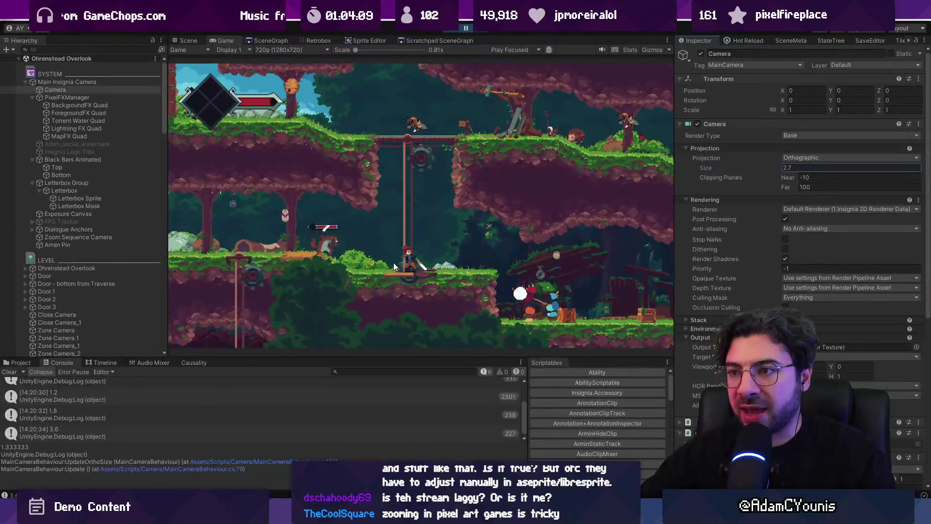
pyautogui.press('Escape')
pyautogui.press('Right')
pyautogui.press('z')
pyautogui.press('Down')
pyautogui.press('z')
pyautogui.press('Down')
pyautogui.press('Down')
pyautogui.press('Down')
pyautogui.press('Right')
pyautogui.press('Up')
pyautogui.press('Right')
# - Close the journal, maximize the game view with F11, and walk the character along the ledge
pyautogui.press('x')
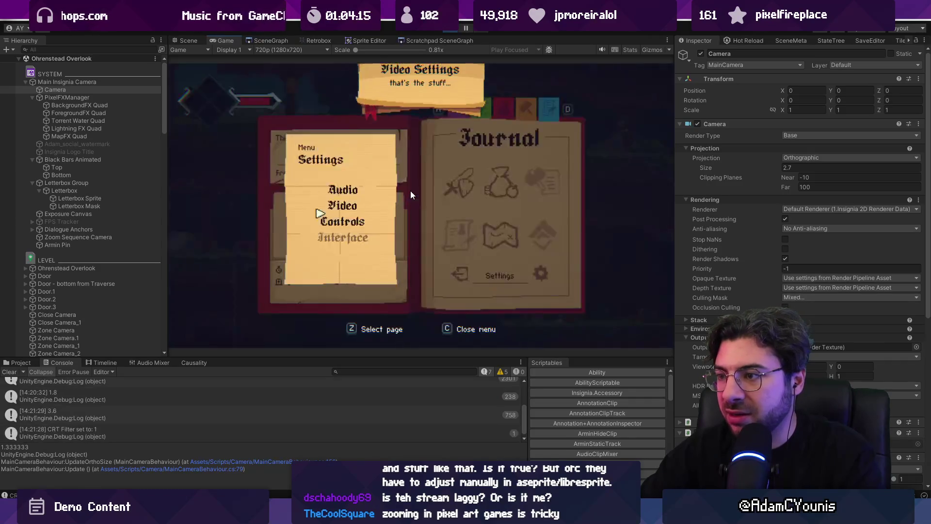
pyautogui.press('x')
pyautogui.press('c')
pyautogui.press('F11')
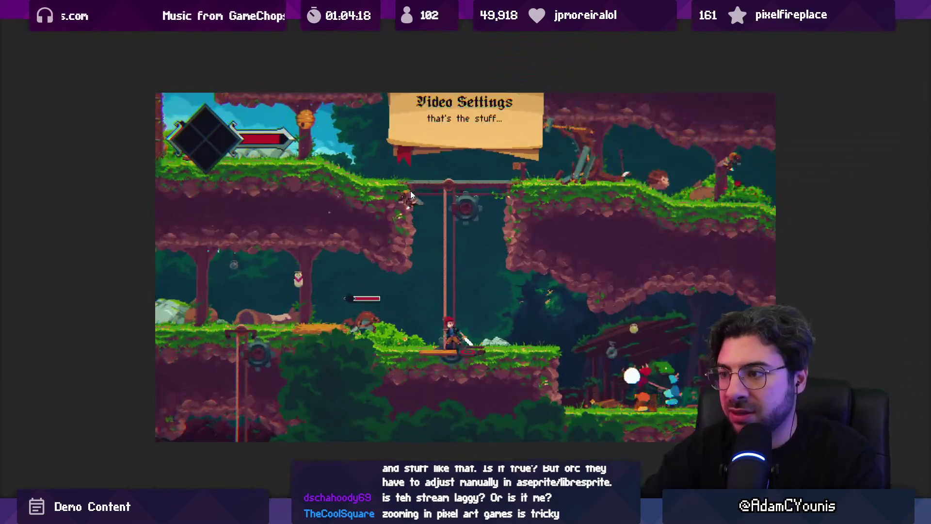
pyautogui.press('Right')
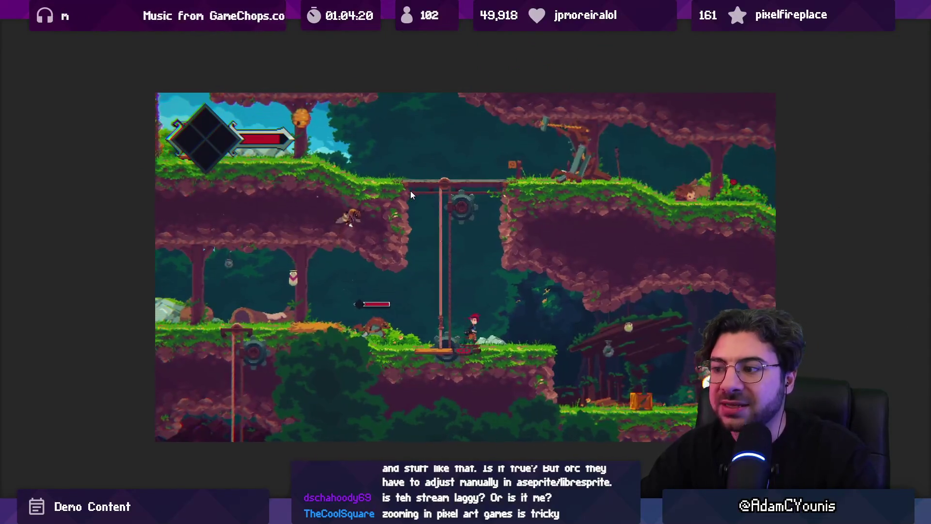
pyautogui.press('Left')
# - Jump and wall-jump the character left and up the shaft toward the stone tower
pyautogui.press('space')
pyautogui.press('Left')
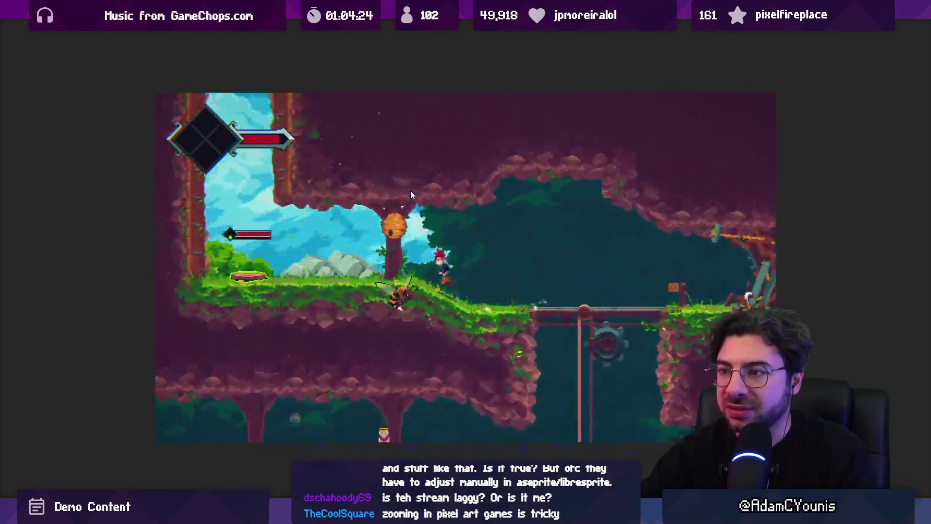
pyautogui.press('z')
pyautogui.press('z')
pyautogui.press('z')
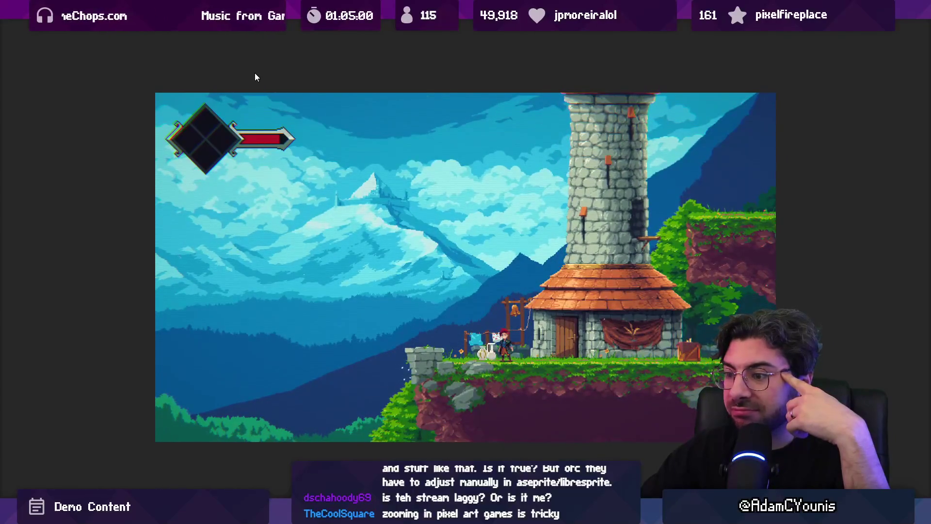
# - Turn Fancy Lighting on in the game's Video settings, save, and close the journal
pyautogui.press('c')
pyautogui.press('z')
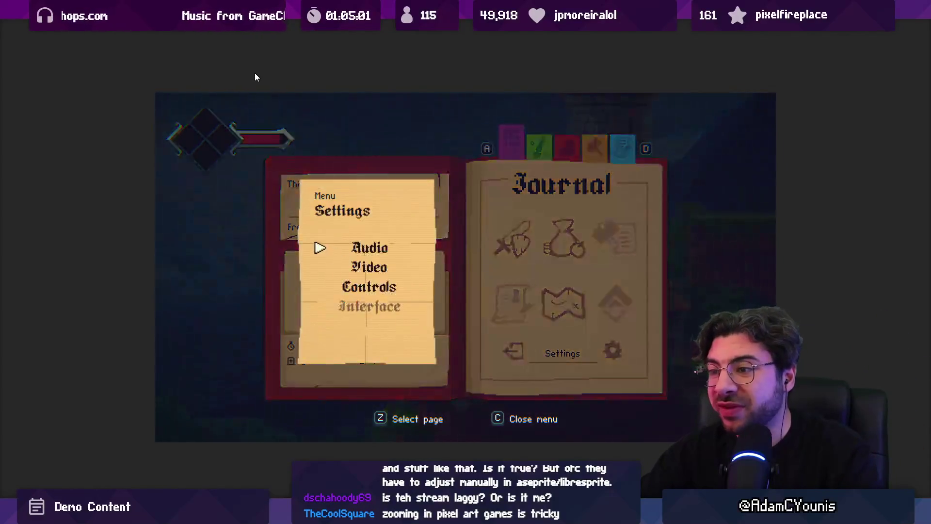
pyautogui.press('Down')
pyautogui.press('z')
pyautogui.press('Down')
pyautogui.press('Down')
pyautogui.press('z')
pyautogui.press('Down')
pyautogui.press('Down')
pyautogui.press('Down')
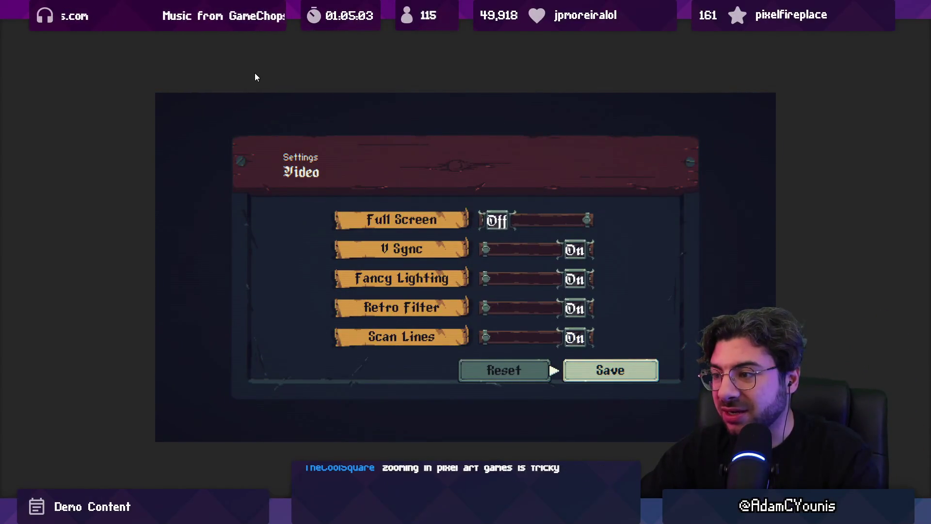
pyautogui.press('z')
pyautogui.press('c')
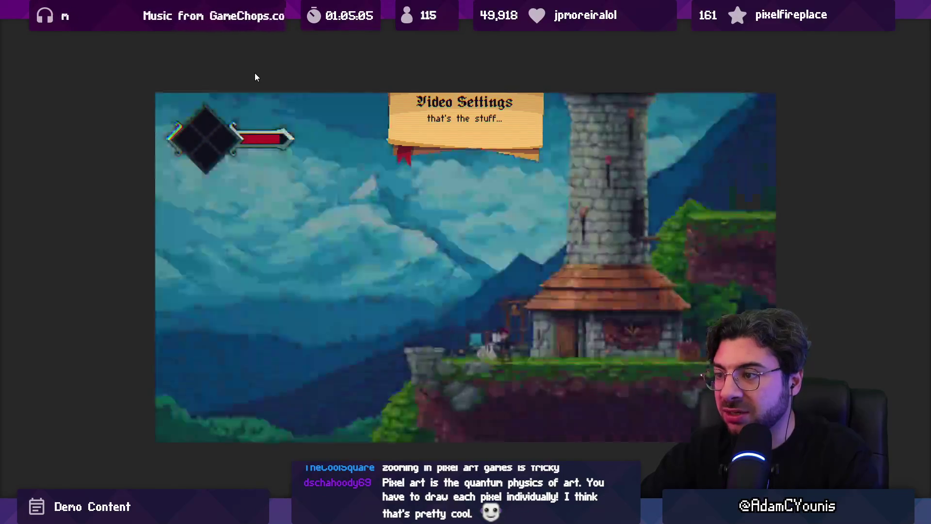
# - Walk the character right to the house and restore the full editor layout
pyautogui.press('Right')
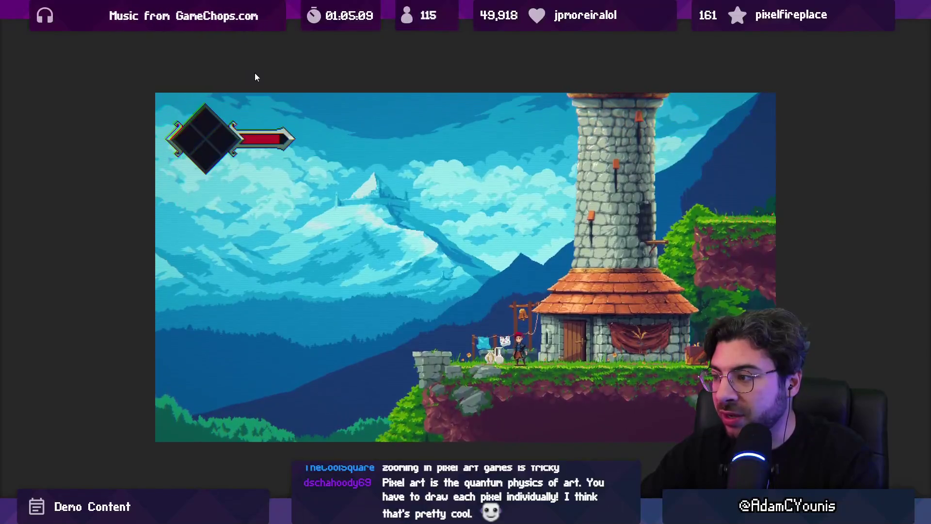
pyautogui.press('Right')
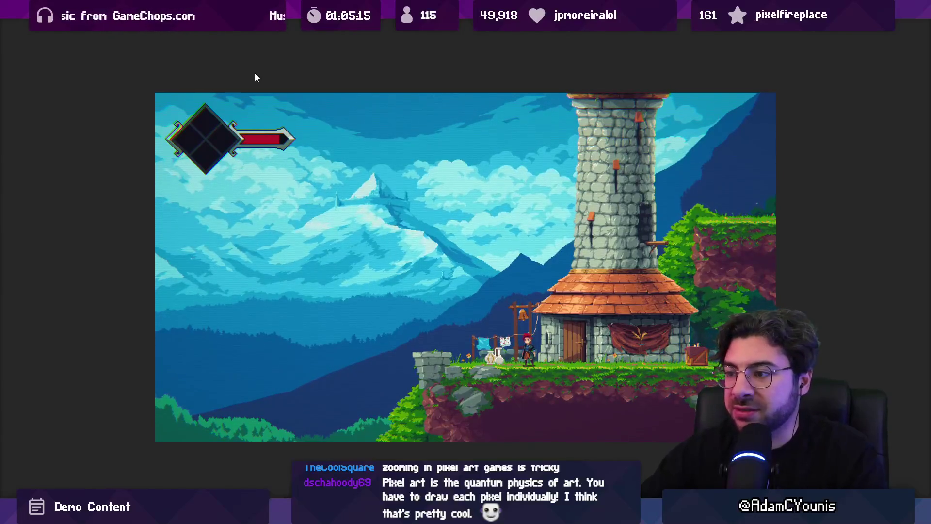
pyautogui.hotkey('shift', 'space')
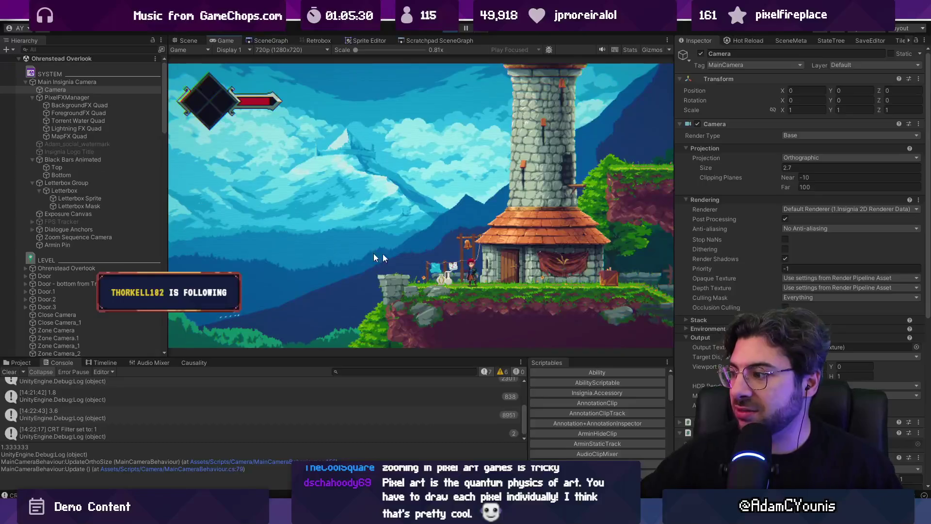
# - Open VideoSettings.cs from the 'CRT Filter set to: 1' Console entry
pyautogui.scroll(-4, 743, 277)
pyautogui.scroll(4, 743, 277)
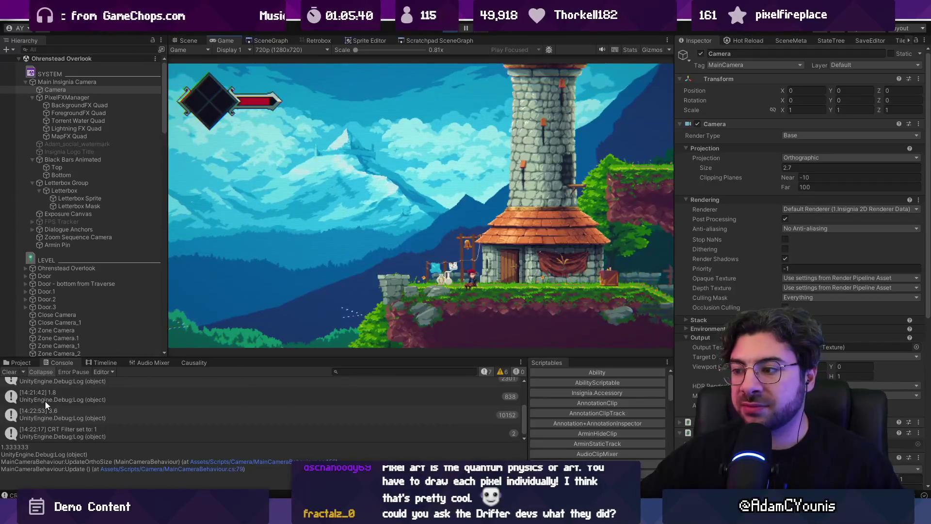
pyautogui.doubleClick(75, 427)
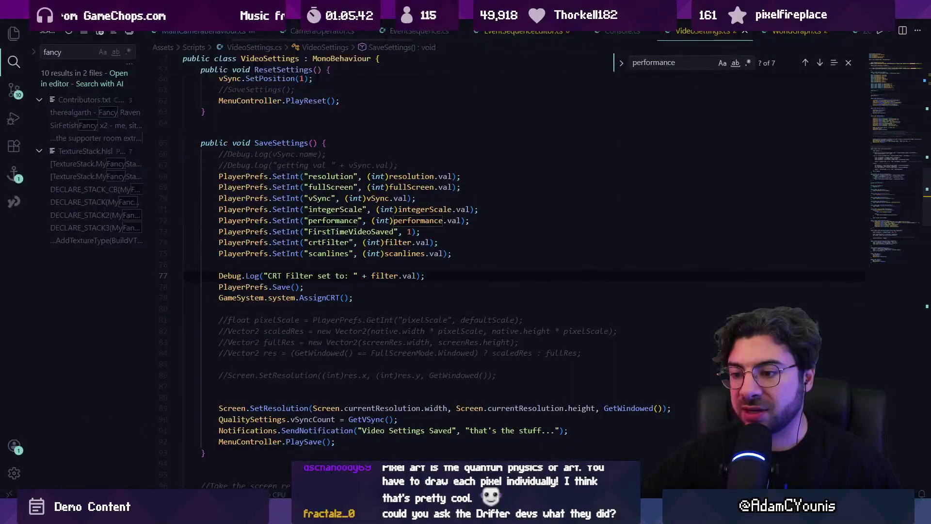
# - Delete the ortho-size Debug.Log line from UpdateOrthoSize in MainCameraBehaviour.cs and save
pyautogui.hotkey('alt', 'Tab')
pyautogui.doubleClick(178, 415)
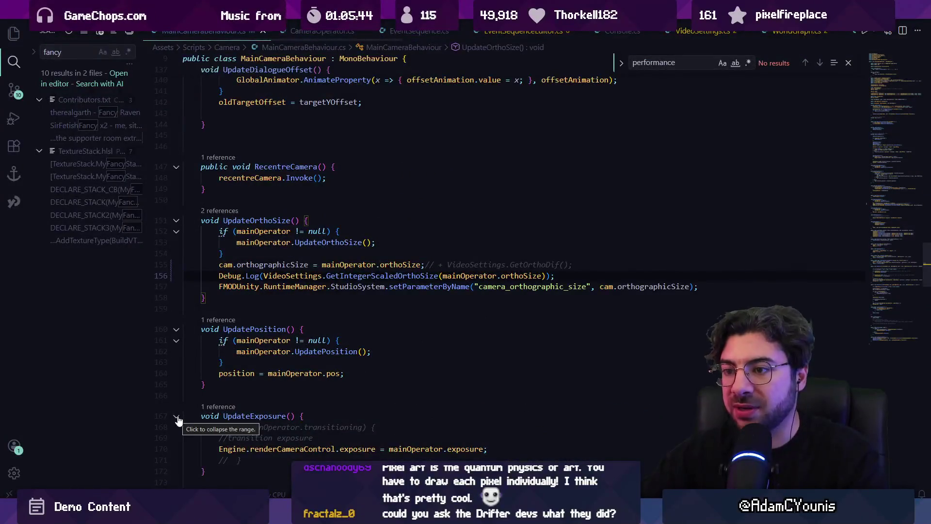
pyautogui.press('Down')
pyautogui.press('Tab')
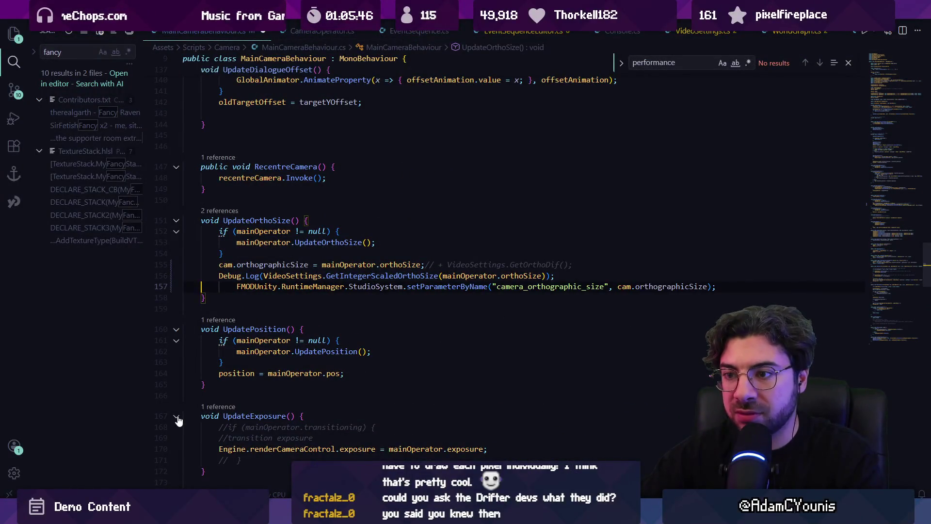
pyautogui.hotkey('shift', 'Up')
pyautogui.press('BackSpace')
pyautogui.hotkey('ctrl', 's')
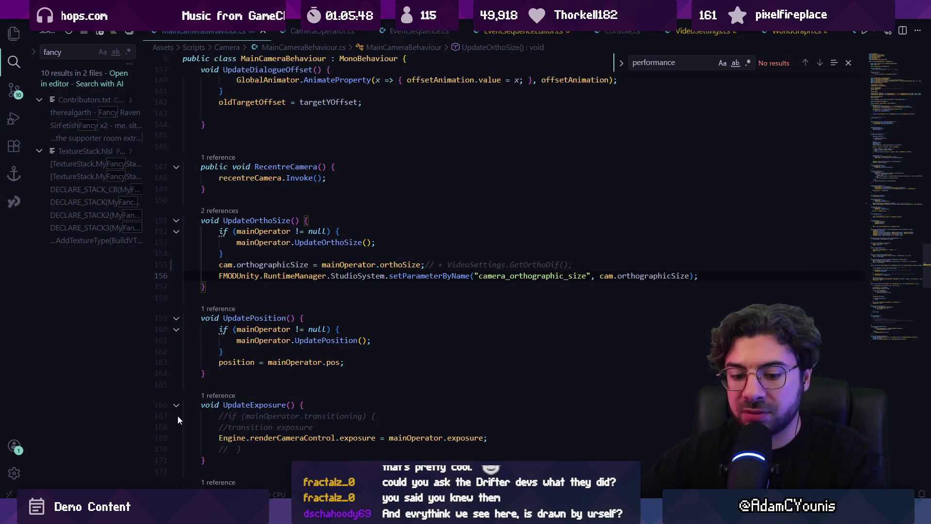
pyautogui.hotkey('alt', 'Tab')
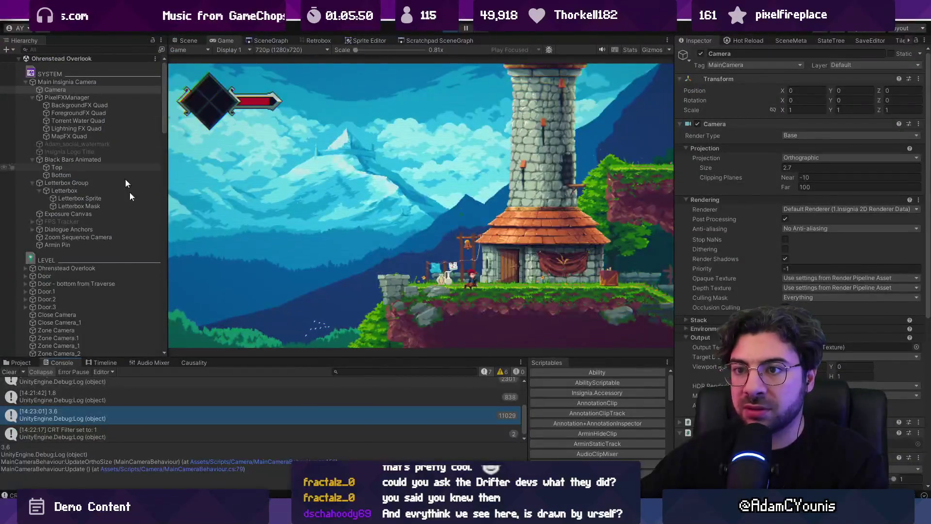
# - Browse to the Main Insignia Camera Rig prefab and the Insignia render pipeline assets
pyautogui.click(18, 364)
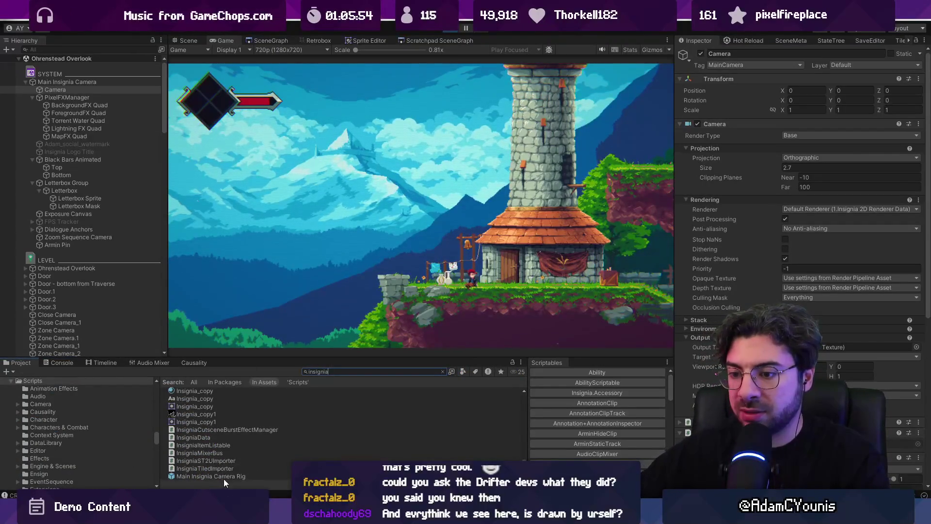
pyautogui.click(223, 477)
pyautogui.scroll(-5, 239, 427)
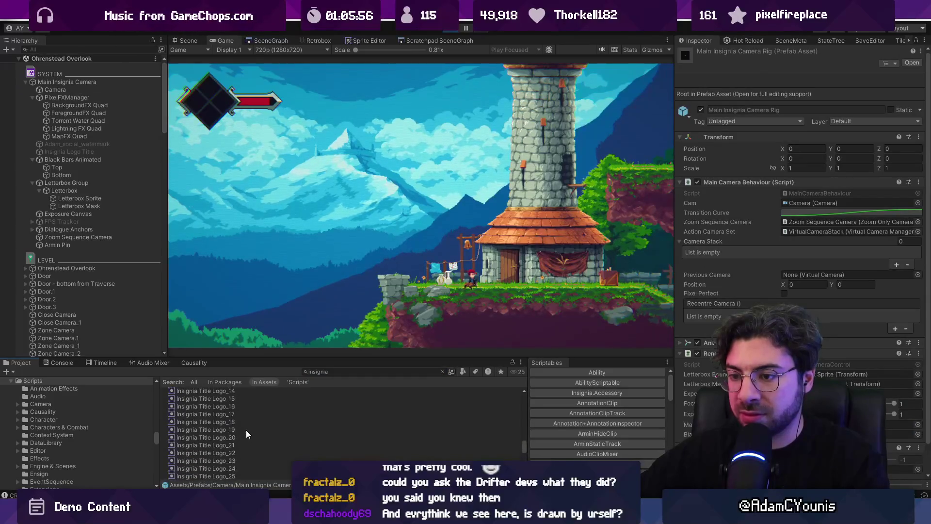
pyautogui.scroll(10, 281, 427)
pyautogui.click(232, 454)
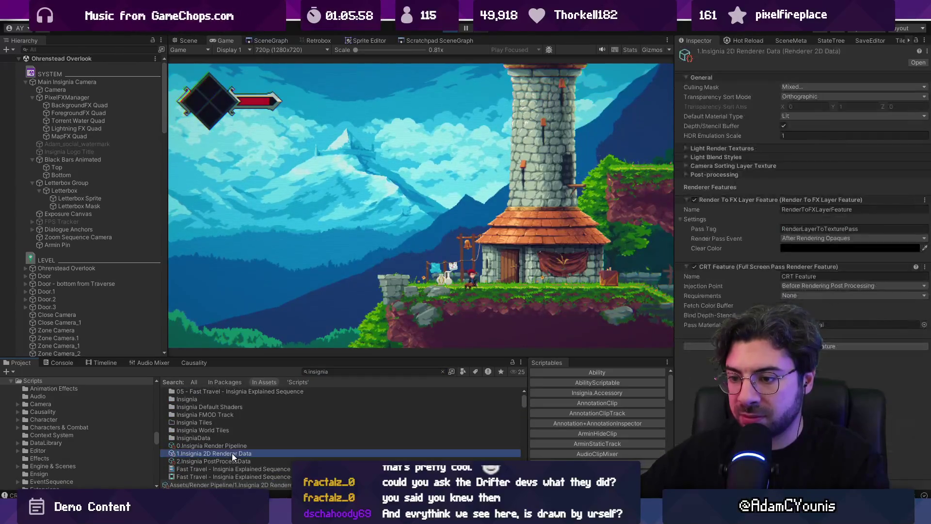
pyautogui.click(234, 446)
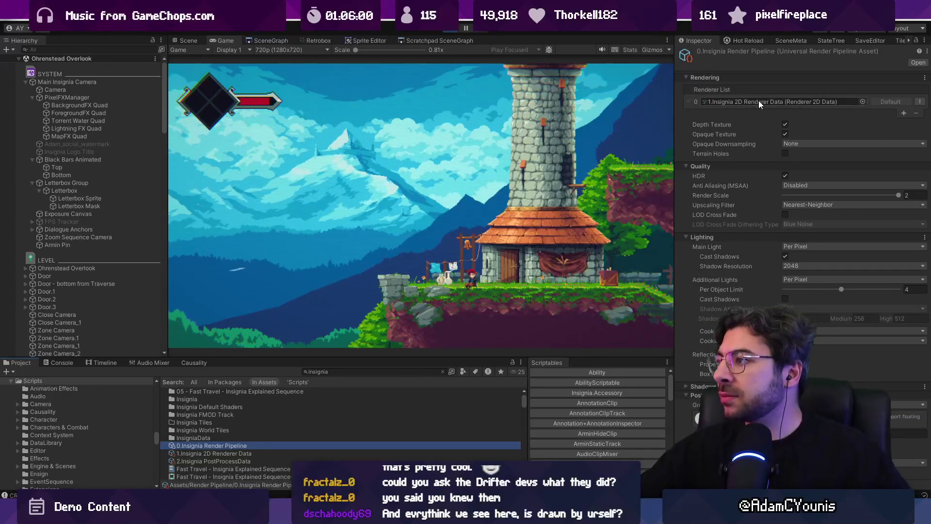
# - Review the 2D renderer's texture settings, then the 0.Insignia Render Pipeline asset (Render Scale 2, Nearest-Neighbor)
pyautogui.doubleClick(759, 101)
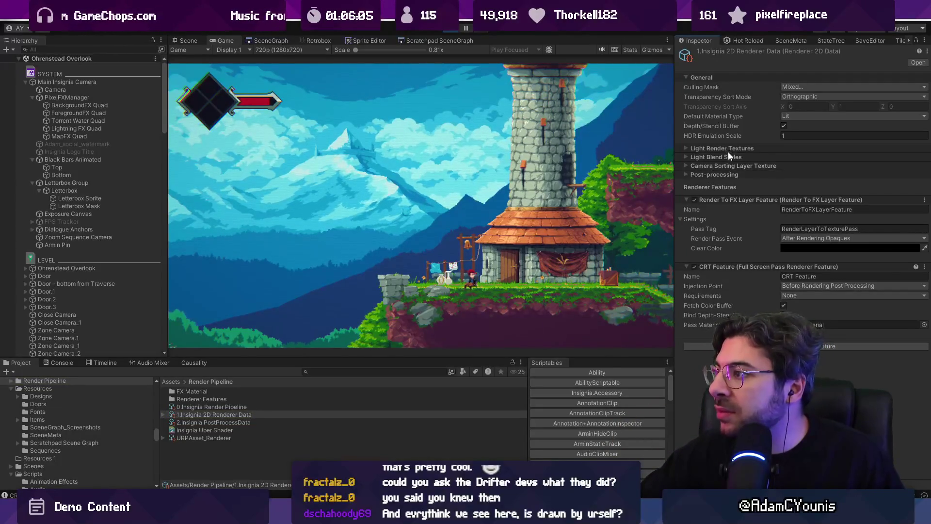
pyautogui.click(723, 165)
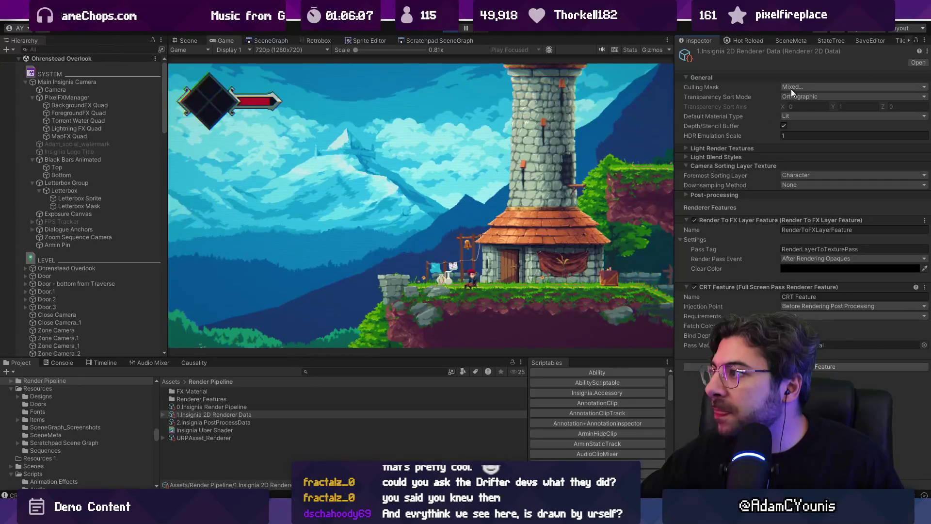
pyautogui.click(724, 148)
pyautogui.click(723, 149)
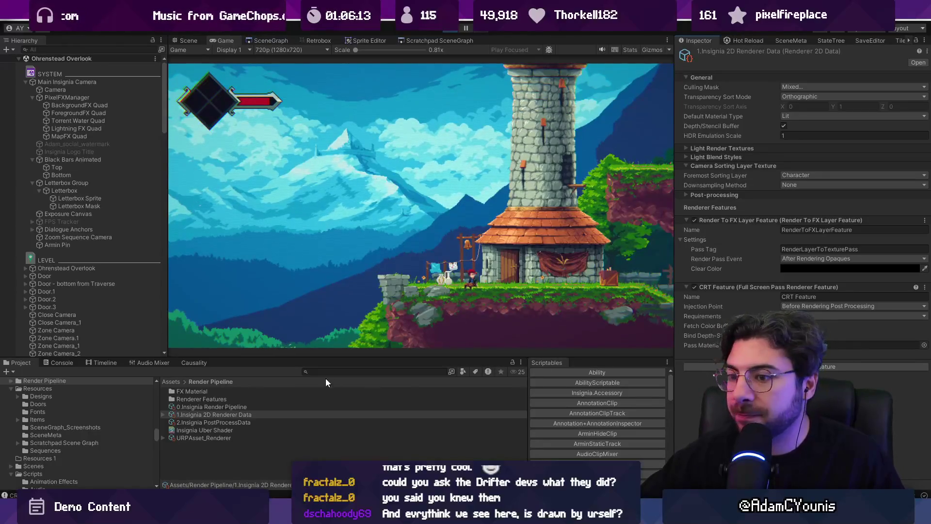
pyautogui.click(241, 408)
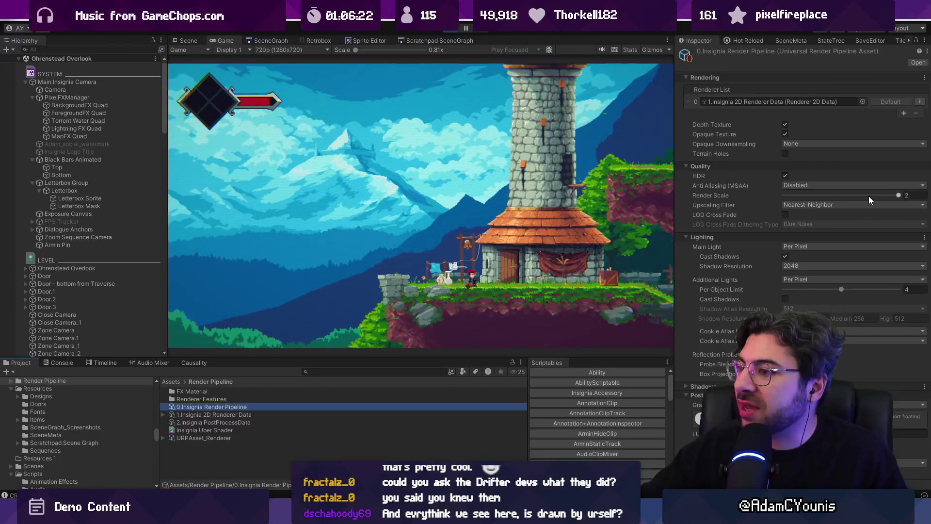
pyautogui.moveTo(851, 194); pyautogui.dragTo(774, 196)
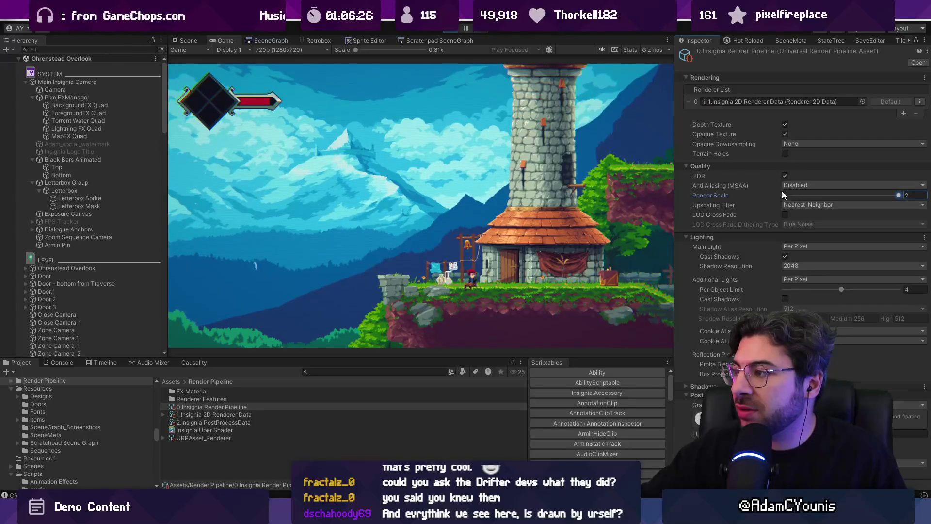
pyautogui.click(798, 194)
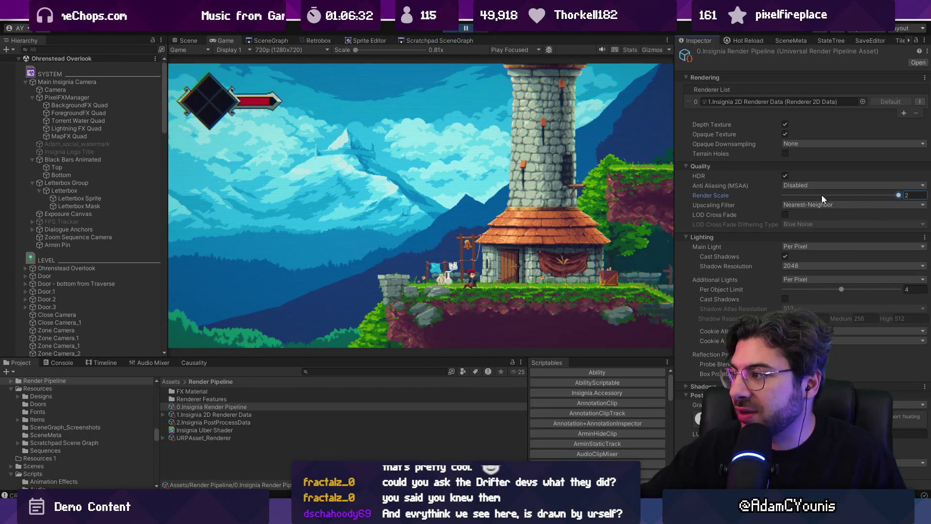
pyautogui.click(465, 28)
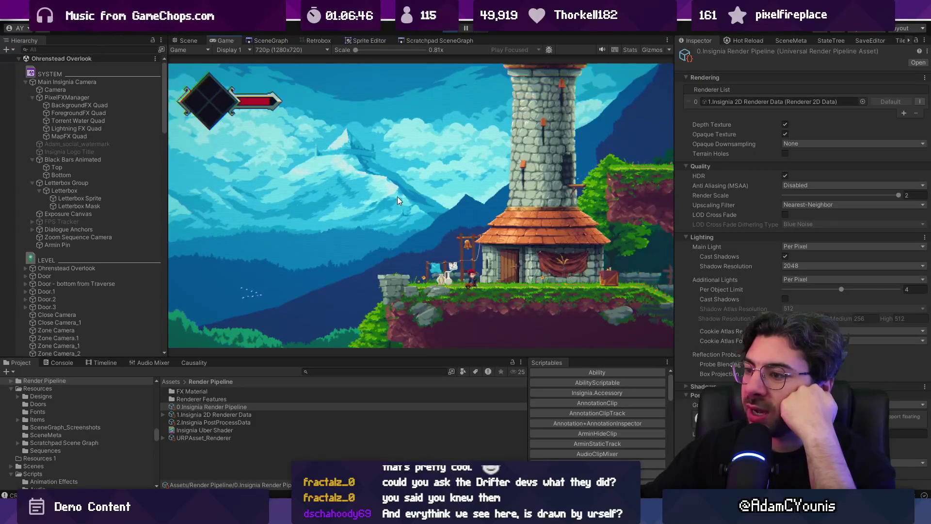
pyautogui.press('Escape')
# - Turn Fancy Lighting off in the game's Video settings and save
pyautogui.press('Left')
pyautogui.press('Down')
pyautogui.press('Return')
pyautogui.press('Up')
pyautogui.press('Up')
pyautogui.press('Up')
pyautogui.press('Return')
pyautogui.press('Down')
pyautogui.press('Down')
pyautogui.press('Down')
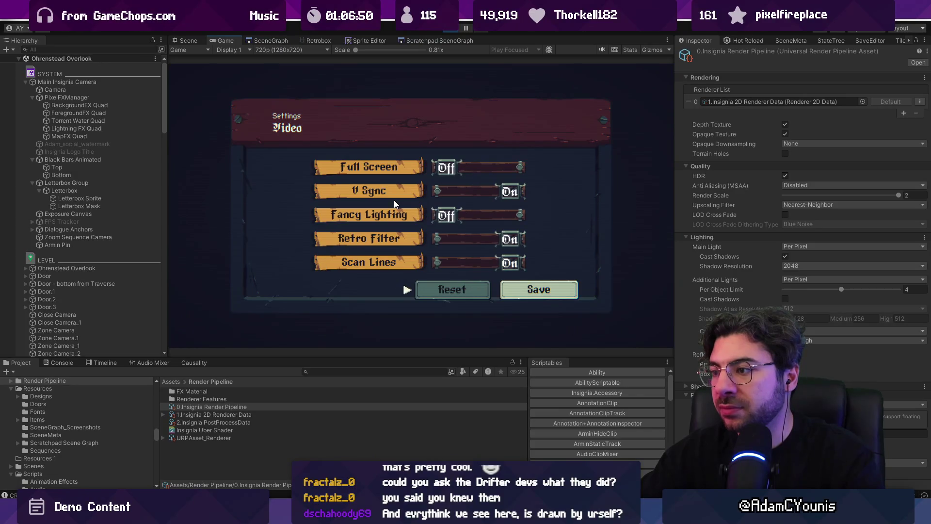
pyautogui.press('Right')
pyautogui.press('Return')
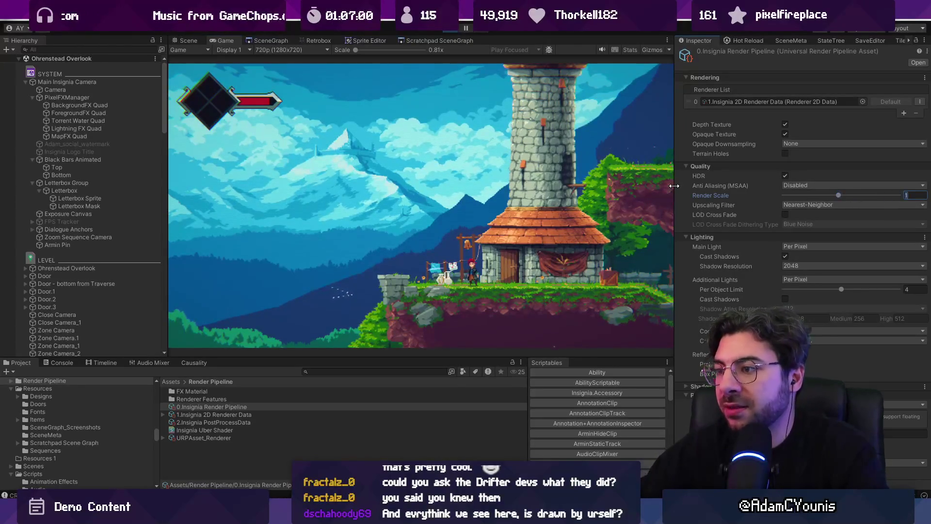
# - Reopen the Video settings from the pause journal and turn Fancy Lighting back on
pyautogui.press('Escape')
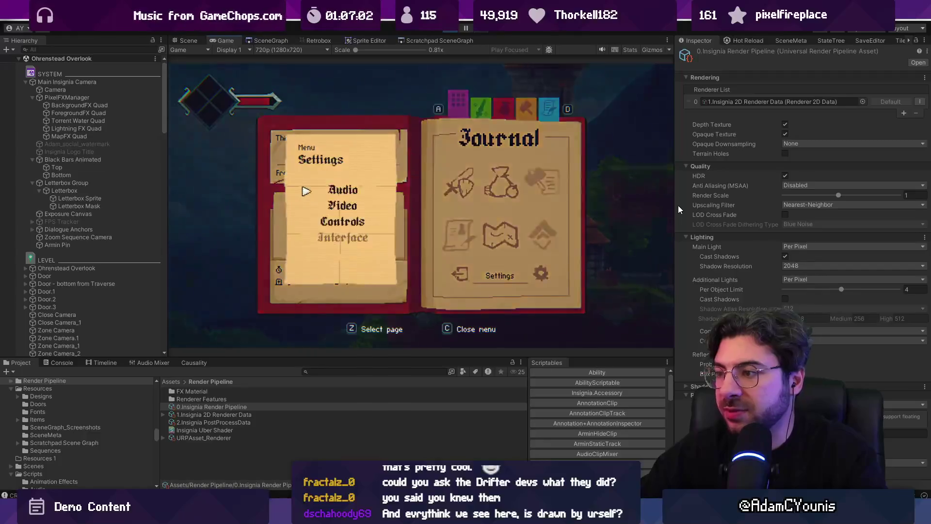
pyautogui.press('Down')
pyautogui.press('Return')
pyautogui.press('Return')
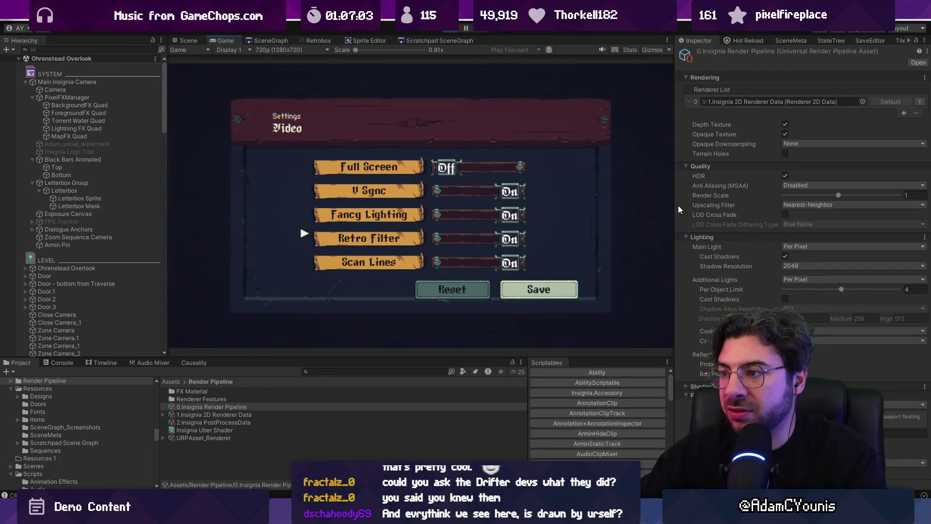
pyautogui.press('Escape')
pyautogui.press('Escape')
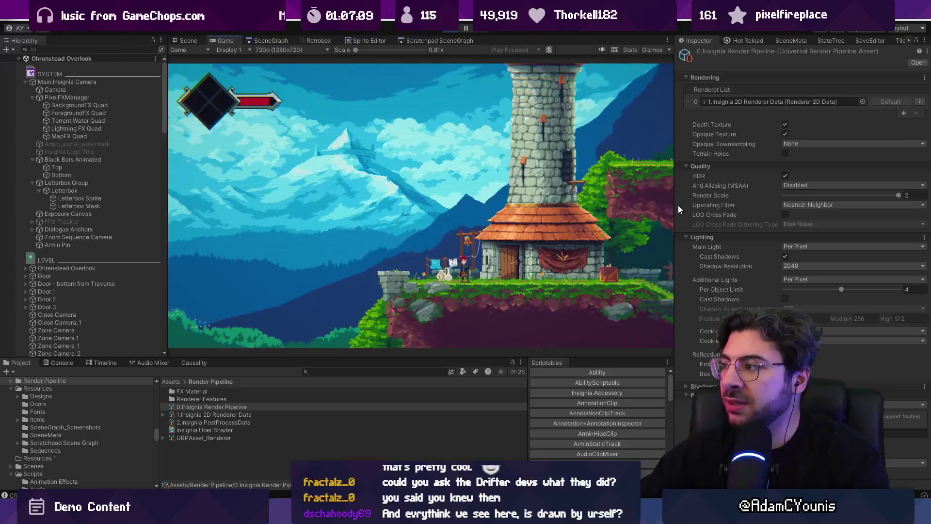
# - Walk the character left onto the crates by the NPC and maximize the game view
pyautogui.press('Left')
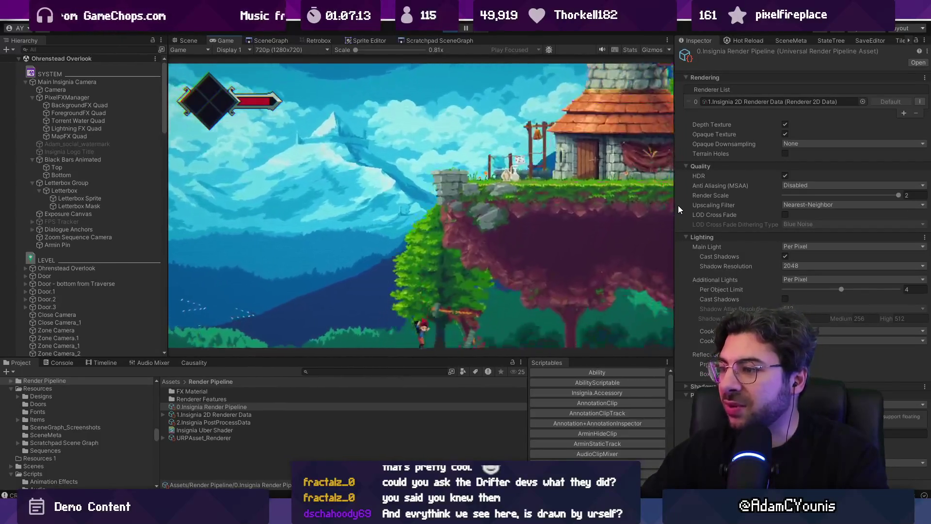
pyautogui.press('Left')
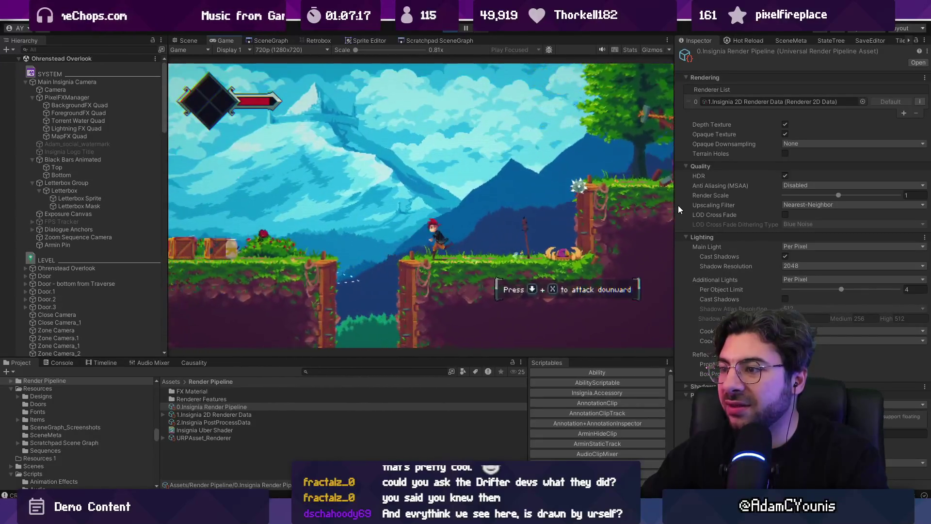
pyautogui.press('Left')
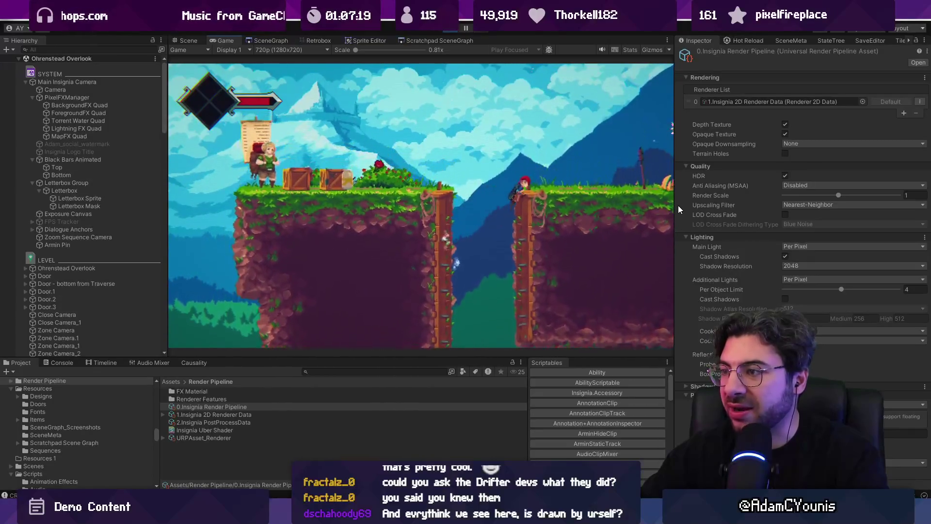
pyautogui.press('Left')
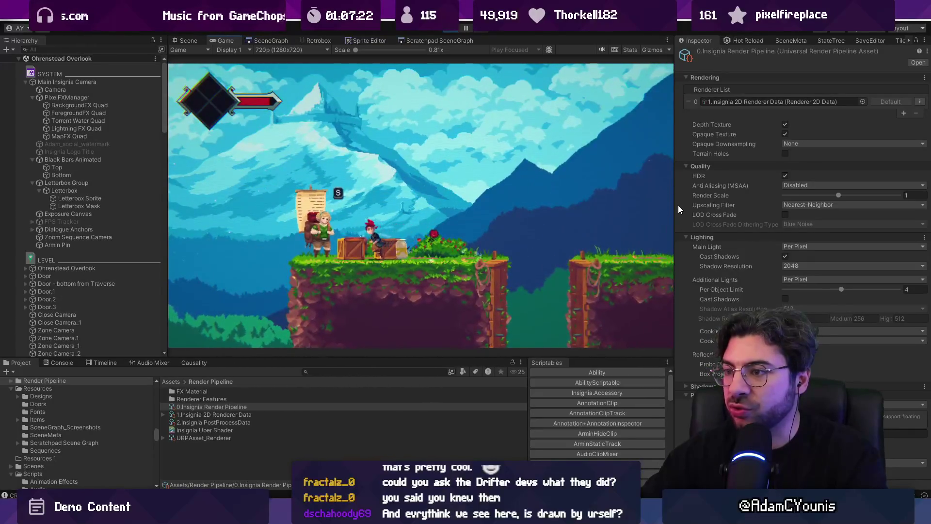
pyautogui.press('Left')
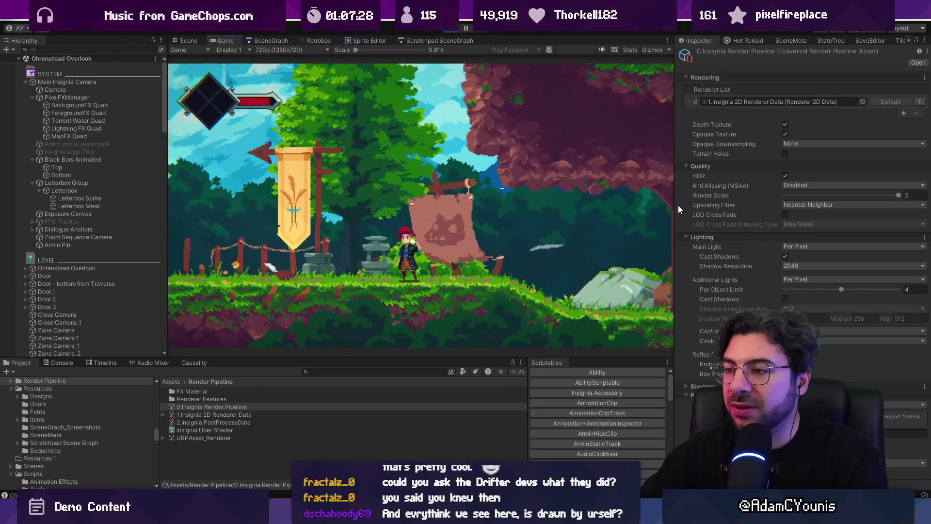
pyautogui.press('Right')
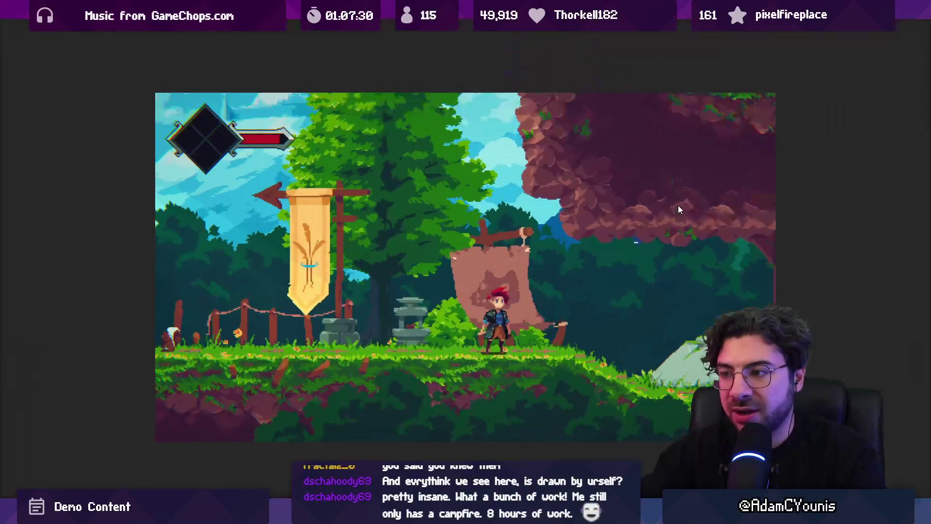
# - Slash the forest enemy with the sword until it falls, then restore the full editor layout
pyautogui.press('Right')
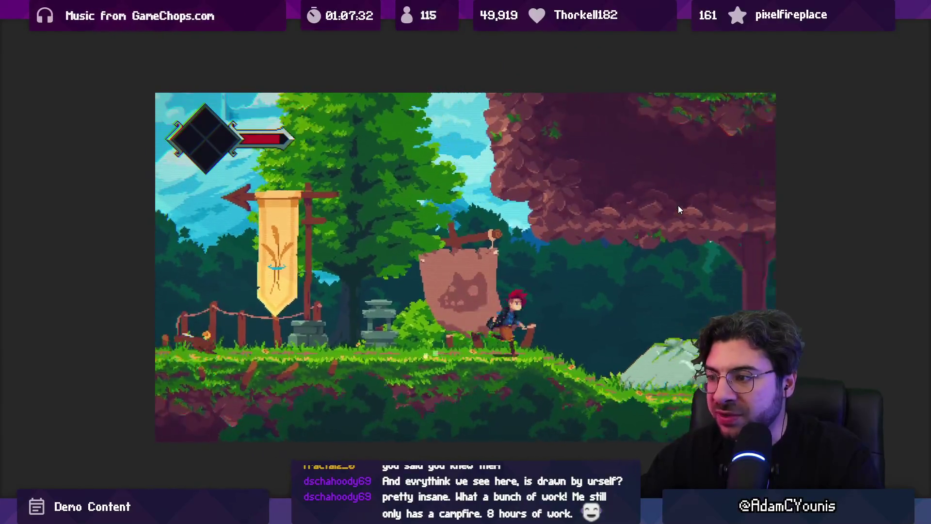
pyautogui.press('x')
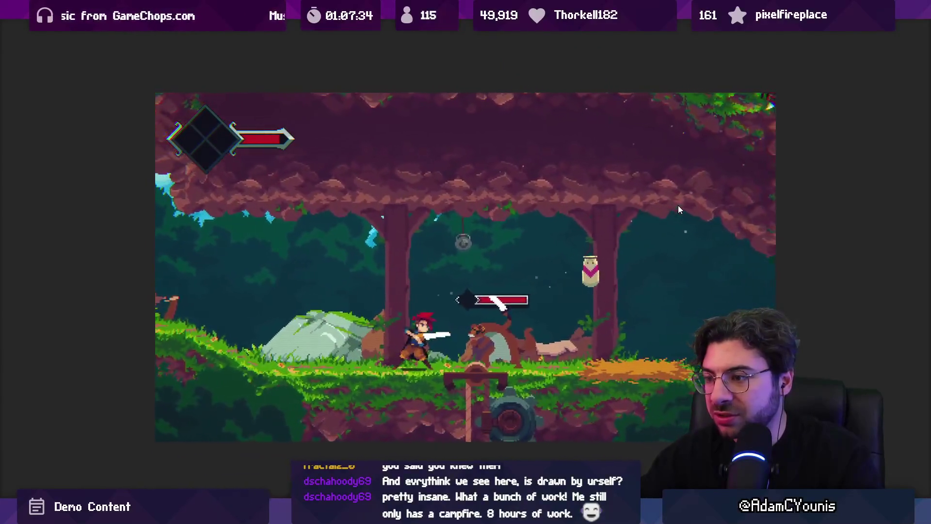
pyautogui.press('Left')
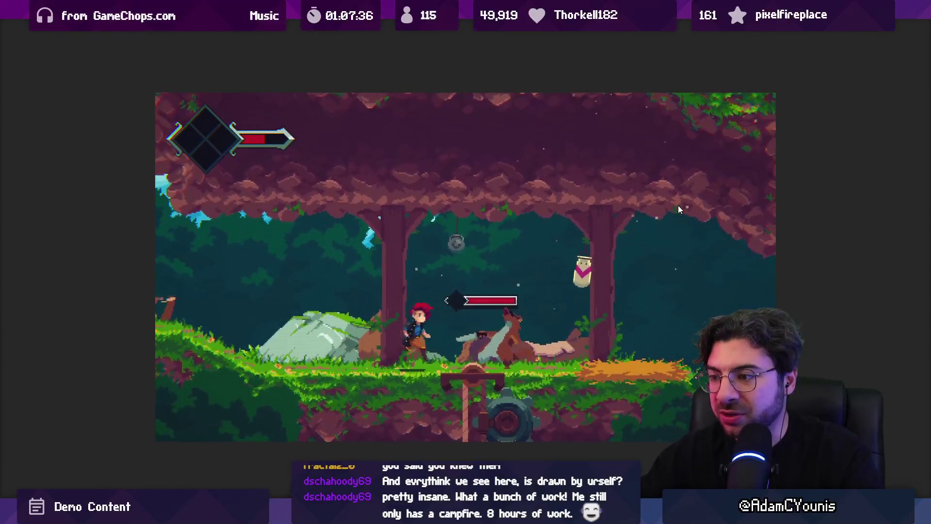
pyautogui.press('x')
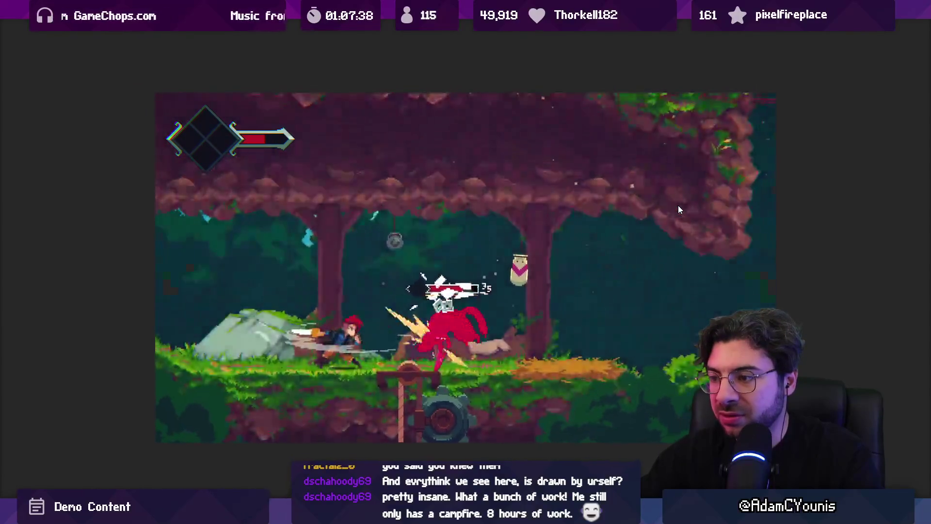
pyautogui.press('Right')
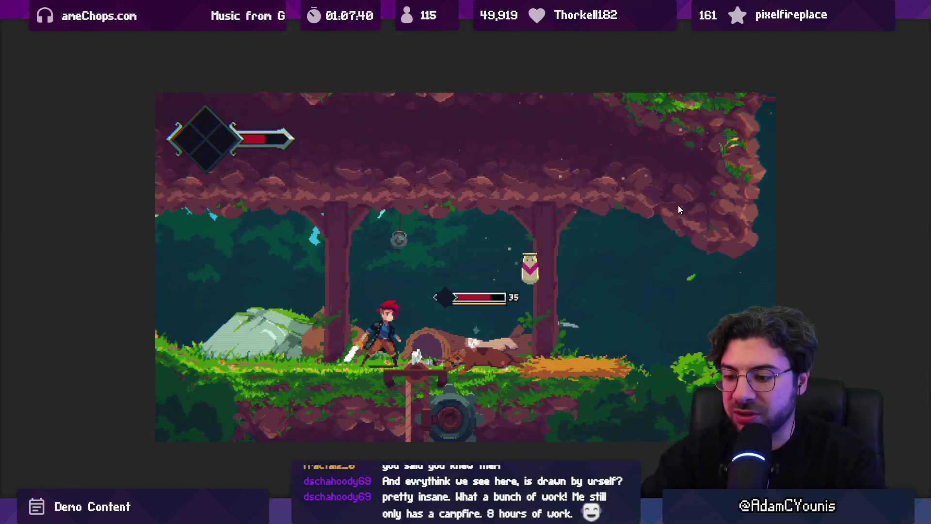
pyautogui.hotkey('shift', 'space')
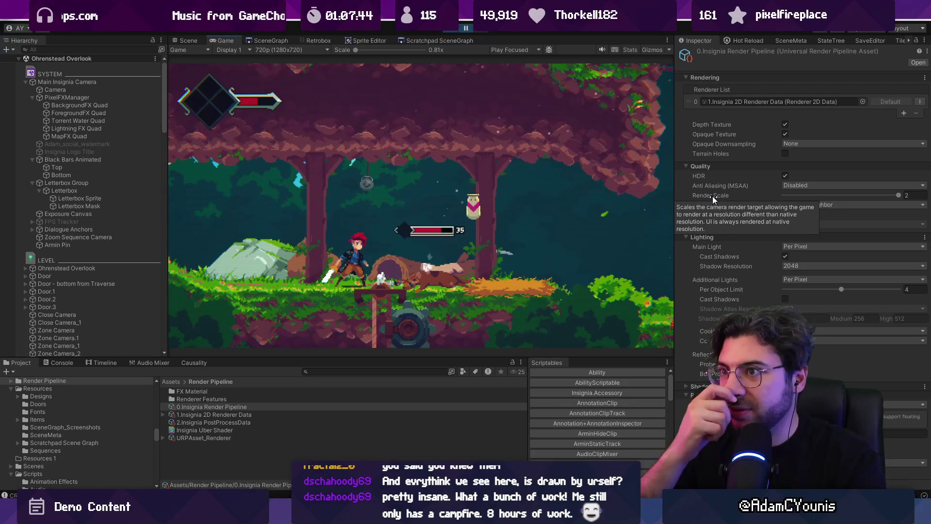
# - Keep playing maximized, add an Ability asset, reselect 0.Insignia Render Pipeline, and refocus the game
pyautogui.hotkey('shift', 'space')
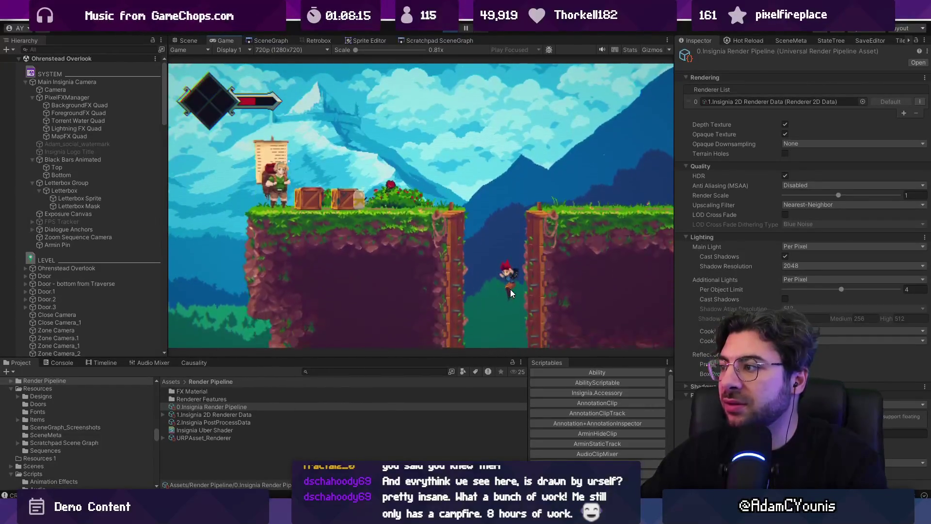
pyautogui.click(597, 372)
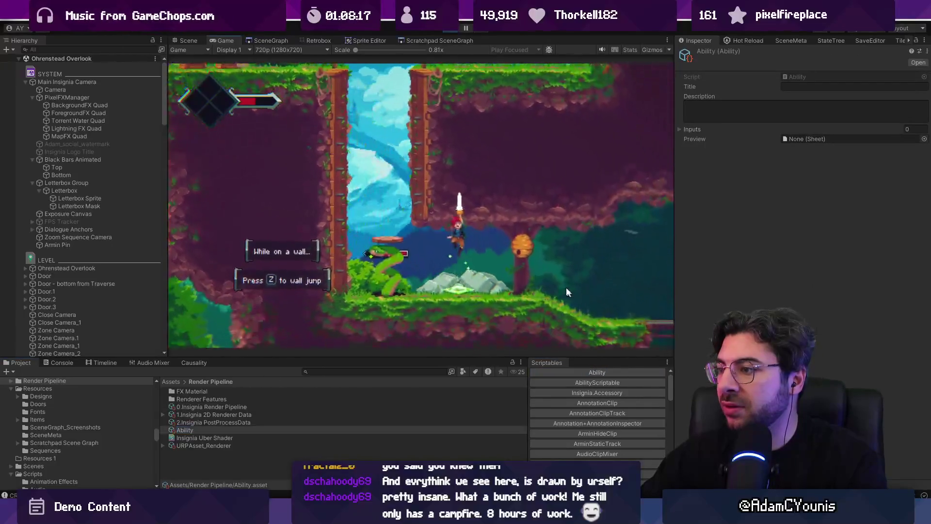
pyautogui.click(276, 407)
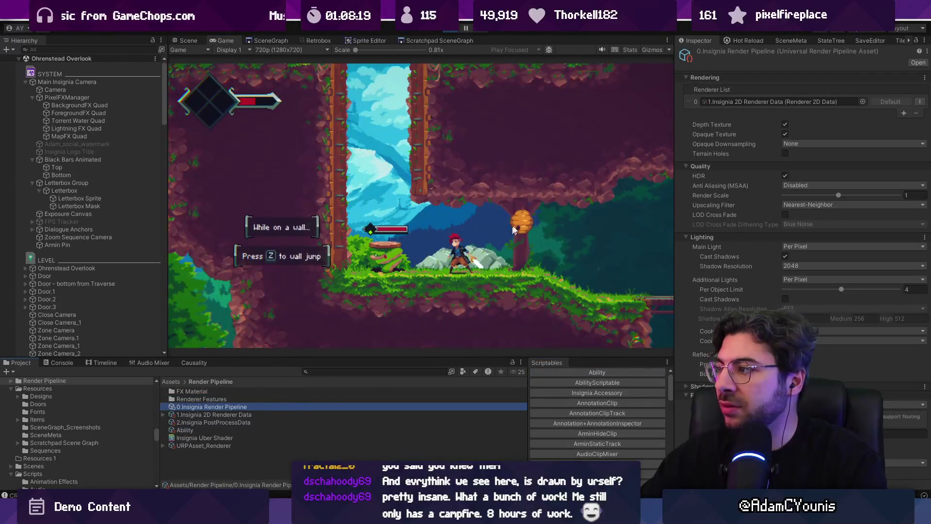
pyautogui.click(545, 243)
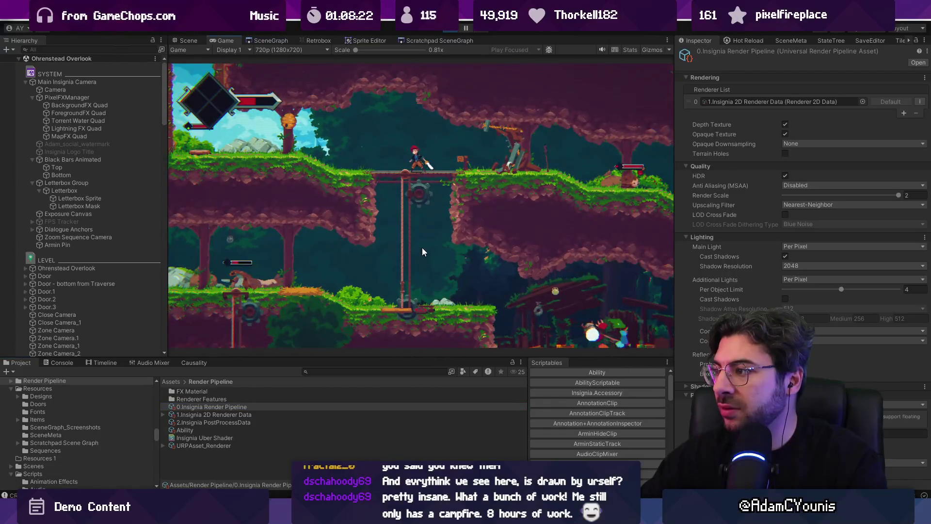
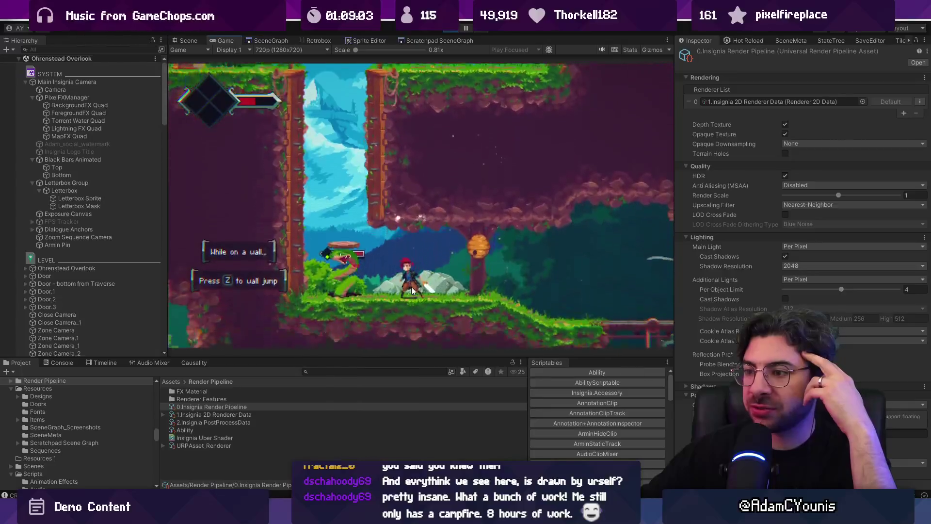
# - Preview the Game view at SteamDeck (1280x800), then bring up MainCameraBehaviour.cs in VS Code
pyautogui.click(281, 50)
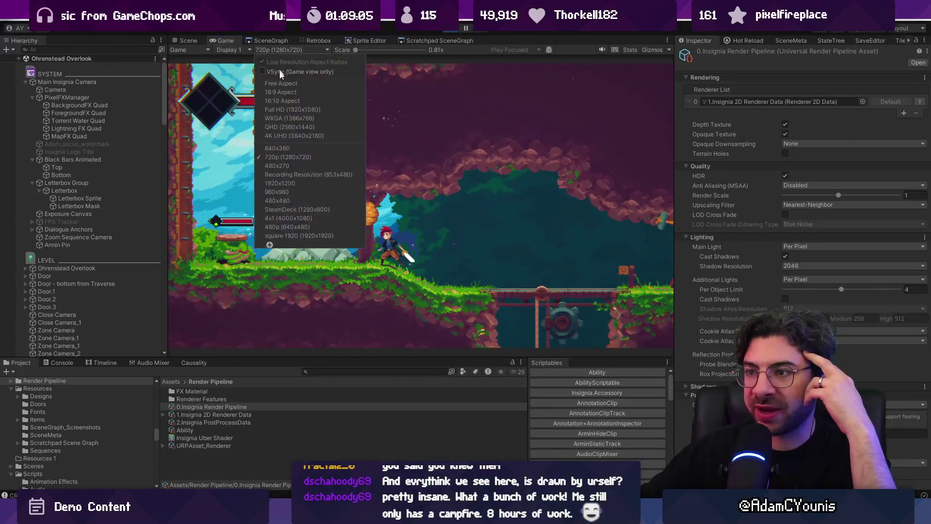
pyautogui.click(329, 210)
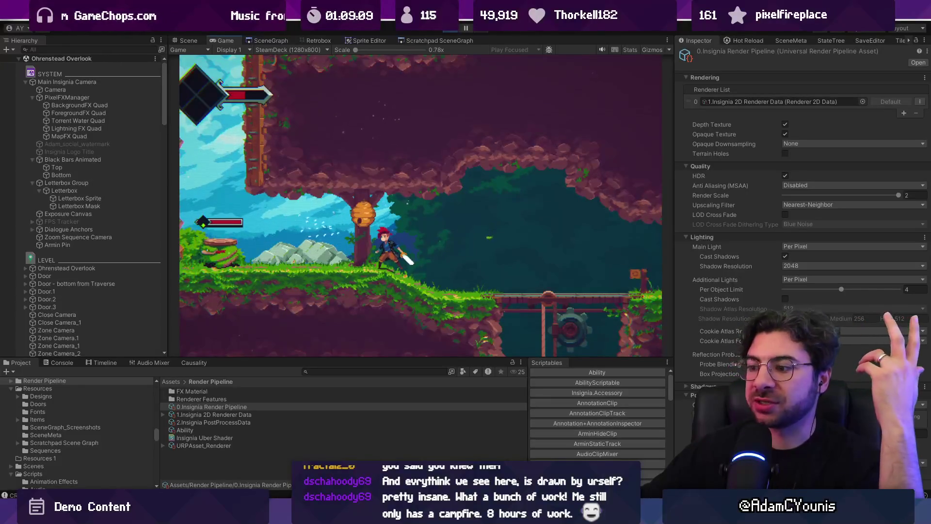
pyautogui.hotkey('alt', 'Tab')
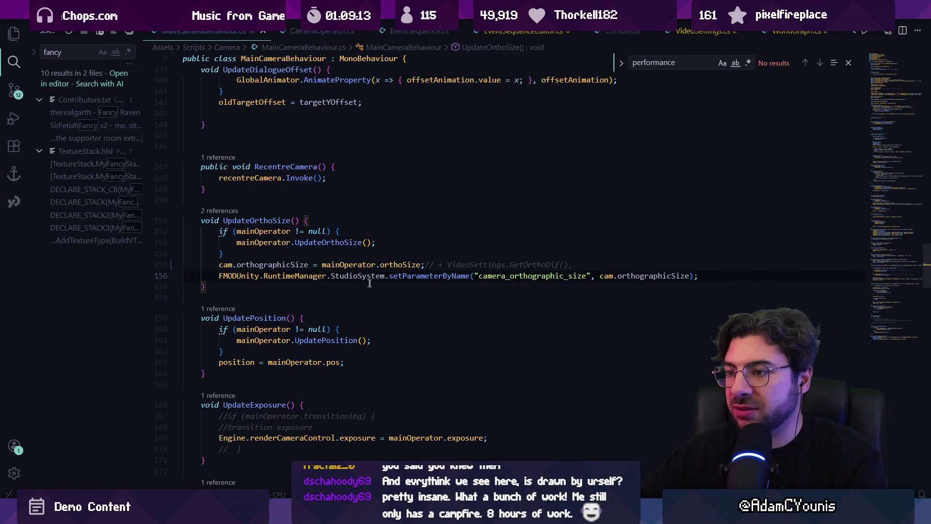
# - Add a Debug.Log of the integer-scaled ortho size in UpdateOrthoSize and comment it out with //
pyautogui.hotkey('ctrl', 'z')
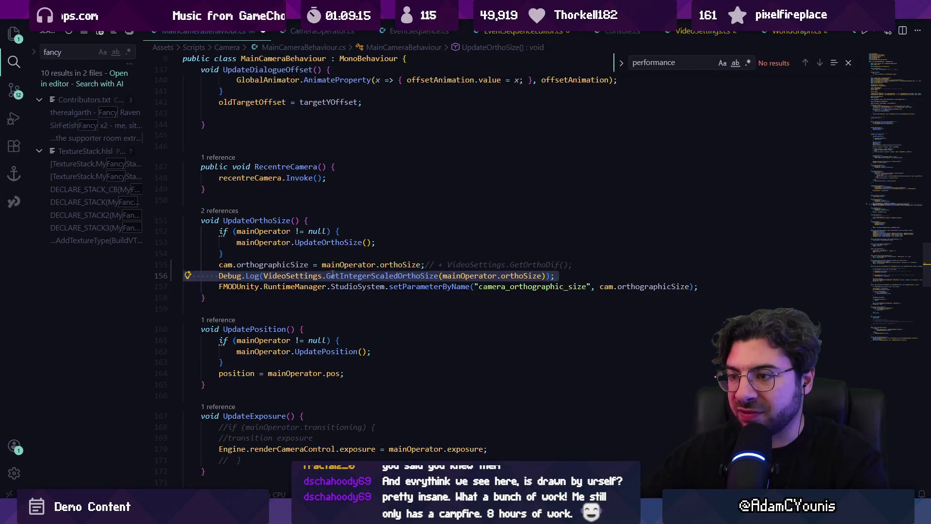
pyautogui.press('Left')
pyautogui.hotkey('ctrl', 'Right')
pyautogui.hotkey('ctrl', 'Right')
pyautogui.hotkey('ctrl', 'Right')
pyautogui.hotkey('ctrl', 'shift', 'Right')
pyautogui.hotkey('ctrl', 'shift', 'Right')
pyautogui.hotkey('ctrl', 'shift', 'Right')
pyautogui.hotkey('ctrl', 'c')
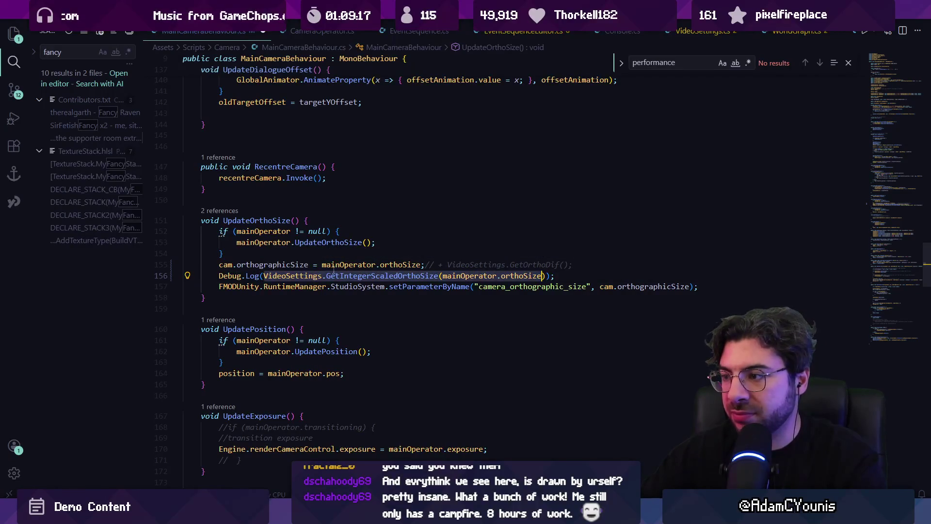
pyautogui.press('Home')
pyautogui.press('Down')
pyautogui.press('Up')
pyautogui.write('//')
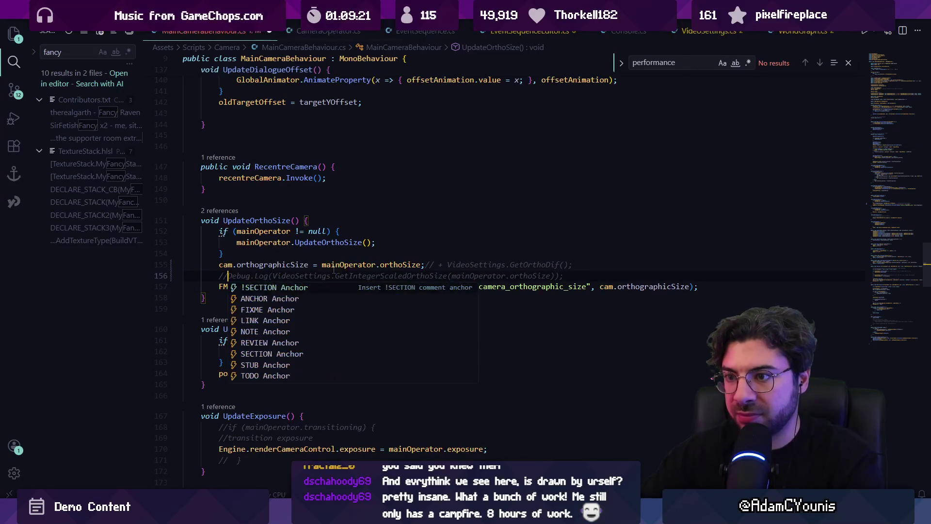
# - Try pasting the scaled ortho size into the orthographicSize assignment, undo it, and return to Unity
pyautogui.press('Up')
pyautogui.hotkey('ctrl', 'Right')
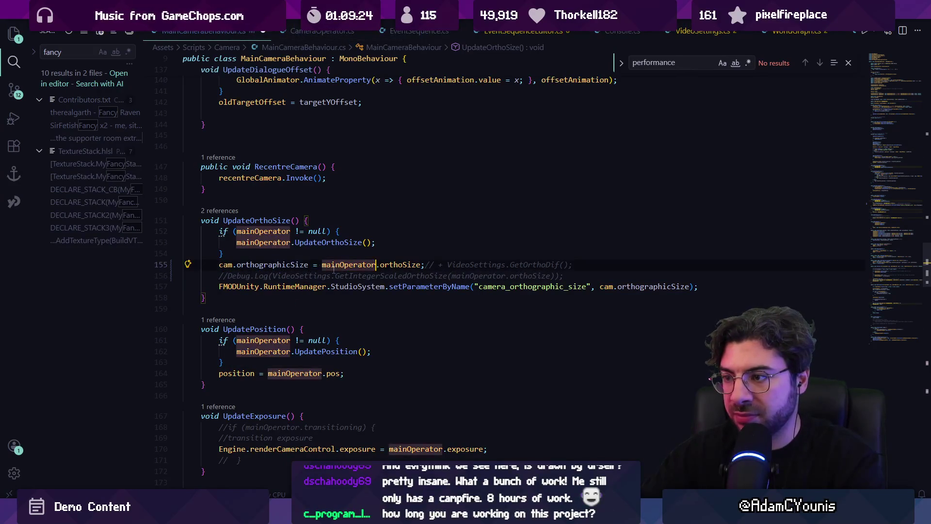
pyautogui.hotkey('ctrl', 'v')
pyautogui.hotkey('ctrl', 'z')
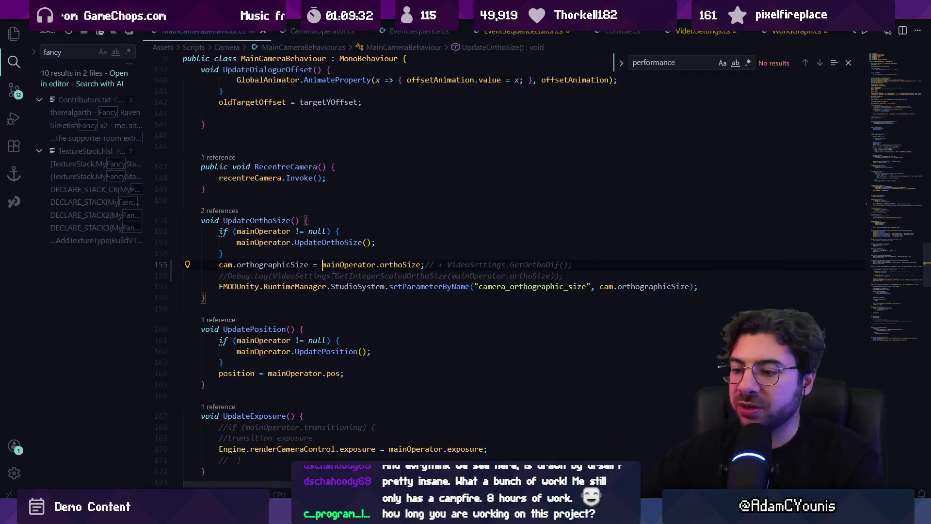
pyautogui.hotkey('alt', 'Tab')
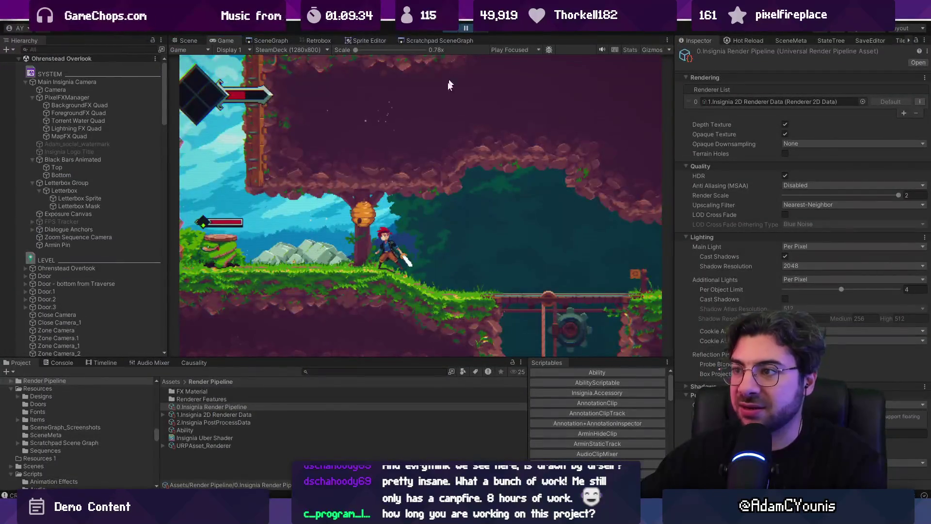
# - After checking the camera's orthographic size of 1.35, return to the camera script in VS Code
pyautogui.hotkey('alt', 'Tab')
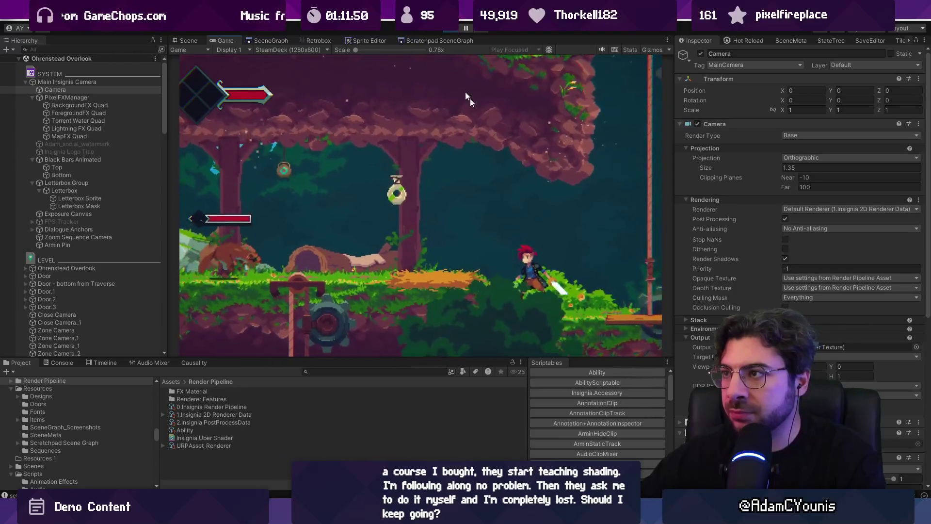
# - Jump to GetScaledOrthoSize and start a Debug.Log line after the screenPixelScale calculation
pyautogui.hotkey('alt', 'Tab')
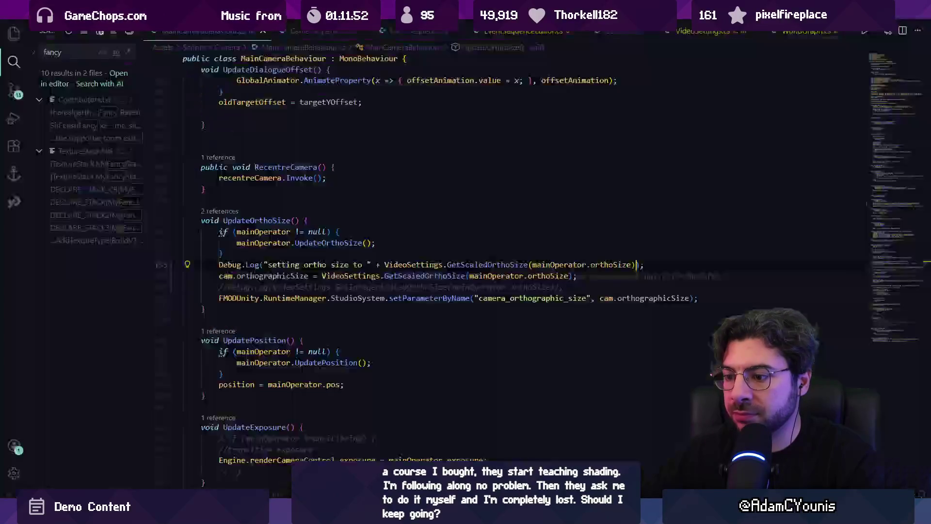
pyautogui.keyDown('ctrl'); pyautogui.click(444, 266); pyautogui.keyUp('ctrl')
pyautogui.click(350, 235)
pyautogui.click(389, 212)
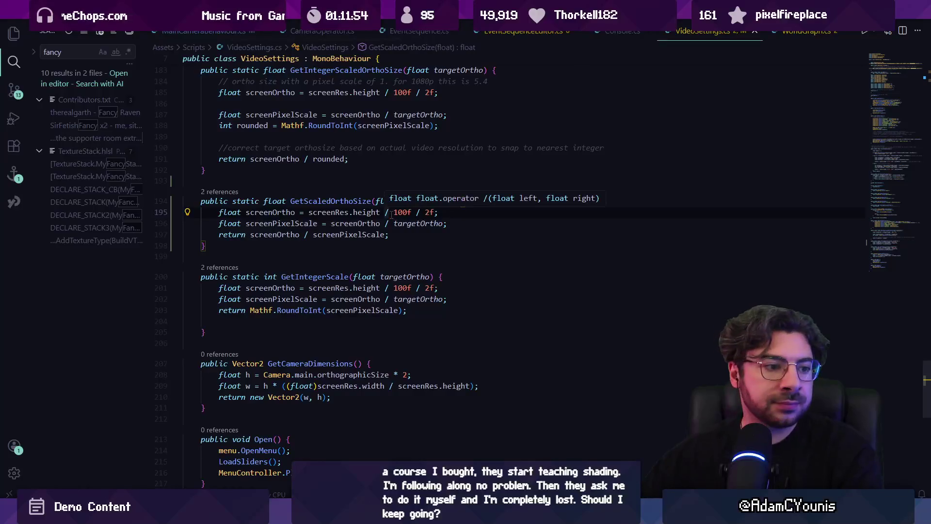
pyautogui.click(458, 223)
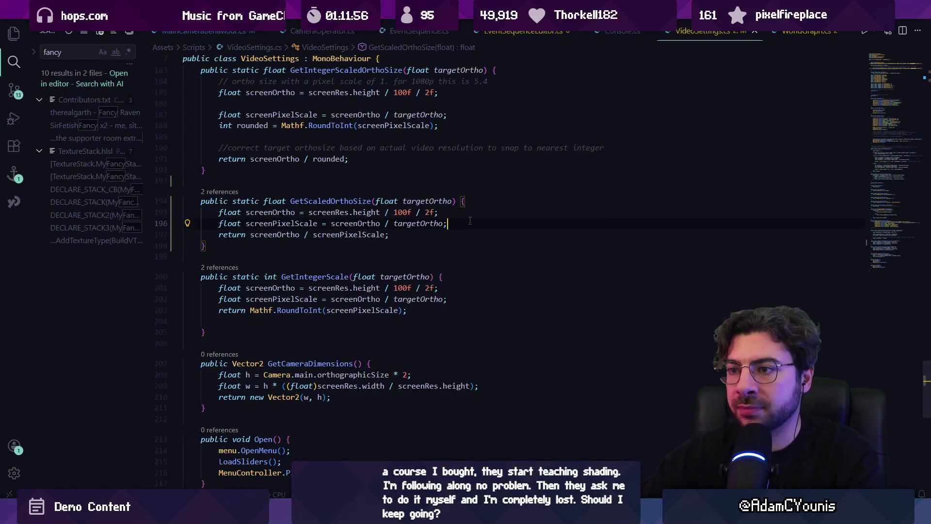
pyautogui.press('Return')
pyautogui.write('Debug.Log')
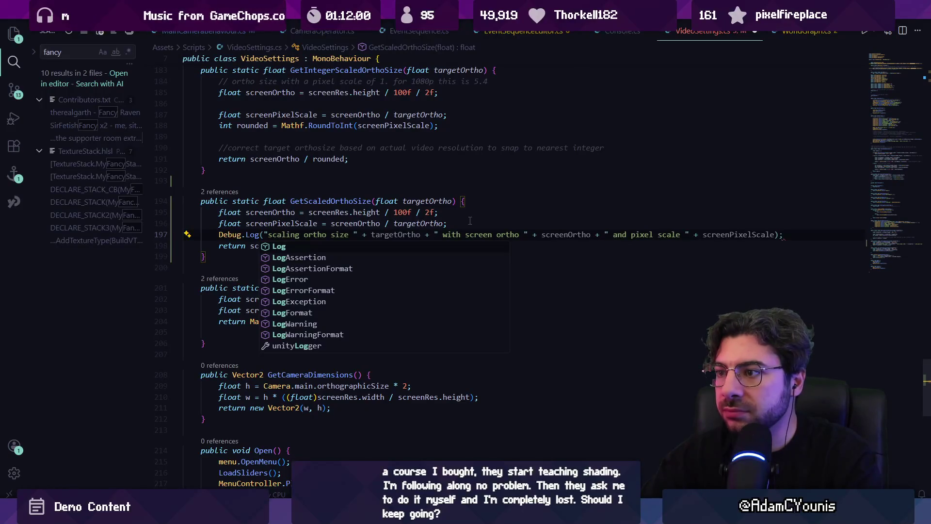
pyautogui.press('Escape')
pyautogui.keyDown('ctrl'); pyautogui.click(424, 225); pyautogui.keyUp('ctrl')
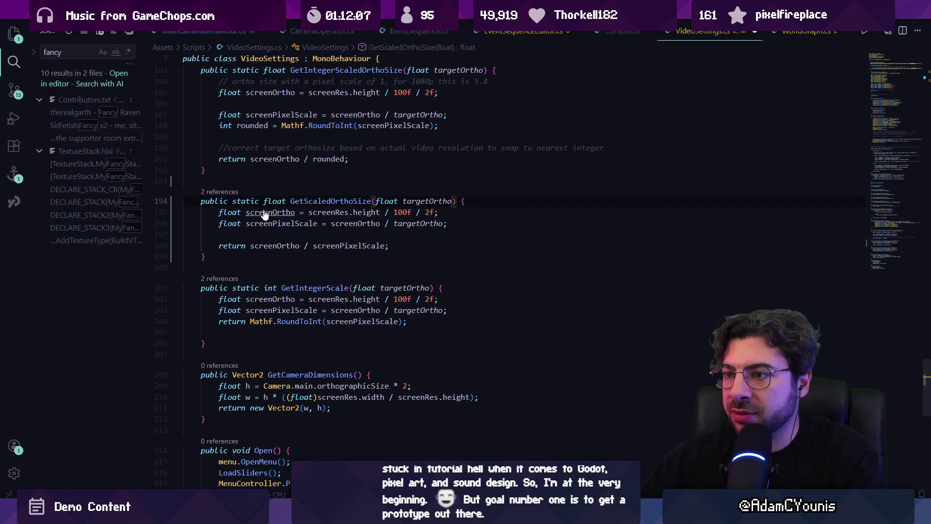
# - Complete the log to print "Scaled Ortho Size: " with screenPixelScale, then return to Unity
pyautogui.write('Debug.Log(')
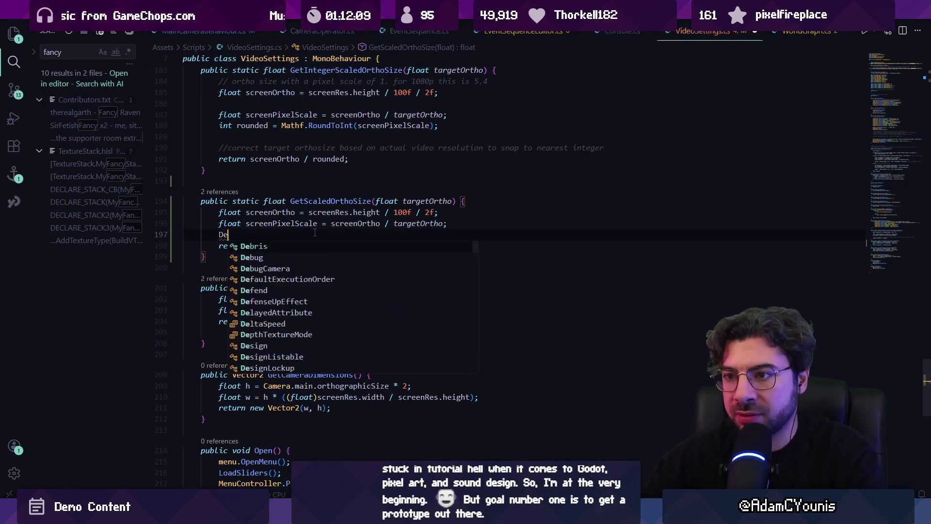
pyautogui.press('Tab')
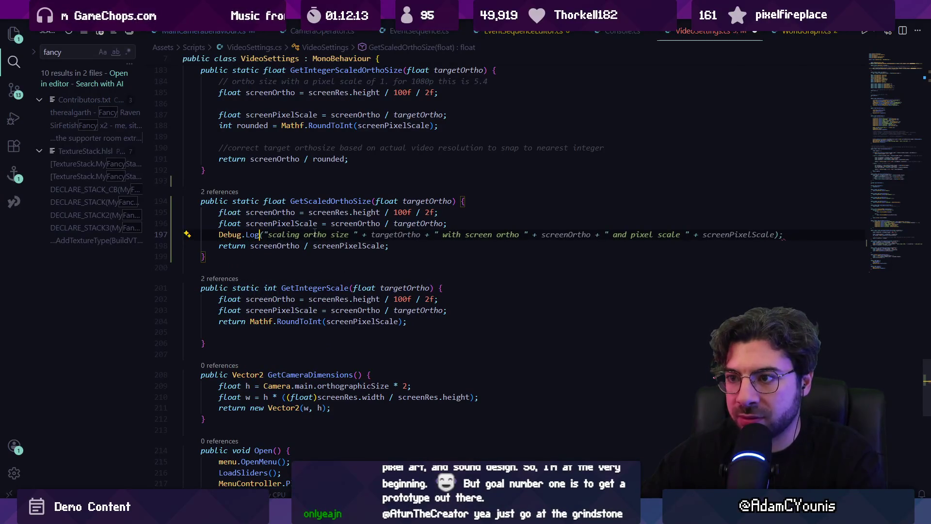
pyautogui.press('Tab')
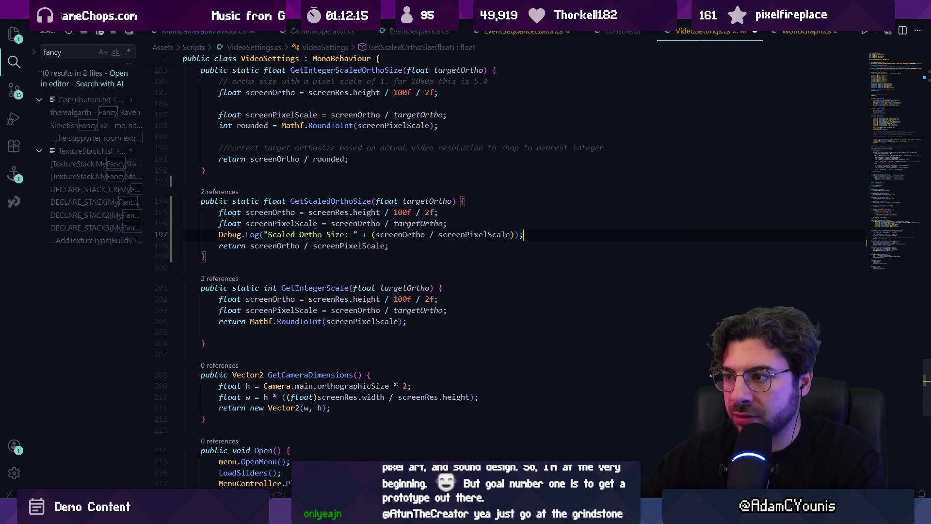
pyautogui.hotkey('ctrl', 'Left')
pyautogui.write('t')
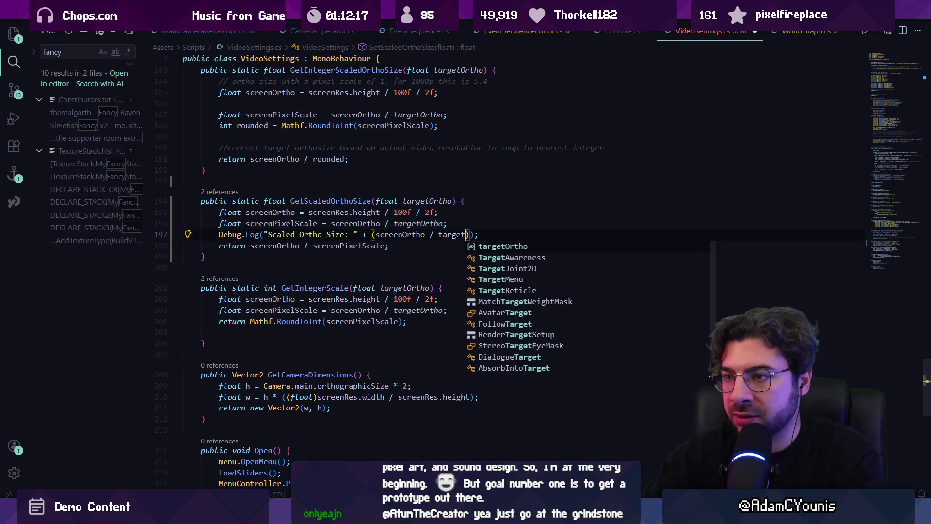
pyautogui.press('Tab')
pyautogui.hotkey('ctrl', 'shift', 'Left')
pyautogui.hotkey('ctrl', 'shift', 'Left')
pyautogui.hotkey('ctrl', 'shift', 'Left')
pyautogui.write('screenpixelScal')
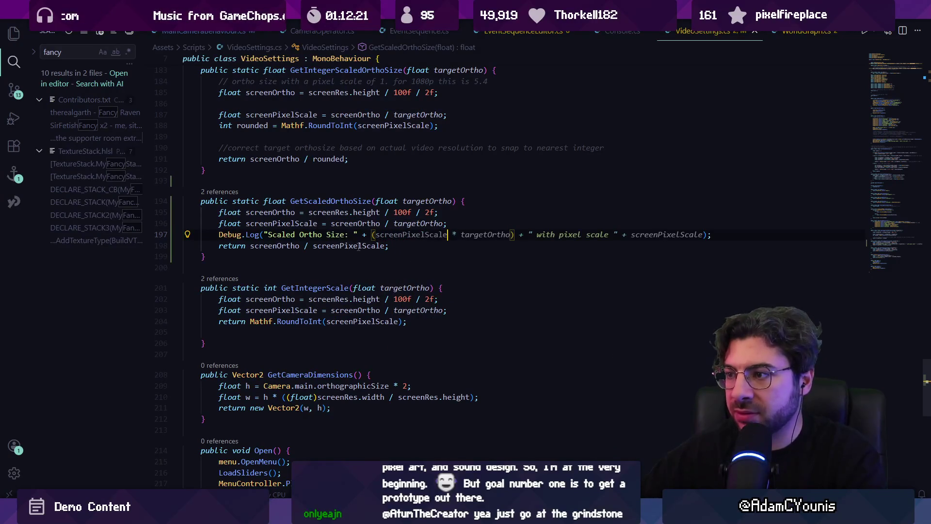
pyautogui.moveTo(305, 514)
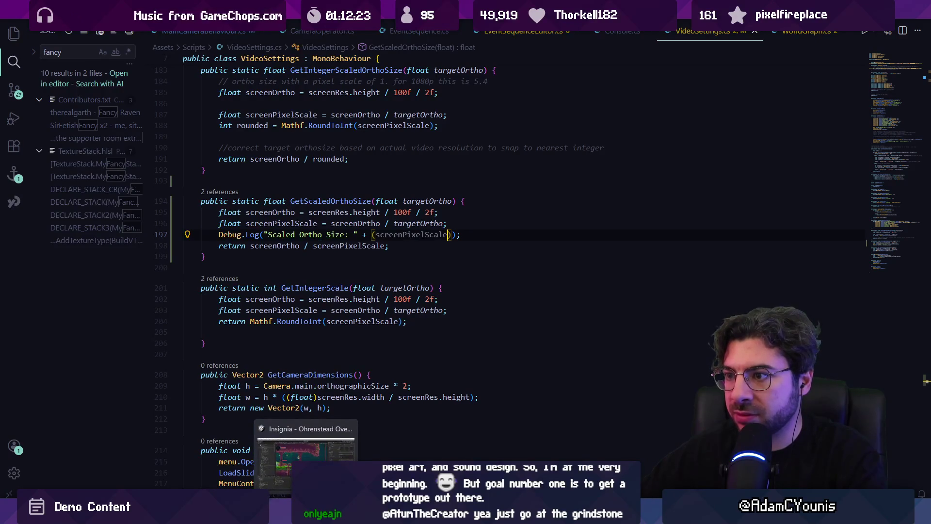
pyautogui.click(305, 453)
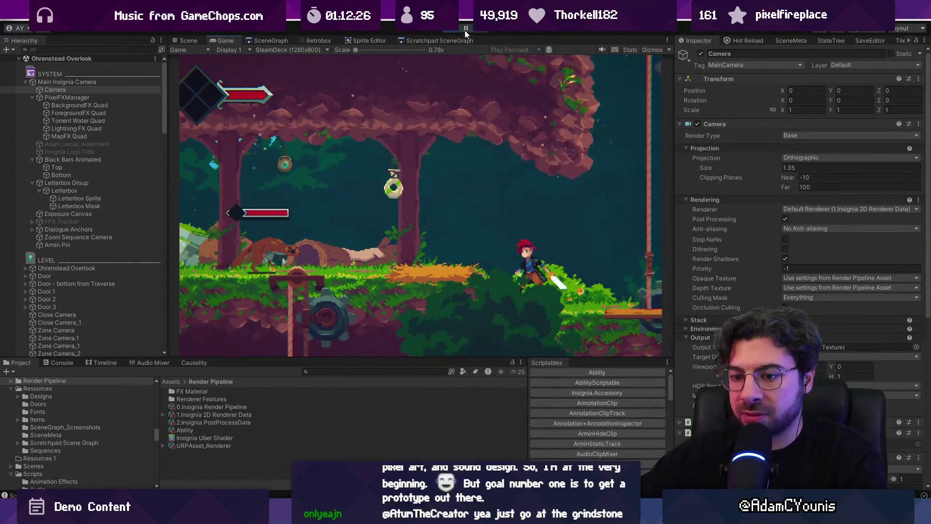
# - Enlarge and clear the Console, step one frame to log Scaled Ortho Size 2.962963, then return to VideoSettings.cs
pyautogui.click(60, 362)
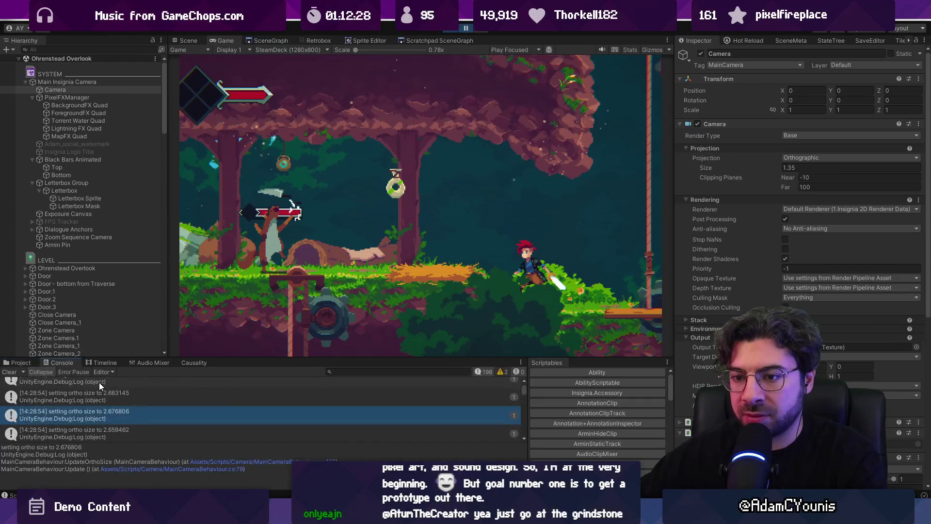
pyautogui.moveTo(232, 360); pyautogui.dragTo(232, 301)
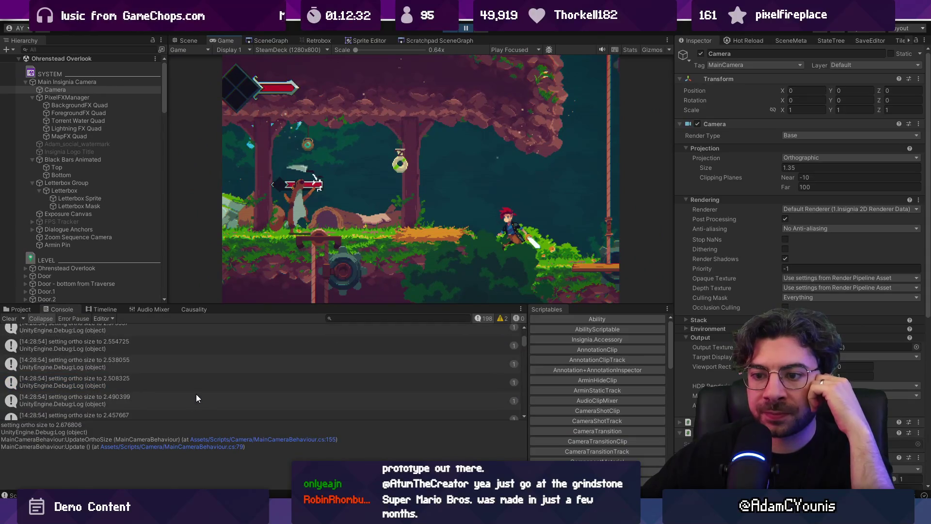
pyautogui.scroll(-10, 196, 398)
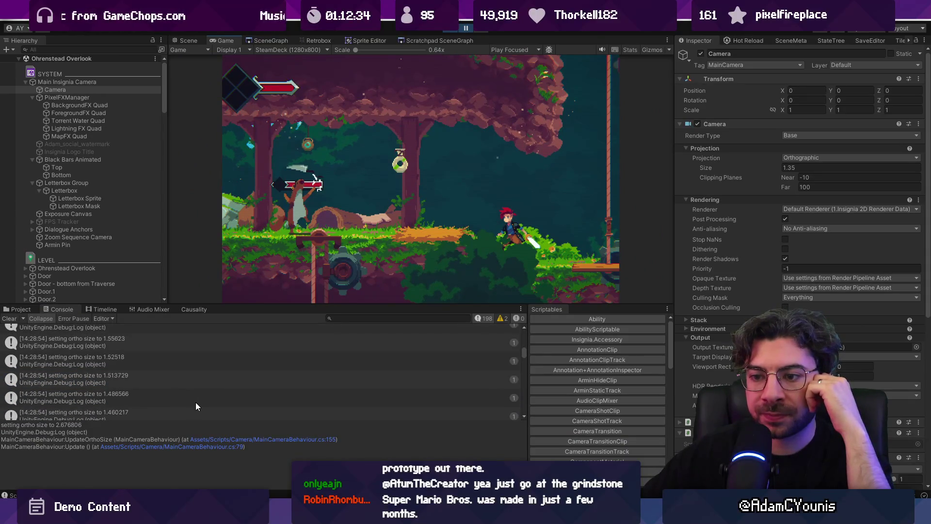
pyautogui.scroll(-5, 197, 405)
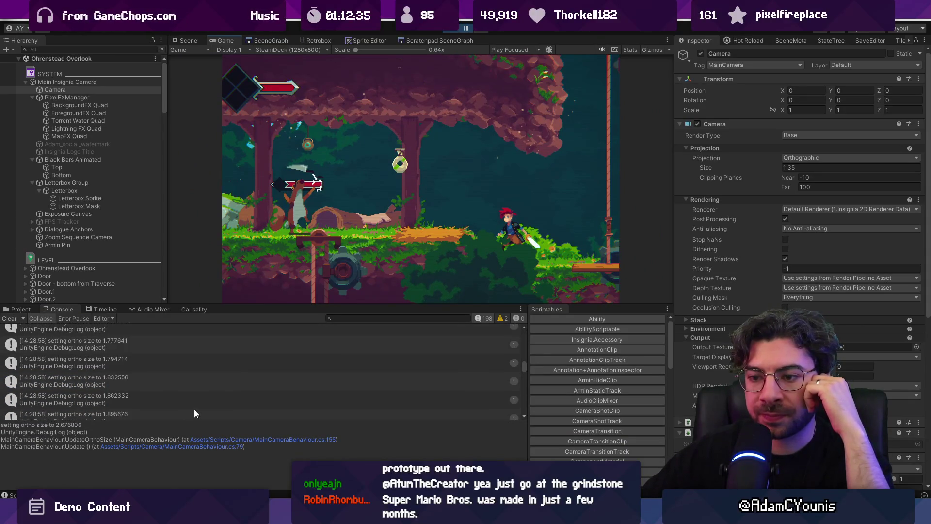
pyautogui.click(10, 319)
pyautogui.click(479, 31)
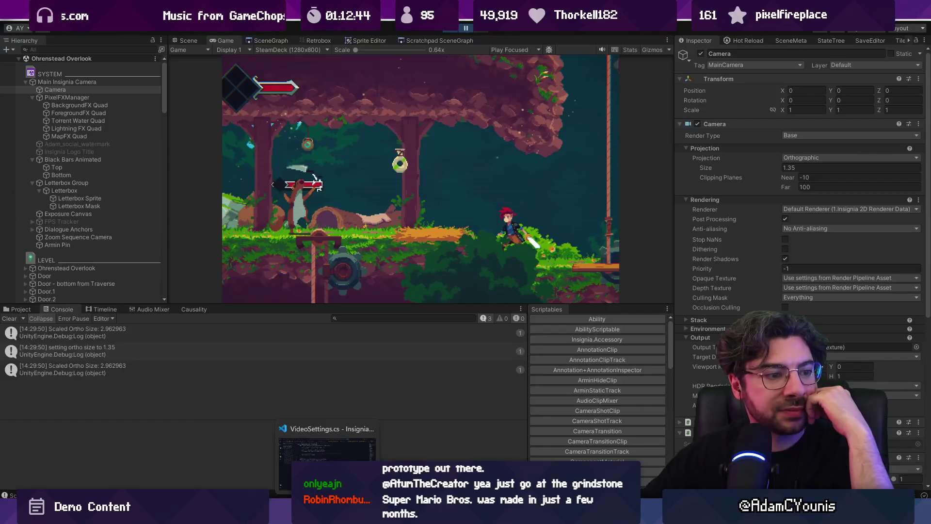
pyautogui.click(326, 443)
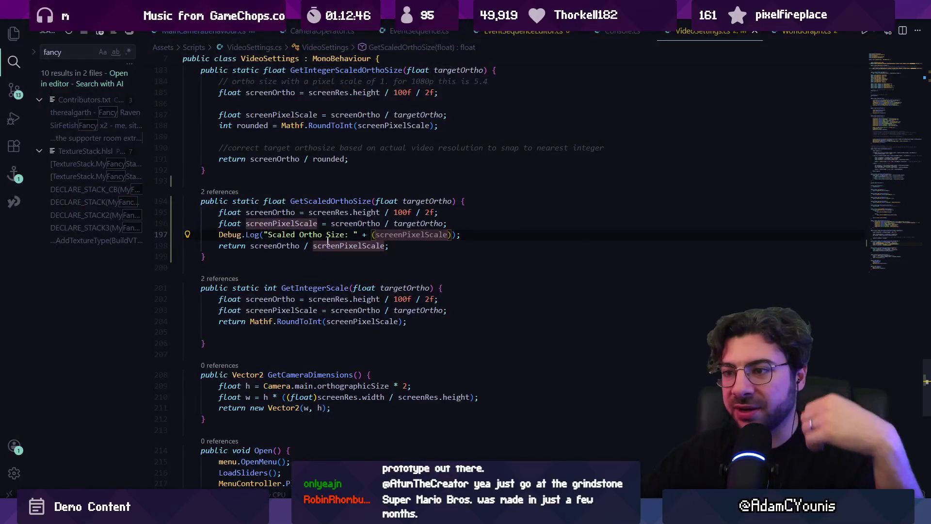
# - Delete 'screenOrtho /' from GetScaledOrthoSize's return statement and switch to Unity to test
pyautogui.tripleClick(415, 234)
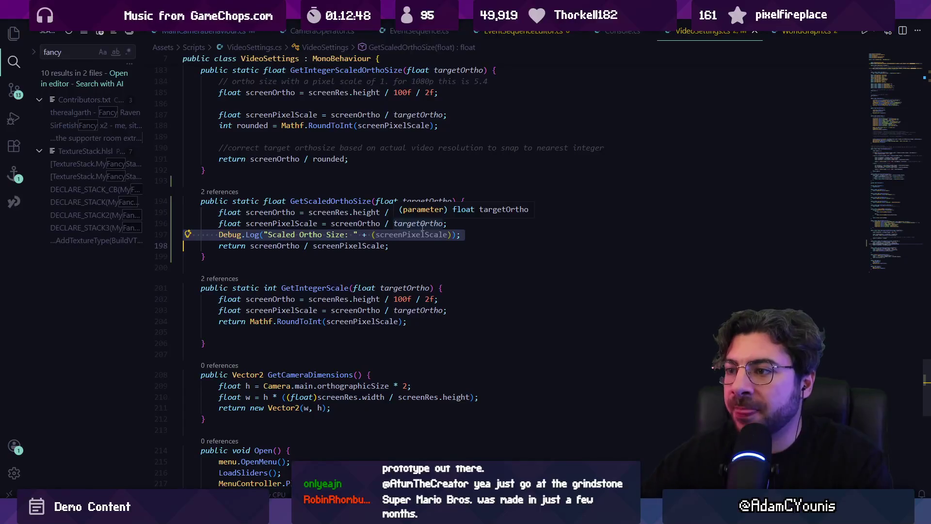
pyautogui.doubleClick(361, 245)
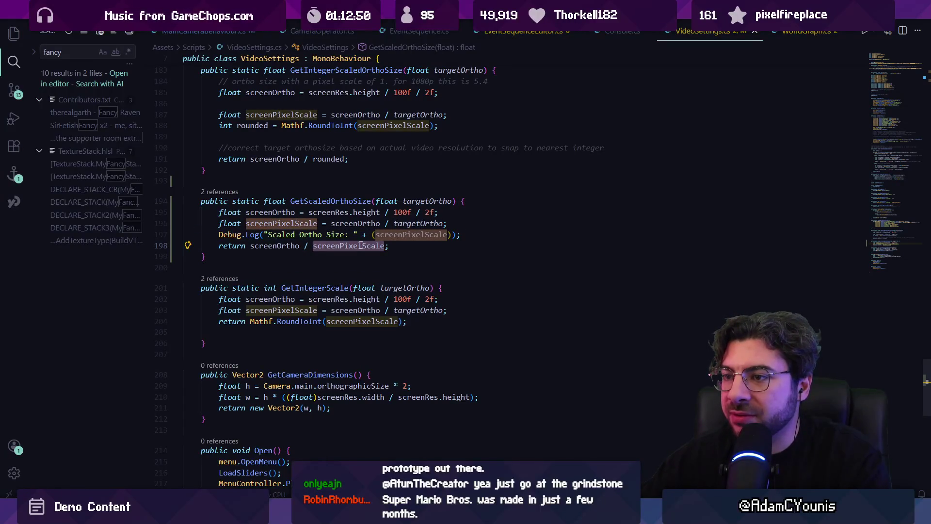
pyautogui.click(297, 246)
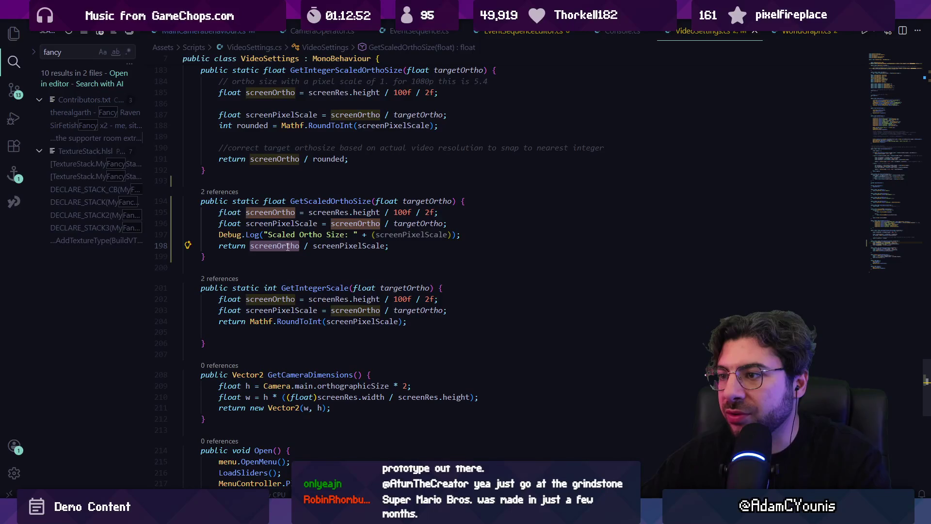
pyautogui.tripleClick(329, 235)
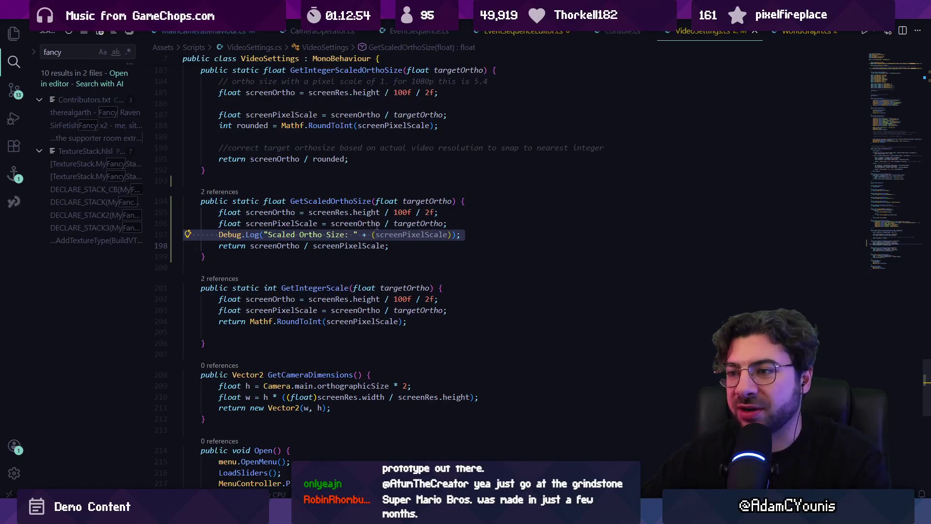
pyautogui.click(249, 246)
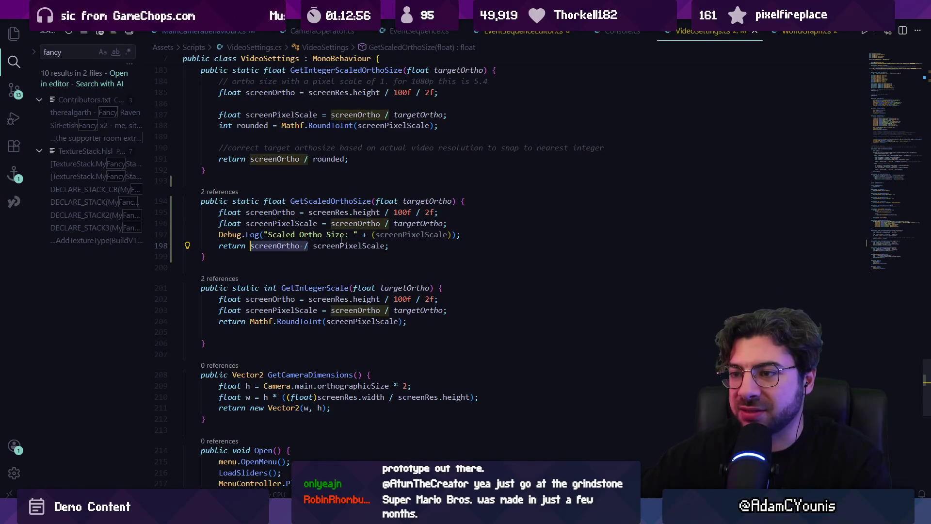
pyautogui.hotkey('ctrl', 'Delete')
pyautogui.hotkey('ctrl', 'Delete')
pyautogui.hotkey('alt', 'Tab')
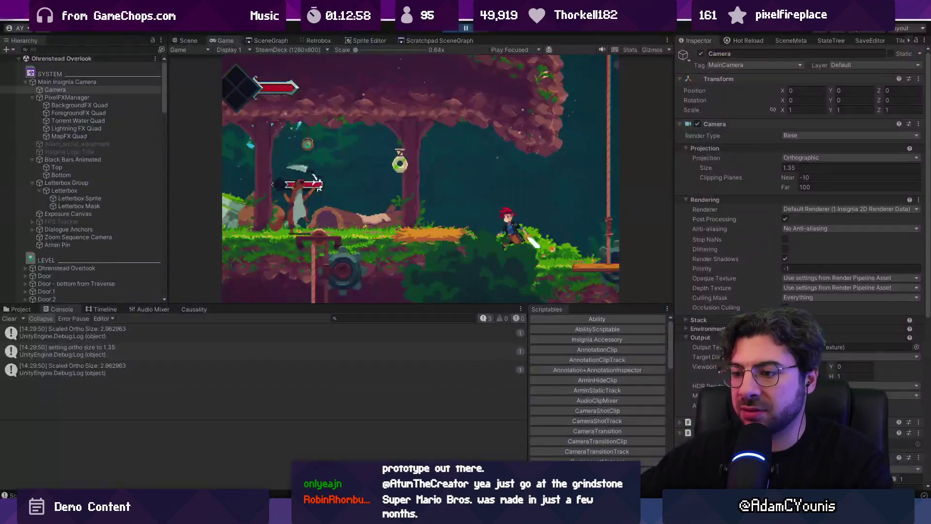
# - Resume the game to check camera size 2.962963, then select GetScaledOrthoSize's four-line body in VS Code
pyautogui.click(466, 28)
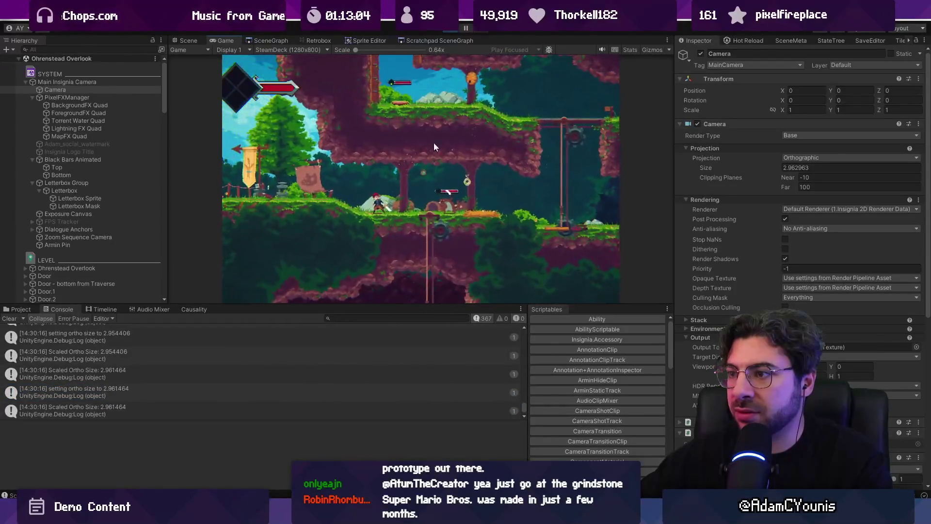
pyautogui.hotkey('alt', 'Tab')
pyautogui.write('screenOrtho /')
pyautogui.hotkey('ctrl', 'z')
pyautogui.moveTo(391, 245); pyautogui.dragTo(216, 212)
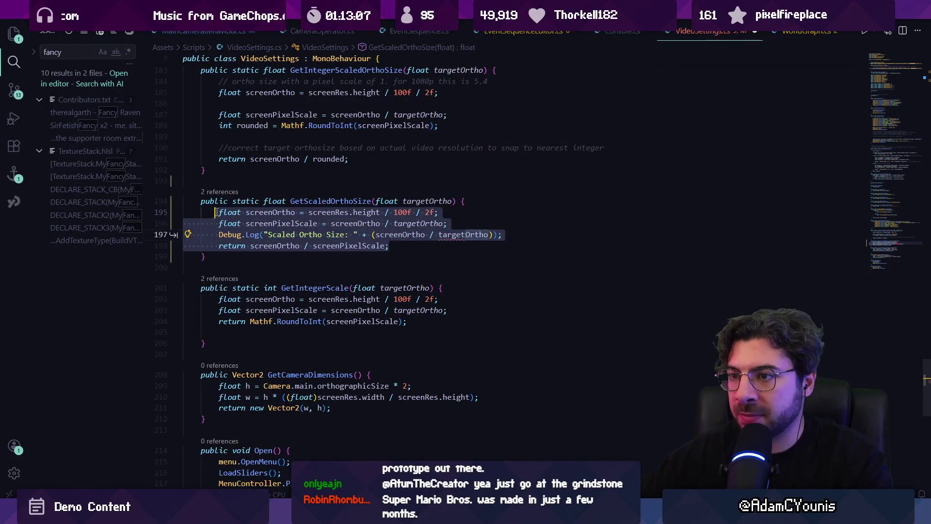
# - Replace the old function body with comments explaining the 16:9 scaling for taller screens
pyautogui.press('BackSpace')
pyautogui.write('//to')
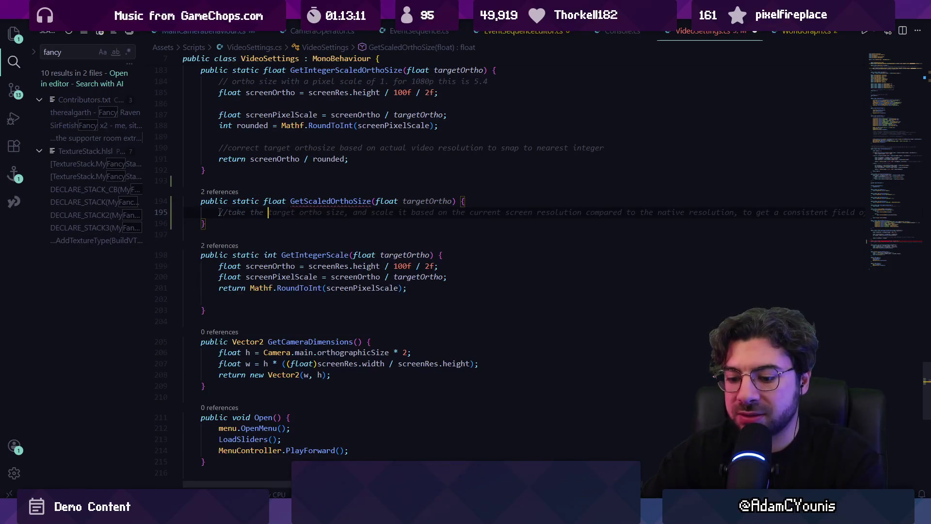
pyautogui.write('1')
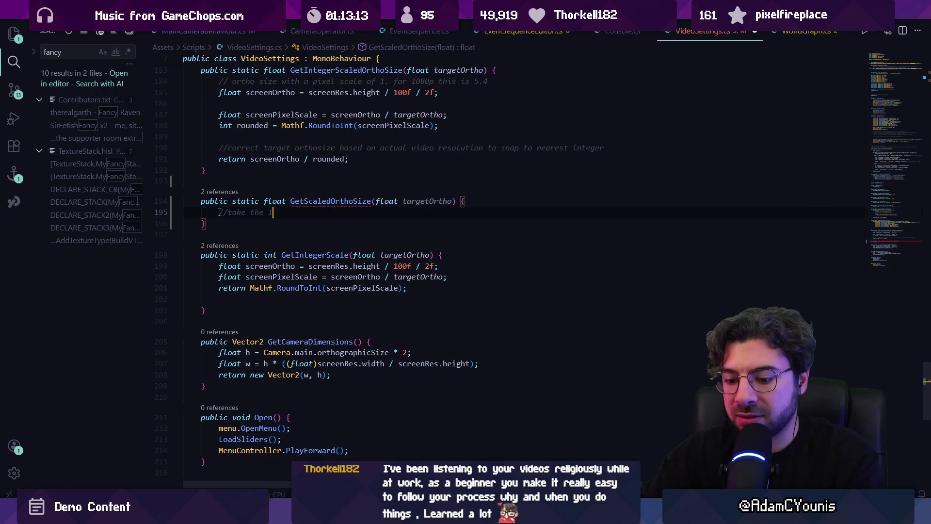
pyautogui.write('96:9 or')
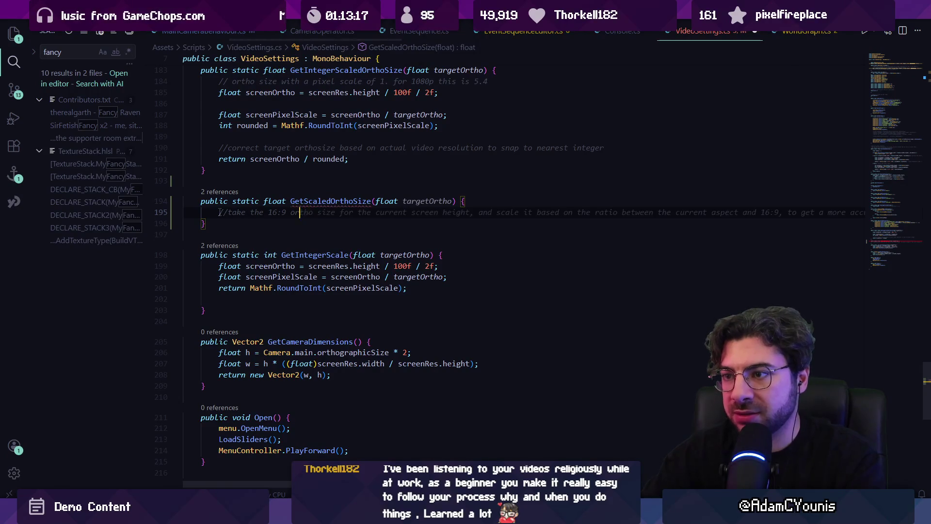
pyautogui.write(' c')
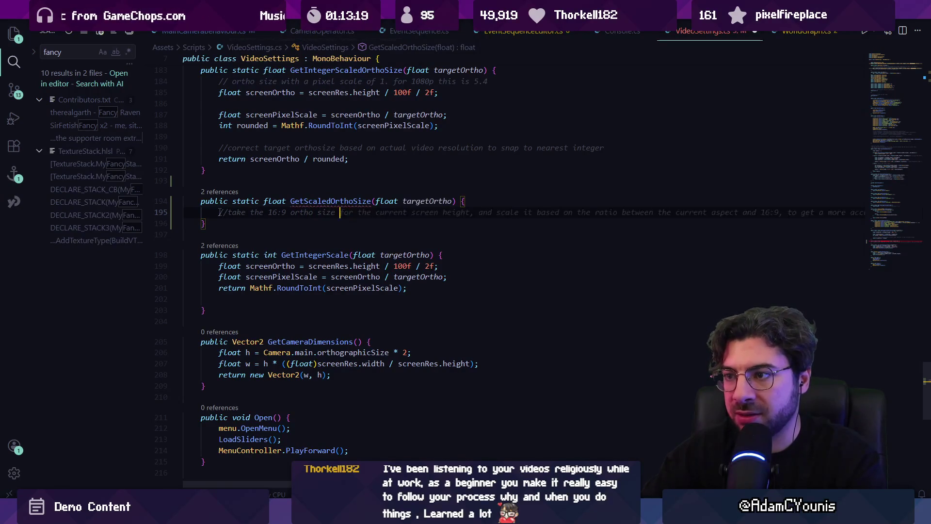
pyautogui.write('oming in,')
pyautogui.press('Return')
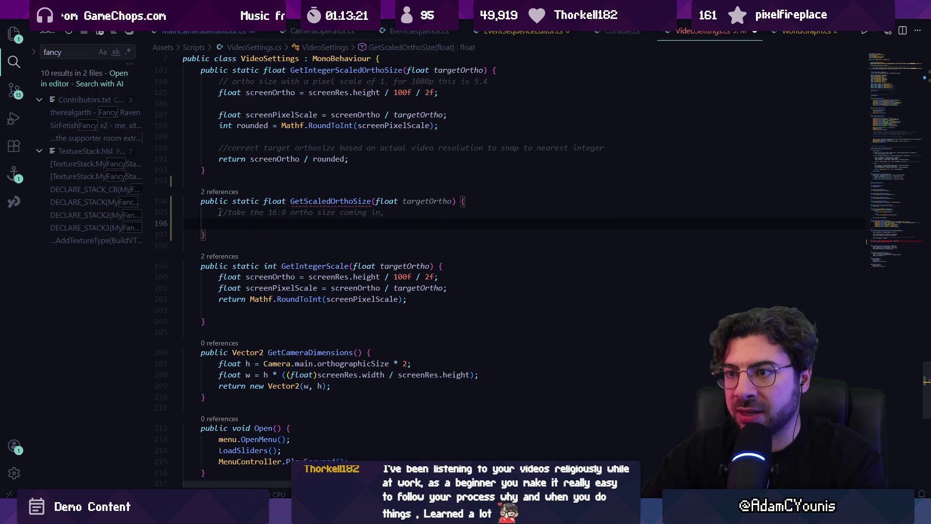
pyautogui.write('Scale up')
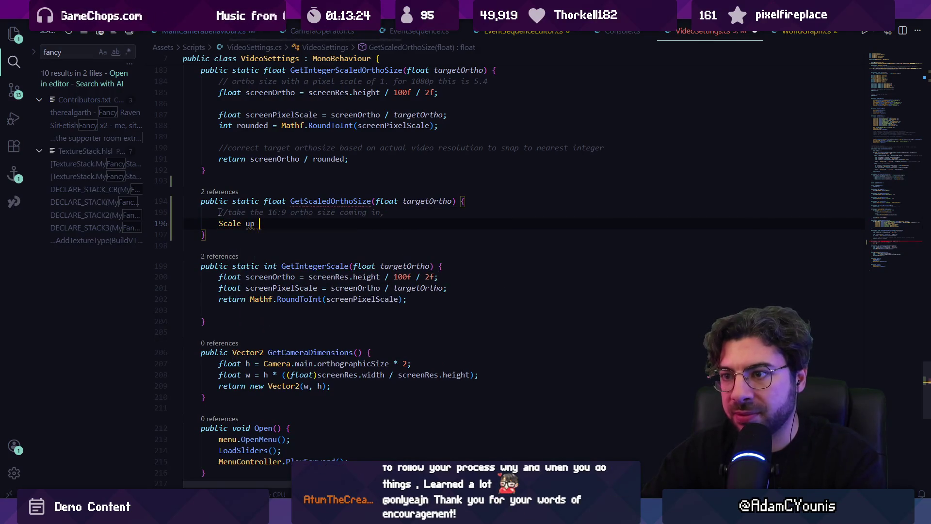
pyautogui.hotkey('shift', 'Home')
pyautogui.write('//')
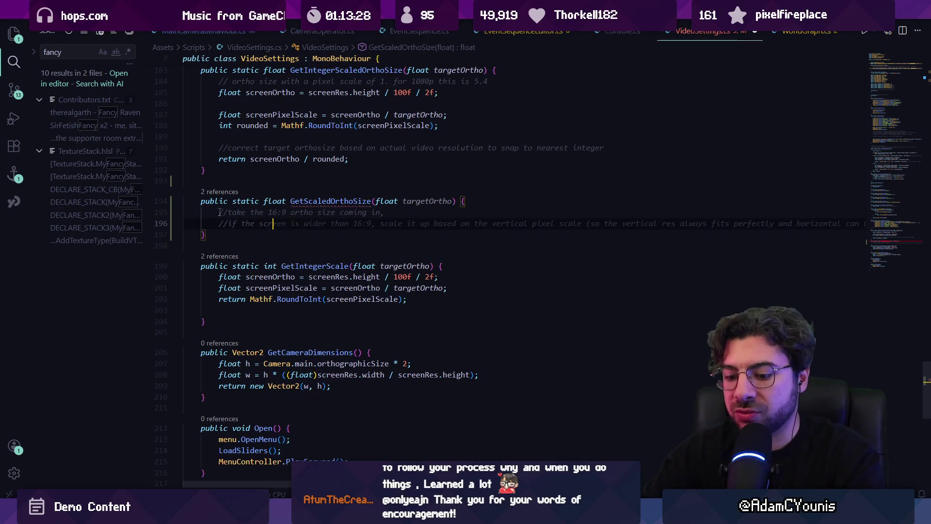
pyautogui.write('taller')
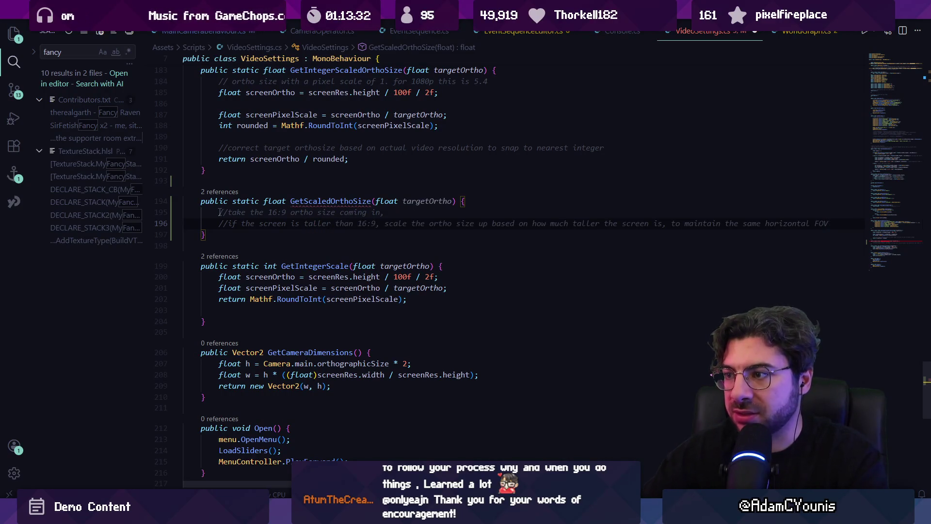
pyautogui.hotkey('shift', 'End')
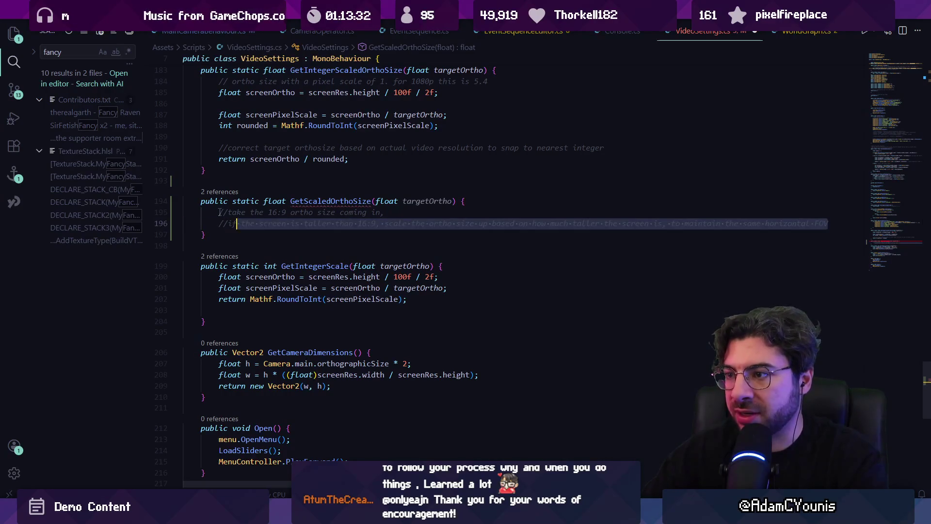
pyautogui.press('Tab')
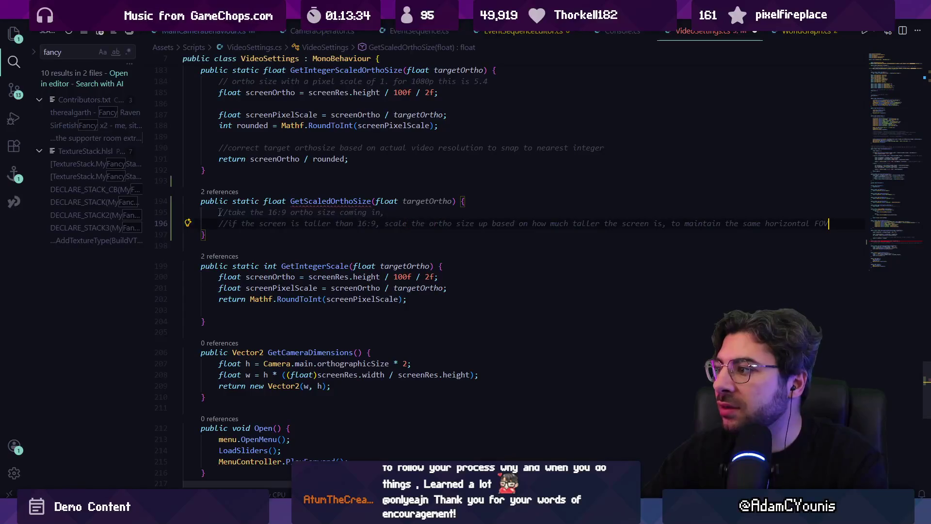
# - Add the aspect calculation and an if (aspect > nativeRatio) check scaling targetOrtho, then return to Unity
pyautogui.press('Return')
pyautogui.press('Tab')
pyautogui.press('Tab')
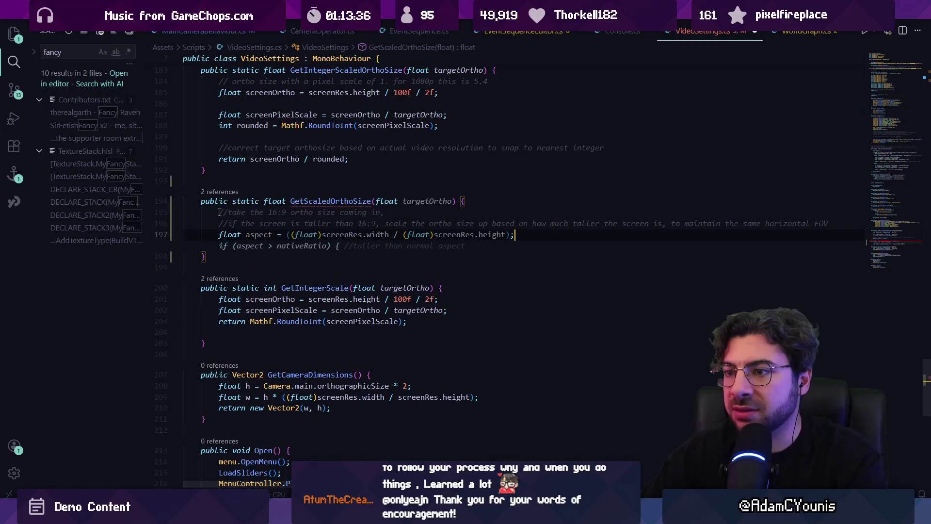
pyautogui.press('Return')
pyautogui.press('Tab')
pyautogui.hotkey('alt', 'Tab')
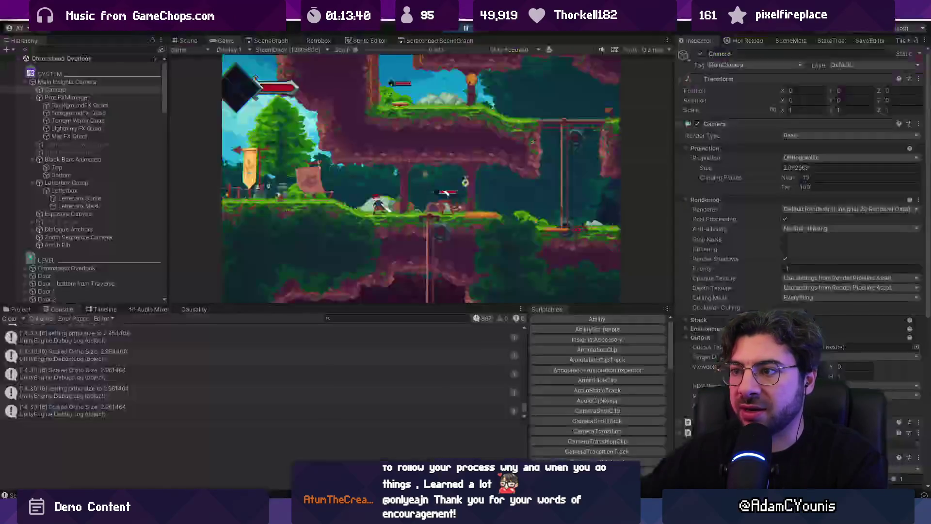
# - Resume play to watch the camera size ease to 2.7, then pause and return to VS Code
pyautogui.click(464, 28)
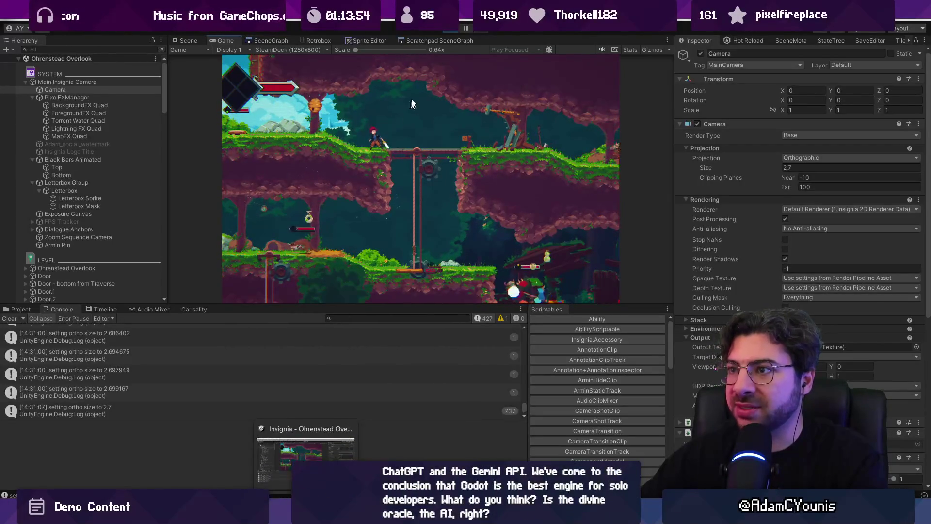
pyautogui.click(467, 27)
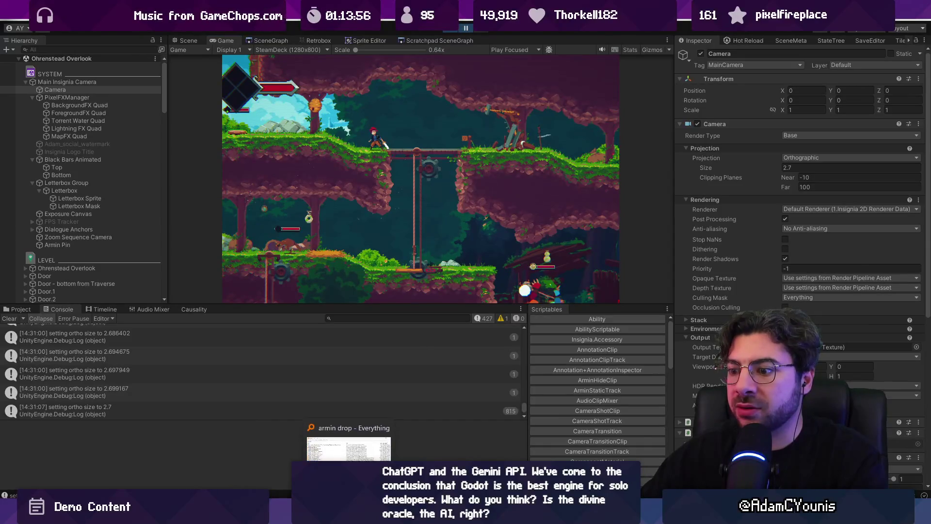
pyautogui.hotkey('alt', 'Tab')
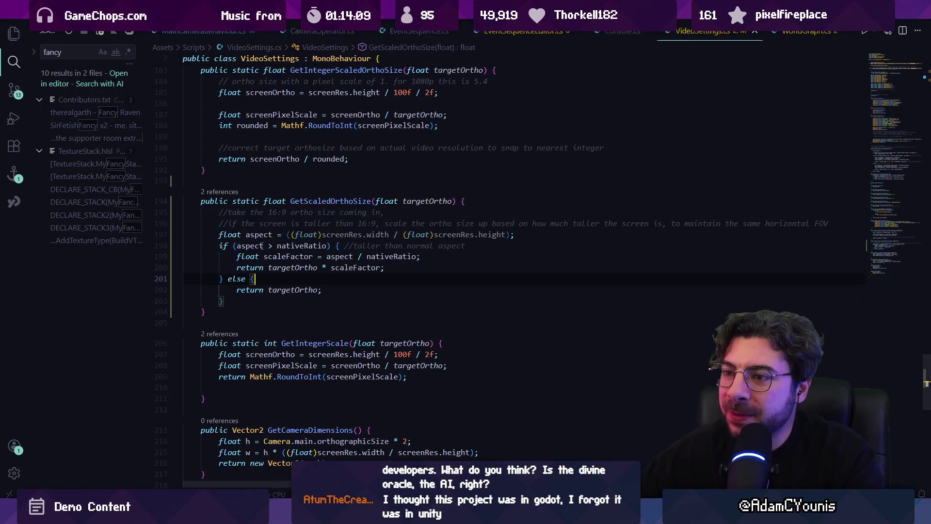
# - Add a Debug.Log of scaleFactor, old and new sizes and aspect inside the aspect check
pyautogui.click(443, 257)
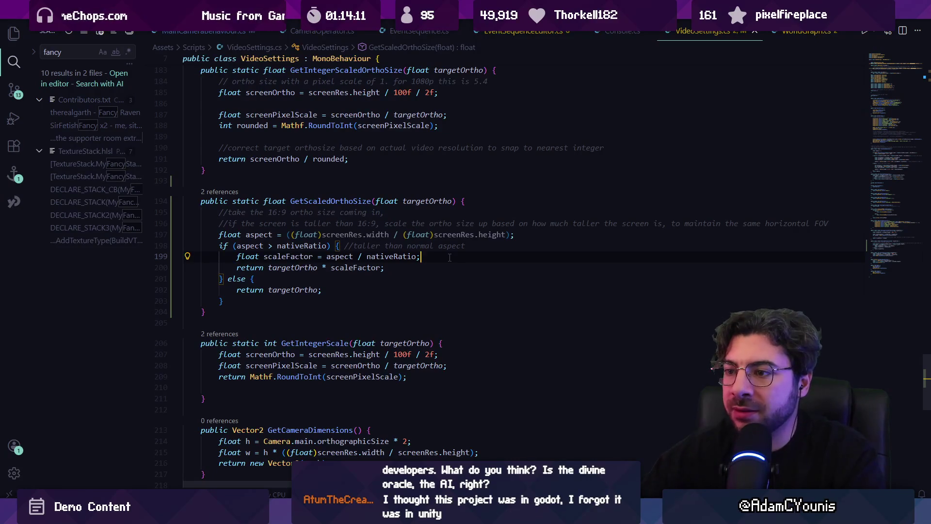
pyautogui.press('Return')
pyautogui.write('Debug.Log')
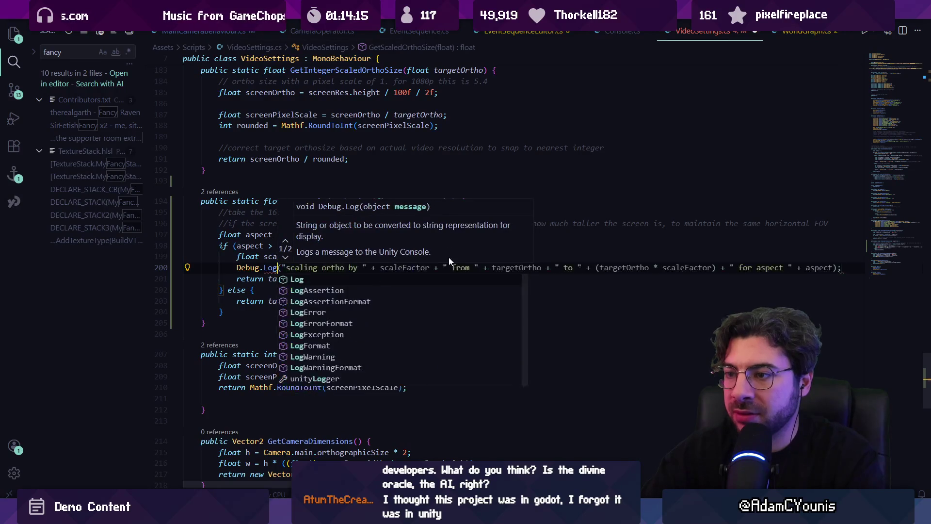
pyautogui.press('Escape')
pyautogui.press('Tab')
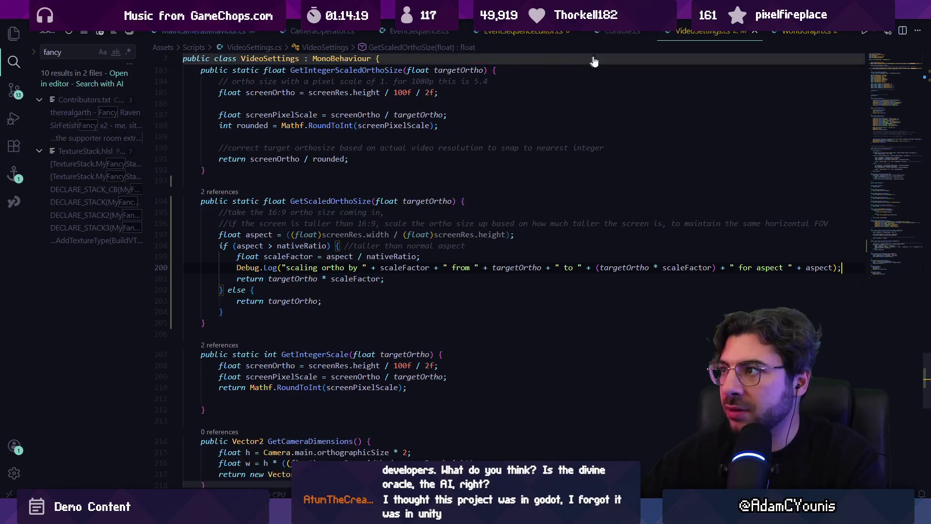
# - Delete the ortho-size Debug.Log line from MainCameraBehaviour.cs and return to Unity
pyautogui.click(221, 34)
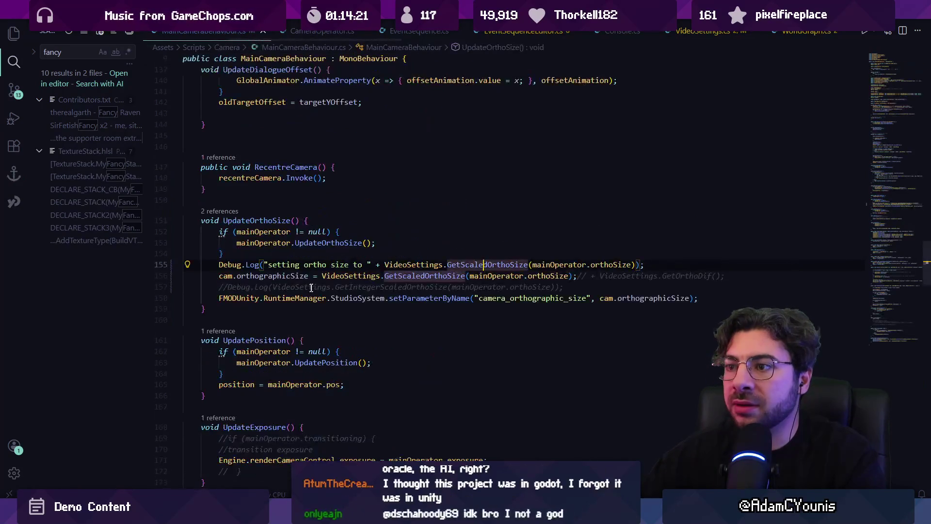
pyautogui.click(335, 258)
pyautogui.hotkey('ctrl', 'shift', 'k')
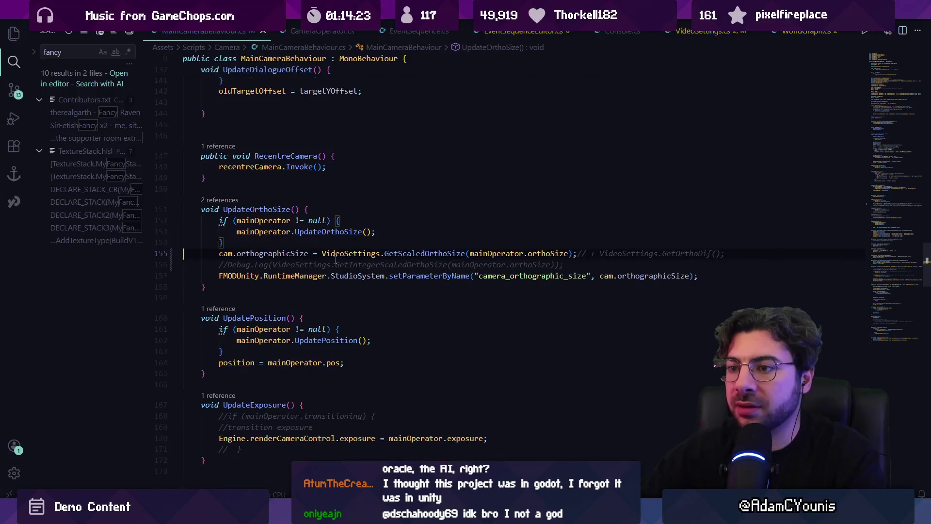
pyautogui.hotkey('alt', 'Tab')
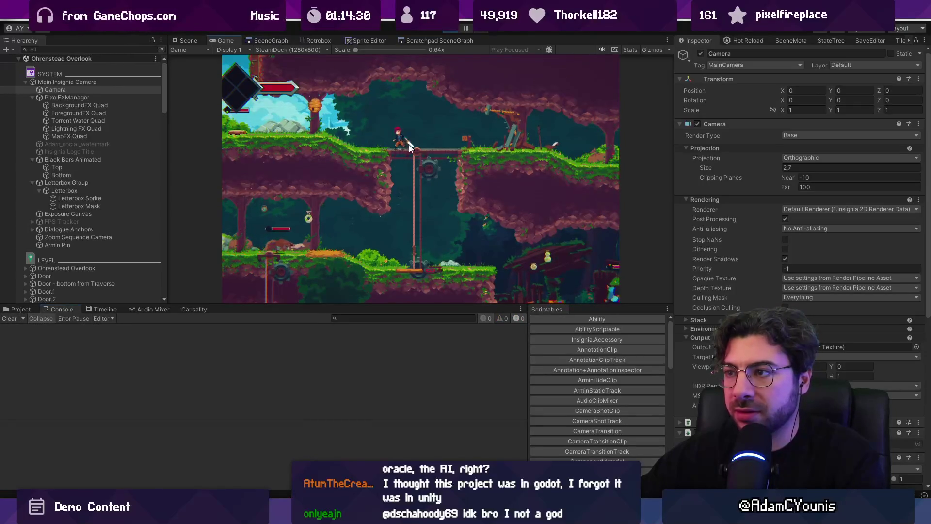
# - Pause the running game in Unity, then come back to the code editor
pyautogui.hotkey('alt', 'Tab')
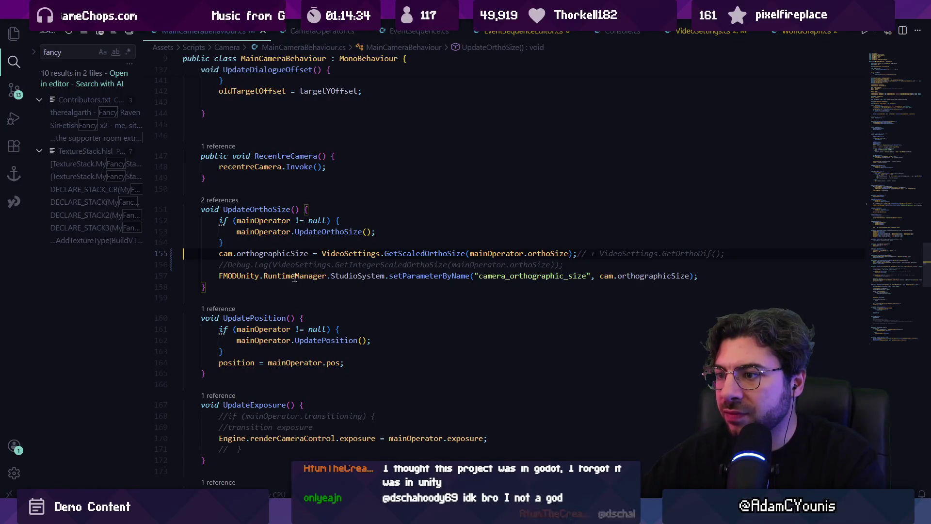
pyautogui.hotkey('alt', 'Tab')
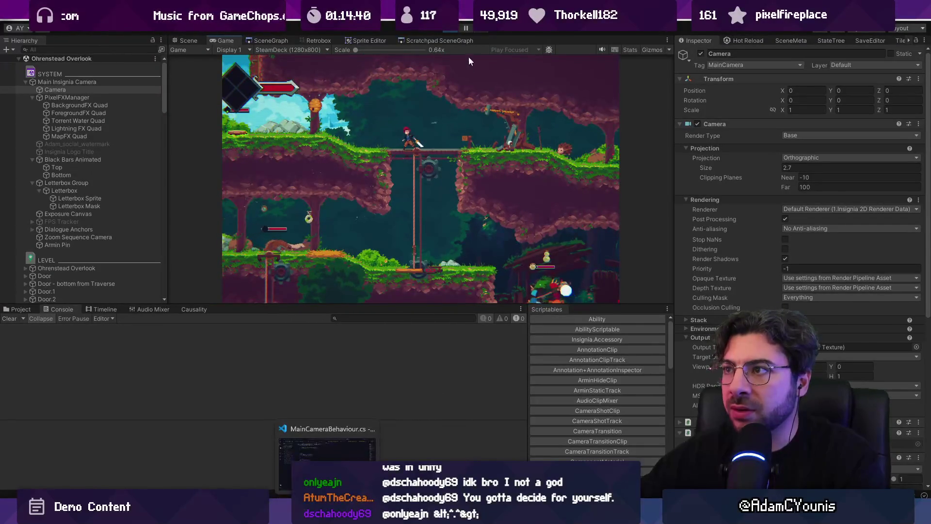
pyautogui.click(465, 29)
pyautogui.hotkey('alt', 'Tab')
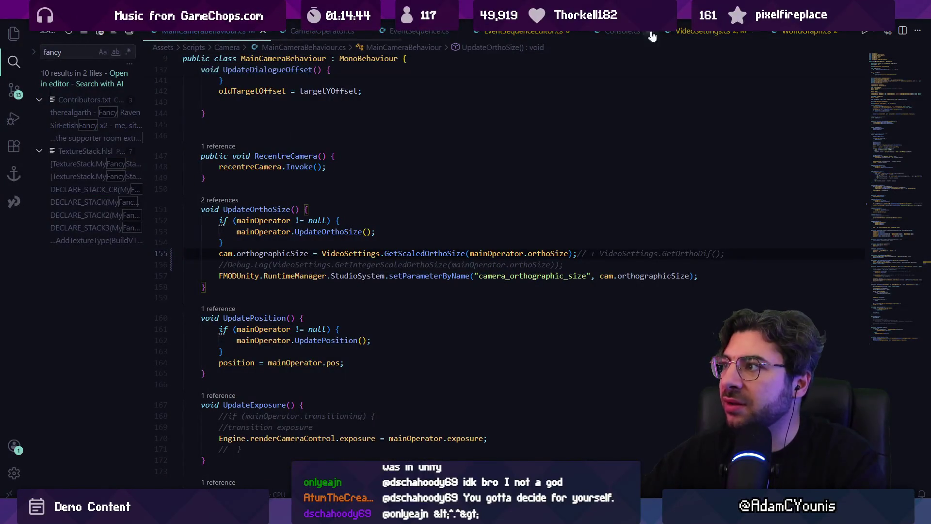
# - Flip the aspect check in VideoSettings.cs from aspect > nativeRatio to aspect < nativeRatio
pyautogui.click(703, 31)
pyautogui.click(265, 246)
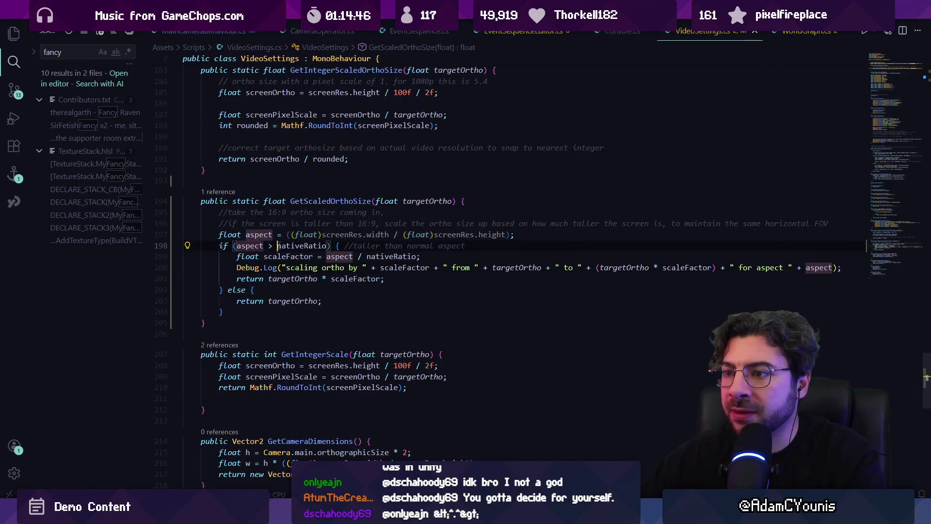
pyautogui.click(328, 256)
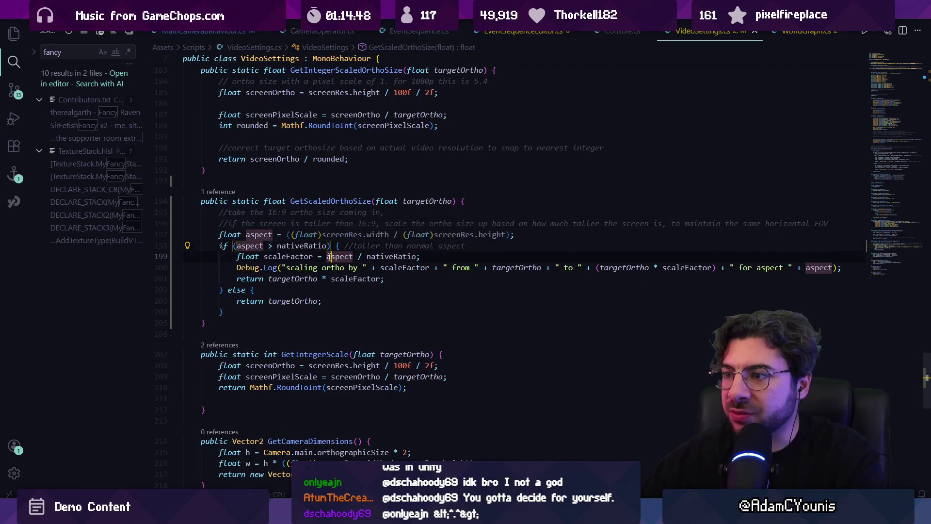
pyautogui.moveTo(455, 237)
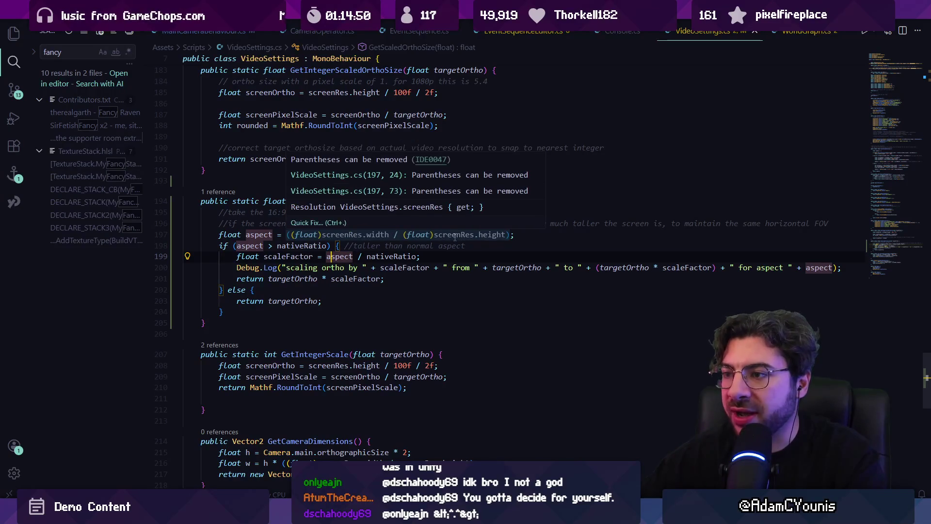
pyautogui.click(274, 246)
pyautogui.write('<')
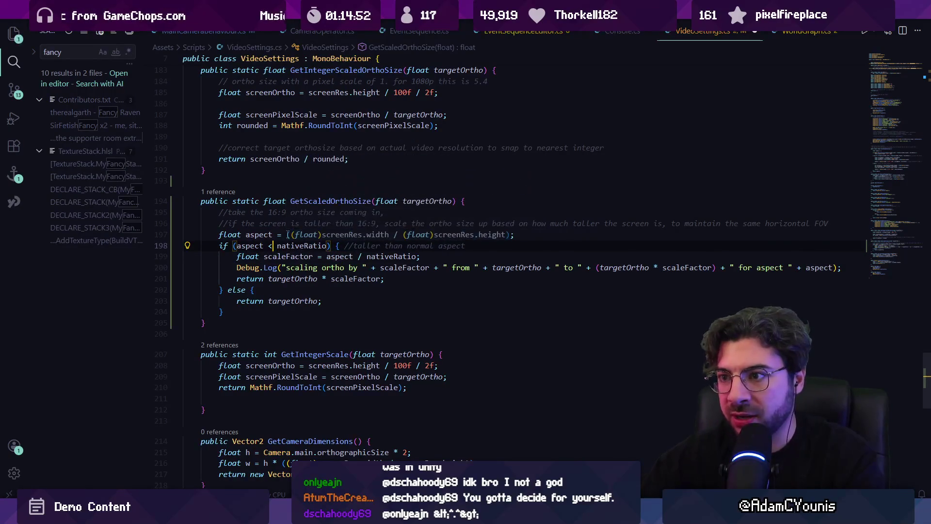
pyautogui.hotkey('alt', 'Tab')
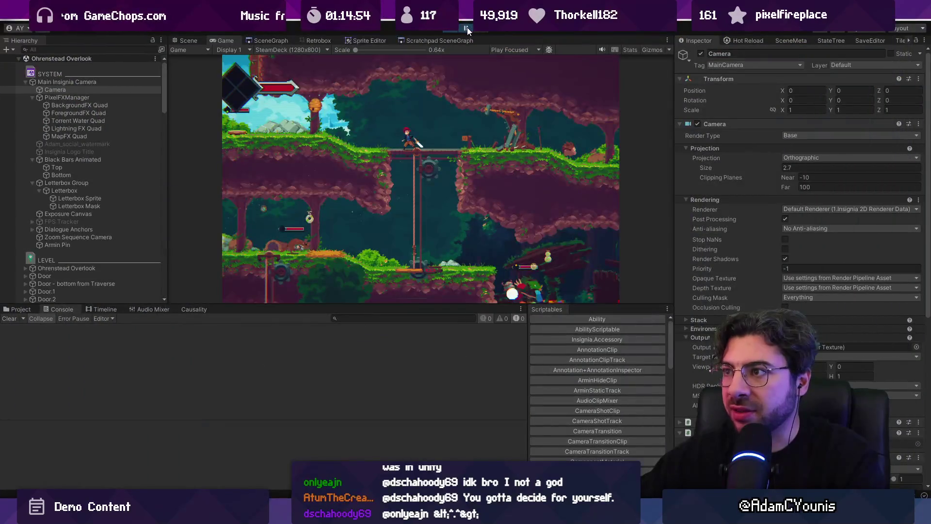
# - Resume the game and compare the camera at 720p and SteamDeck (1280x800), ending on 720p
pyautogui.click(467, 28)
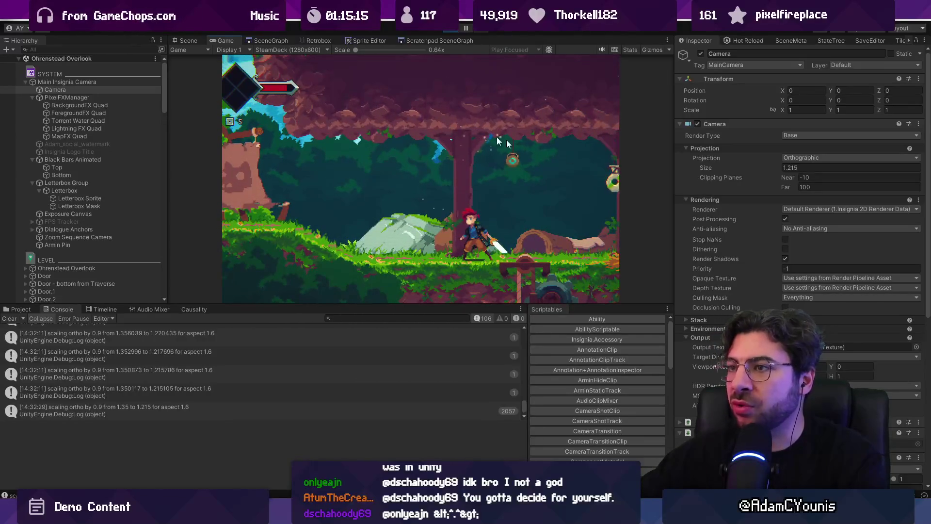
pyautogui.click(316, 50)
pyautogui.click(321, 156)
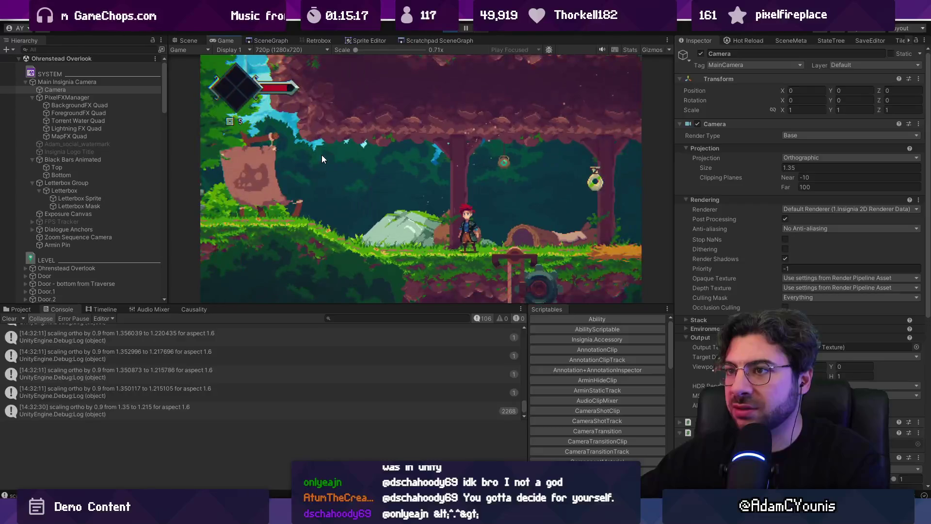
pyautogui.click(311, 50)
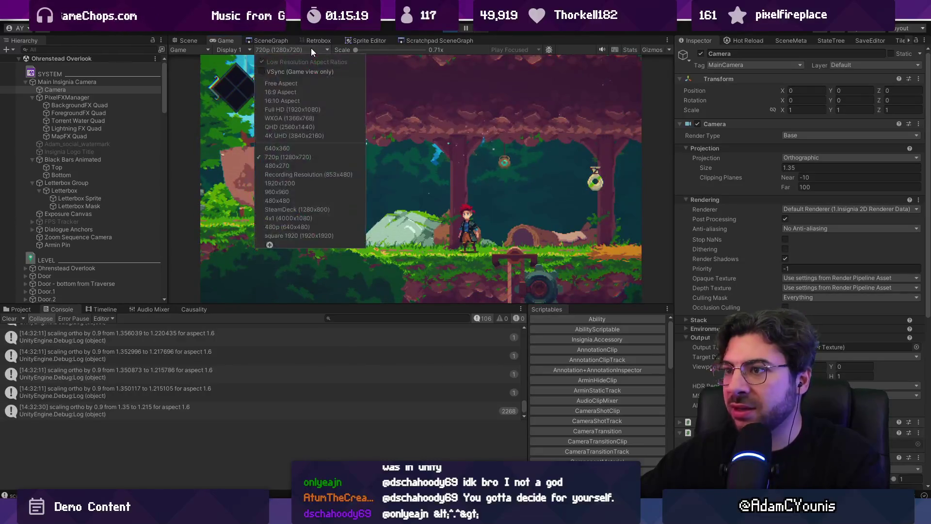
pyautogui.click(319, 209)
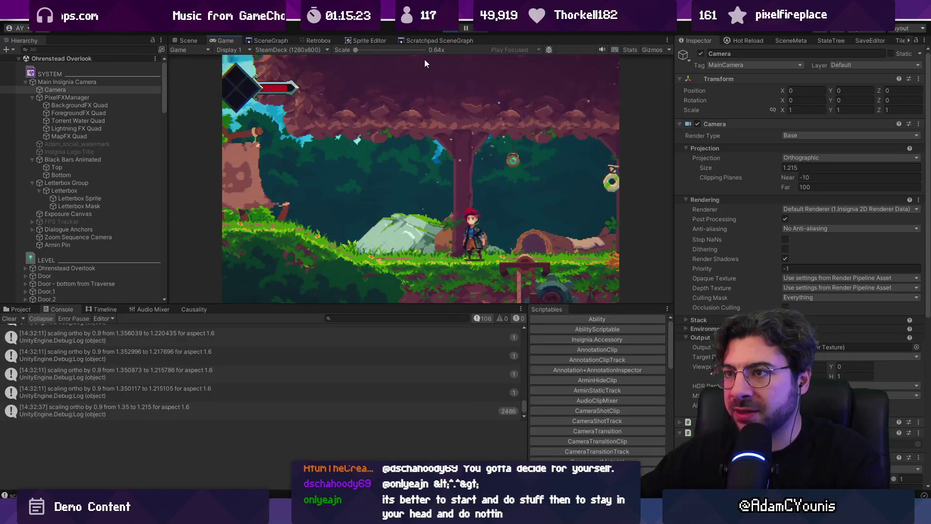
pyautogui.click(328, 50)
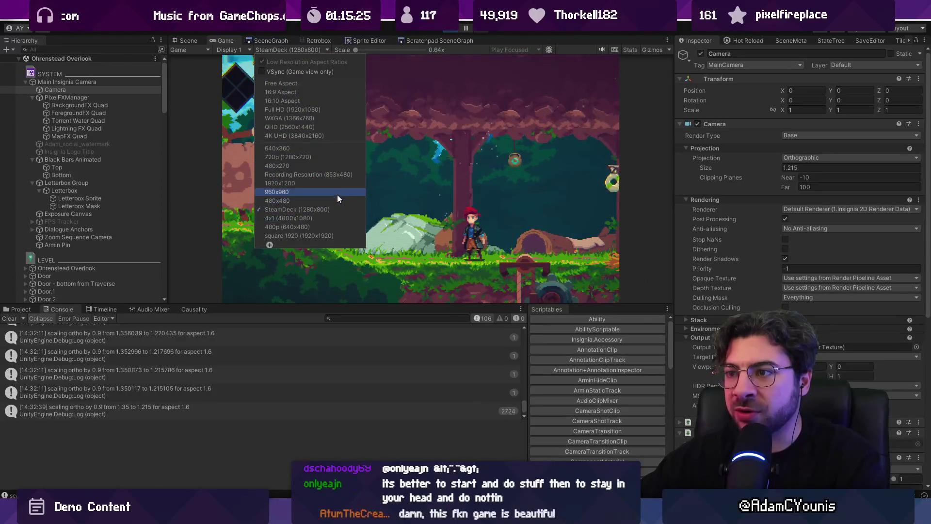
pyautogui.click(330, 157)
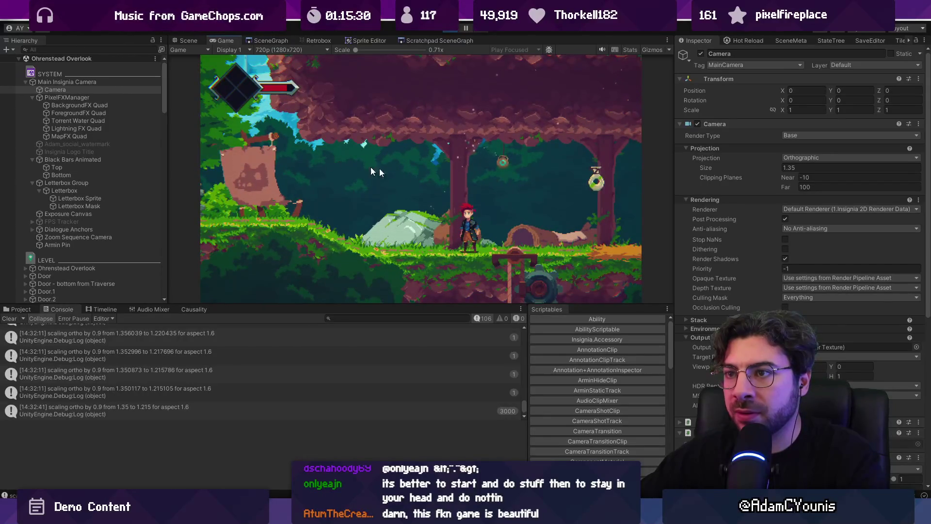
pyautogui.hotkey('alt', 'Tab')
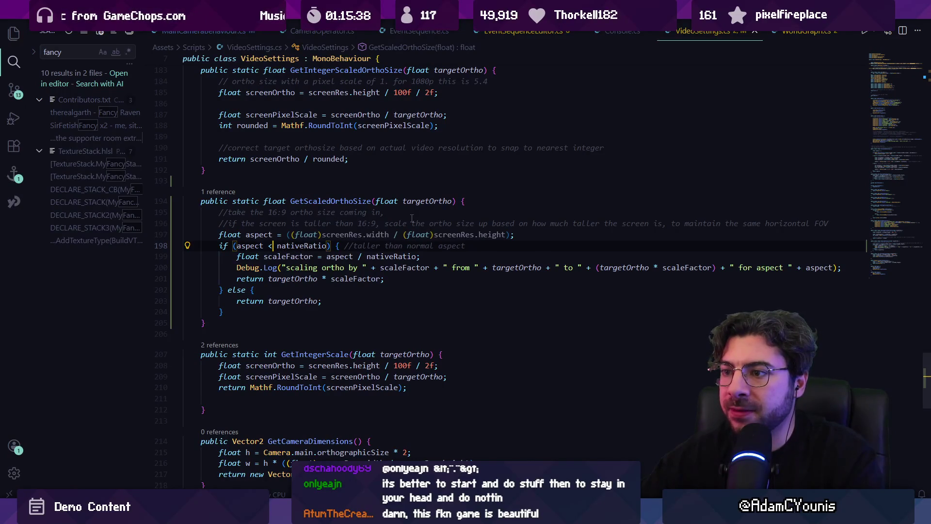
# - Delete the Debug.Log line from GetScaledOrthoSize
pyautogui.press('Down')
pyautogui.hotkey('ctrl', 'Right')
pyautogui.hotkey('ctrl', 'Right')
pyautogui.press('Up')
pyautogui.press('Home')
pyautogui.press('Home')
pyautogui.hotkey('shift', 'Down')
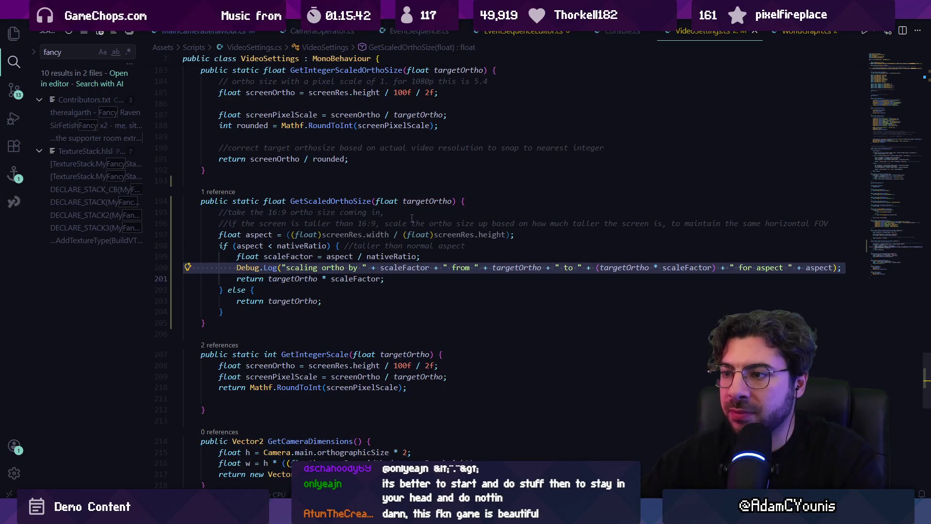
pyautogui.press('Delete')
# - Rewrite scaleFactor as nativeRatio / aspect
pyautogui.press('Up')
pyautogui.press('End')
pyautogui.hotkey('ctrl', 'Left')
pyautogui.hotkey('ctrl', 'Left')
pyautogui.hotkey('ctrl', 'BackSpace')
pyautogui.press('Delete')
pyautogui.press('Delete')
pyautogui.press('End')
pyautogui.press('Left')
pyautogui.write('/')
pyautogui.press('BackSpace')
pyautogui.press('BackSpace')
pyautogui.press('BackSpace')
pyautogui.hotkey('alt', 'Tab')
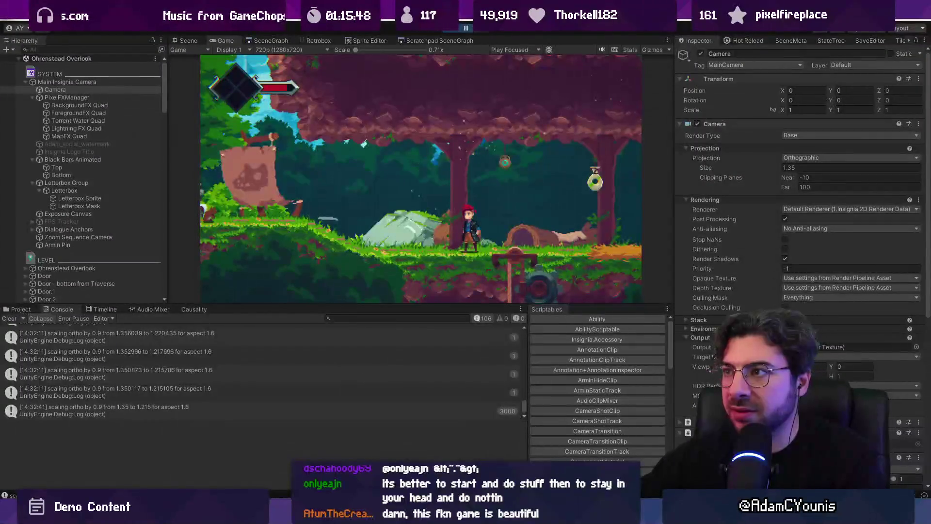
# - Toggle the Game view between SteamDeck (1280x800) and 720p to compare the ortho size
pyautogui.click(291, 50)
pyautogui.click(331, 207)
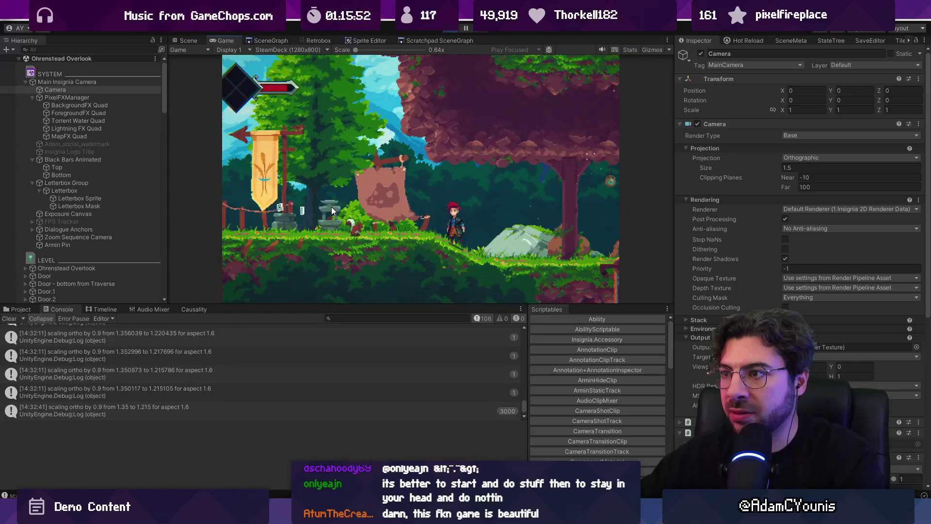
pyautogui.click(305, 50)
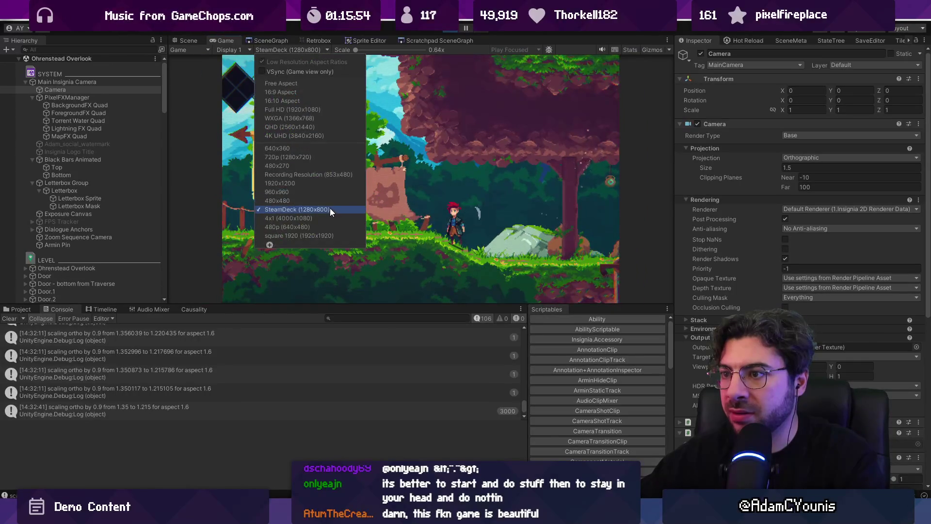
pyautogui.click(332, 157)
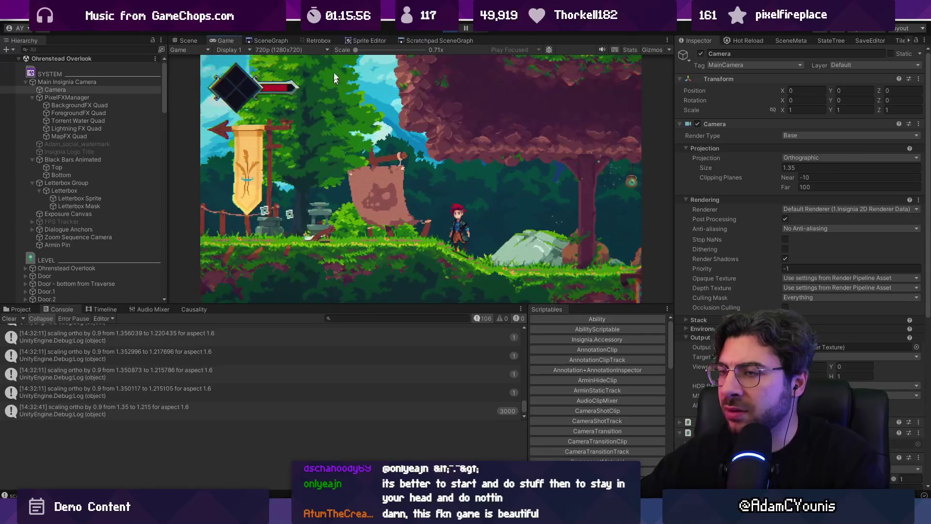
pyautogui.click(322, 49)
pyautogui.click(328, 209)
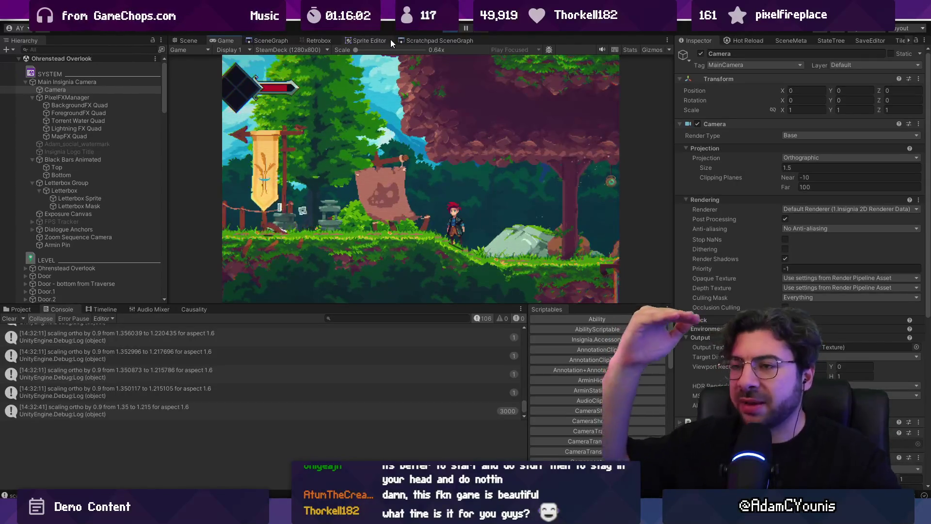
pyautogui.click(316, 50)
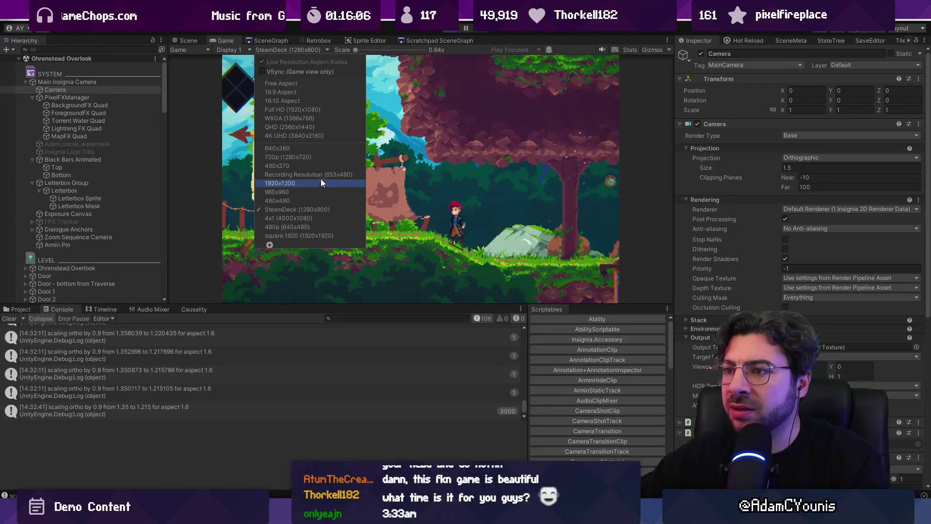
pyautogui.click(319, 157)
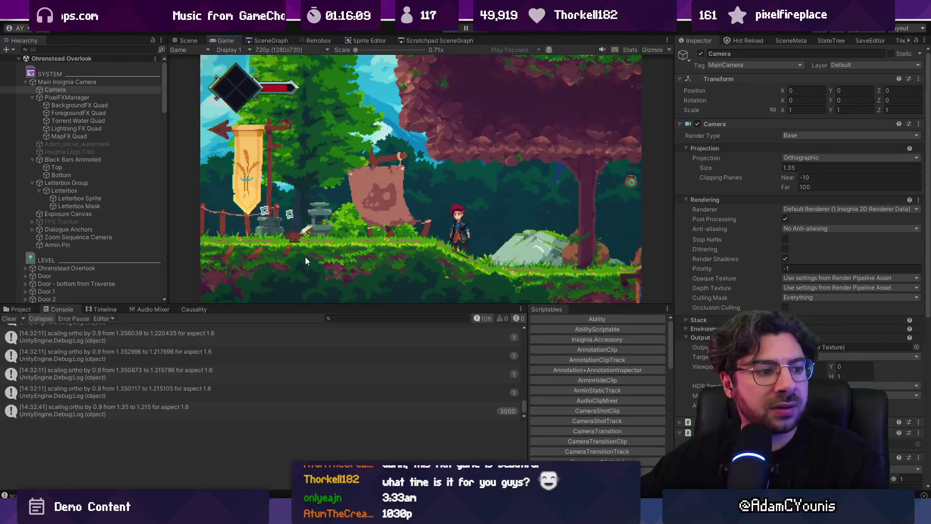
# - Shrink the console, recheck SteamDeck and 720p, and play maximized before restoring the layout
pyautogui.moveTo(316, 306); pyautogui.dragTo(312, 378)
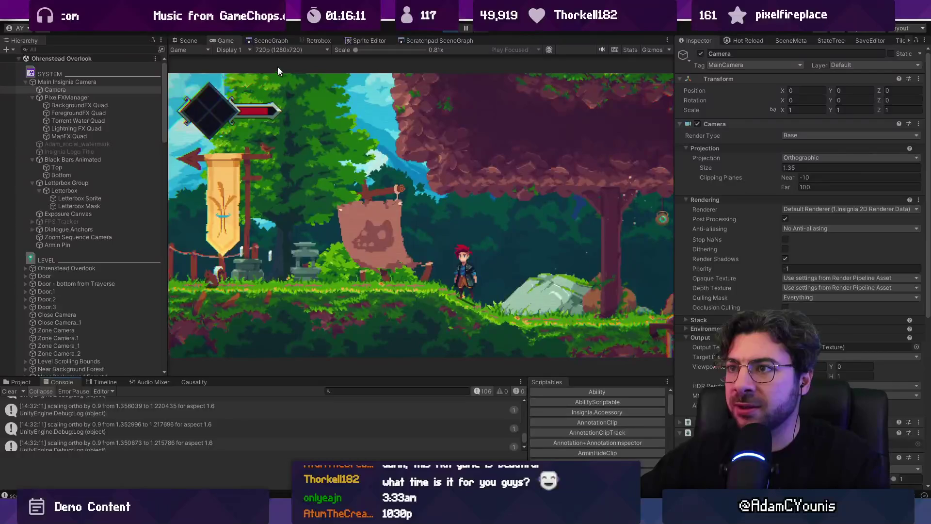
pyautogui.click(280, 49)
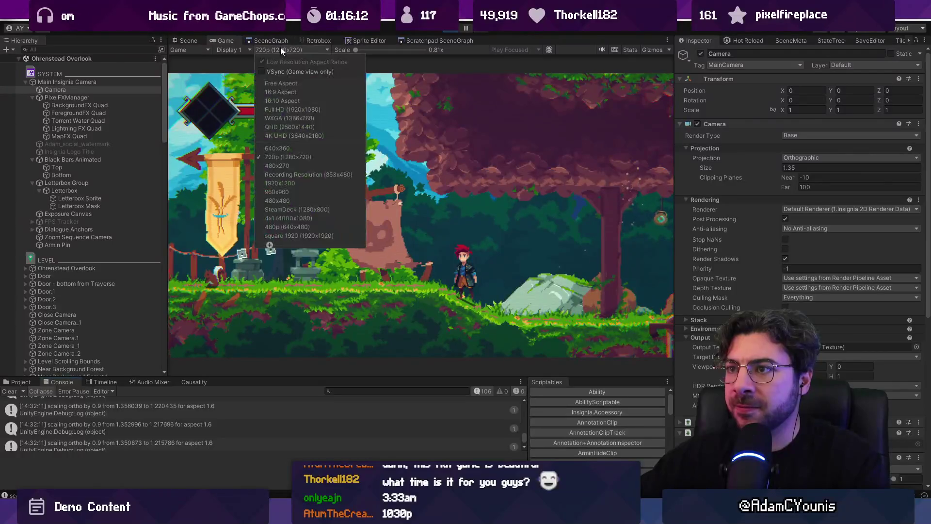
pyautogui.click(319, 209)
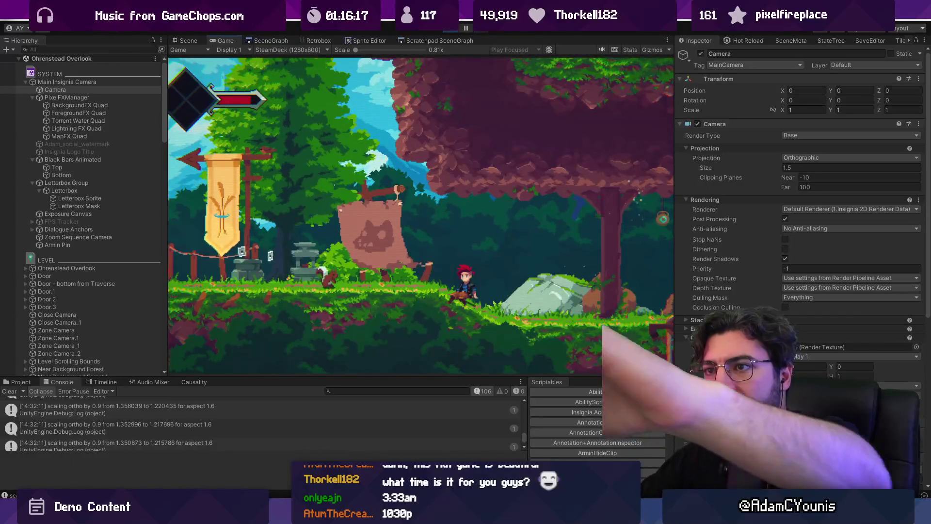
pyautogui.click(297, 49)
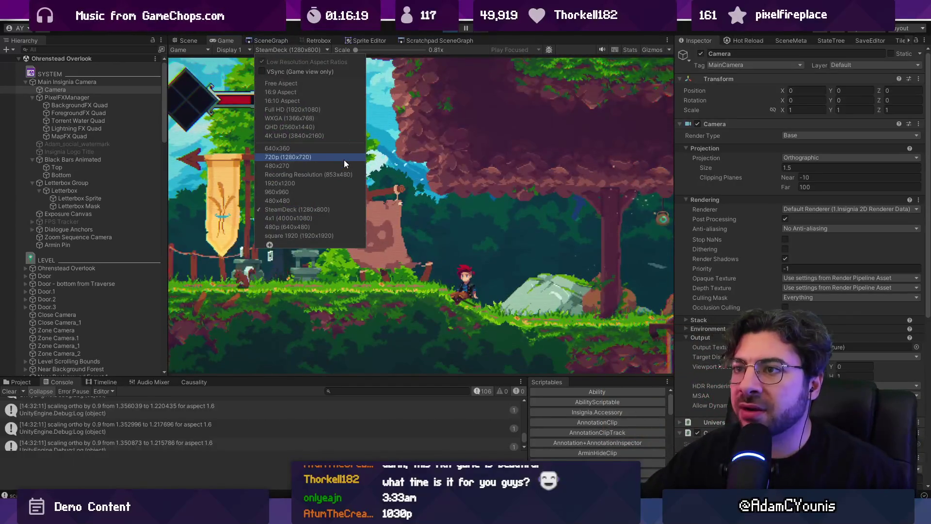
pyautogui.click(345, 158)
pyautogui.click(275, 50)
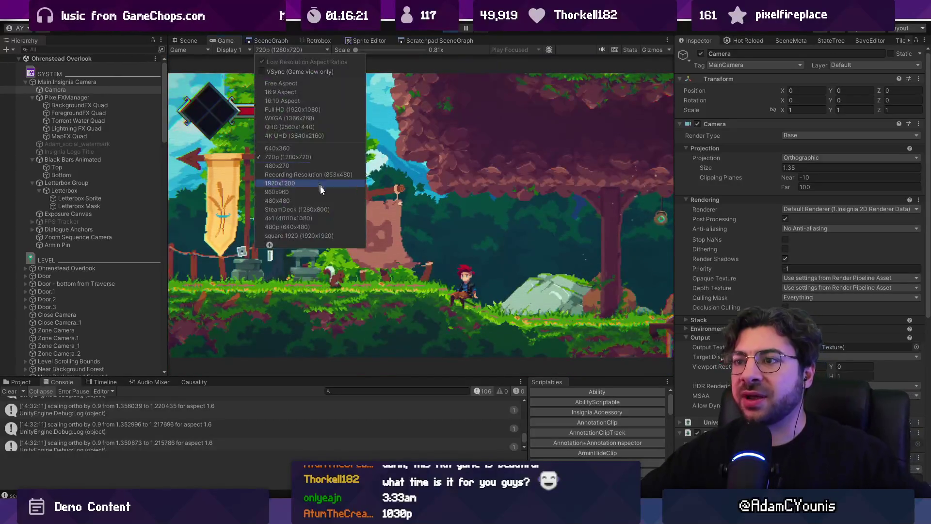
pyautogui.click(334, 209)
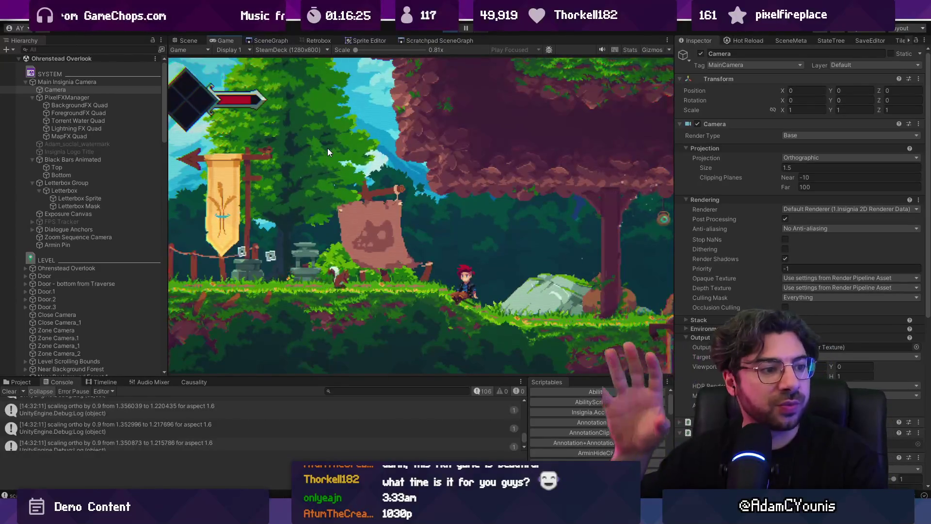
pyautogui.hotkey('shift', 'space')
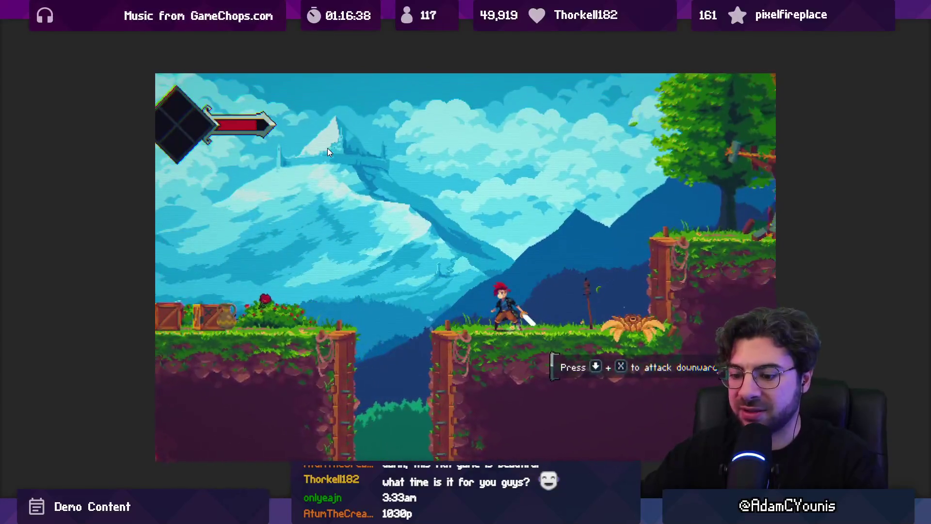
pyautogui.hotkey('shift', 'space')
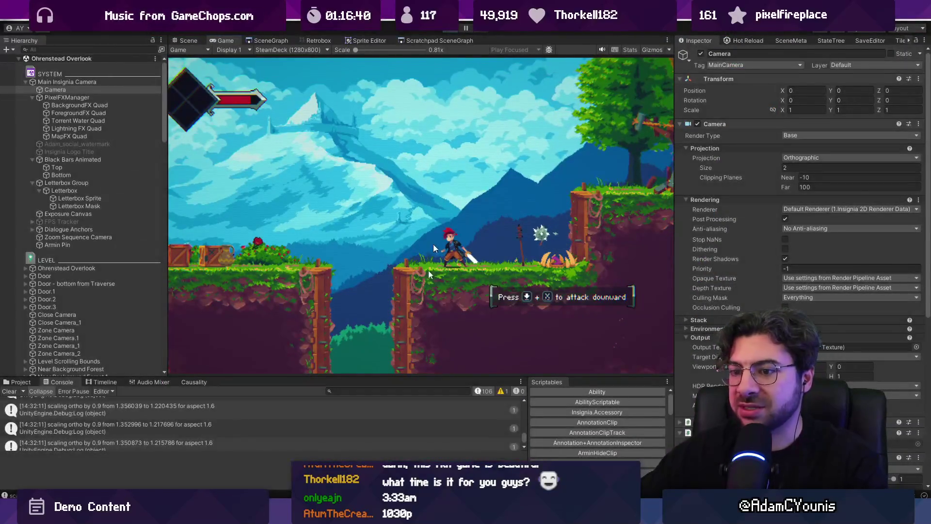
pyautogui.hotkey('alt', 'Tab')
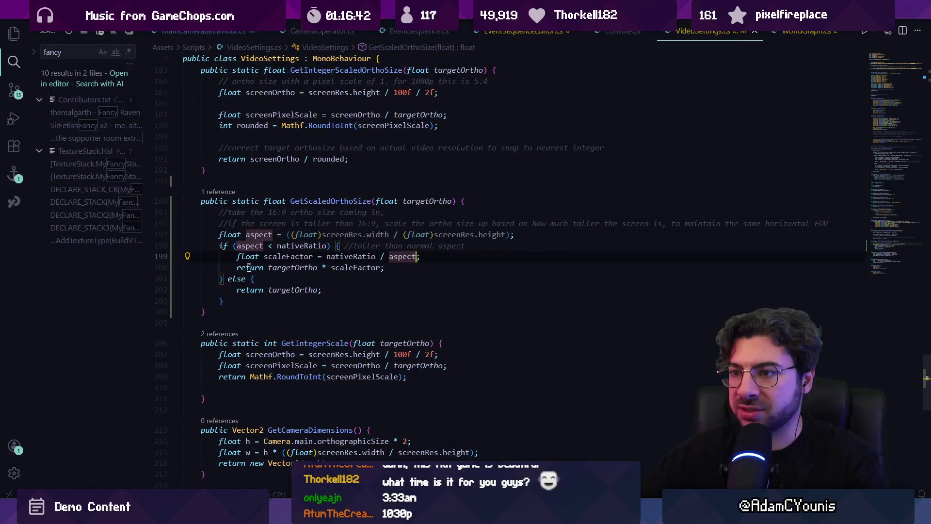
# - Remove the two outdated comment lines and review the aspect calculation in GetScaledOrthoSize
pyautogui.click(291, 234)
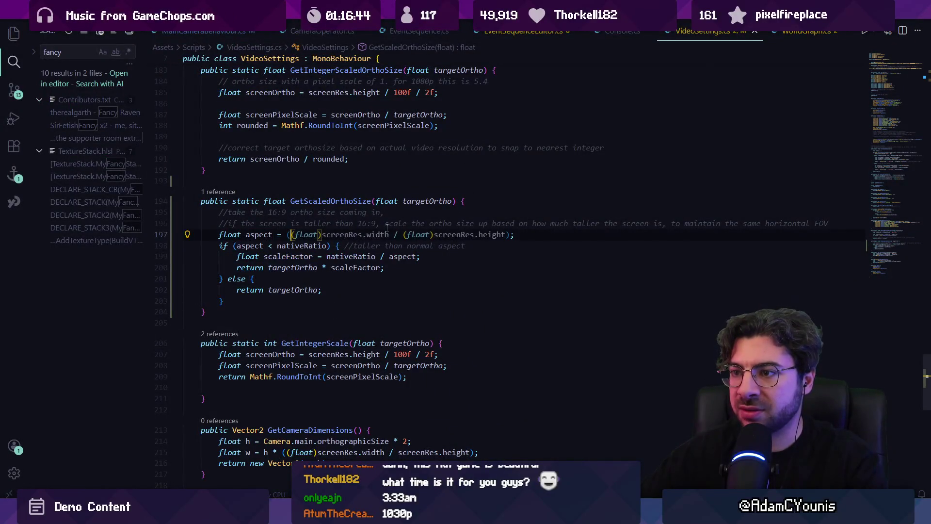
pyautogui.press('Escape')
pyautogui.hotkey('shift', 'Up')
pyautogui.hotkey('shift', 'Up')
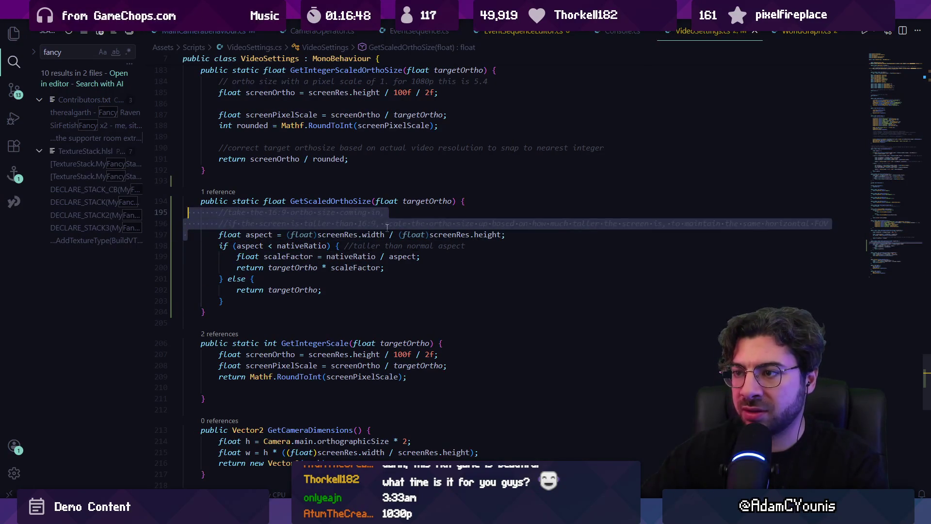
pyautogui.press('BackSpace')
pyautogui.press('BackSpace')
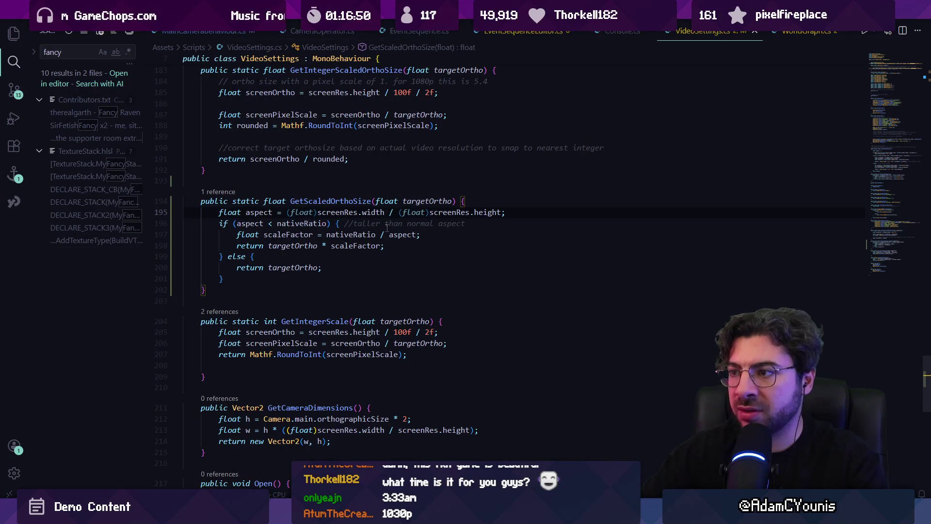
pyautogui.hotkey('ctrl', 'shift', 'Right')
pyautogui.hotkey('ctrl', 'shift', 'Right')
pyautogui.hotkey('ctrl', 'shift', 'Right')
pyautogui.press('Right')
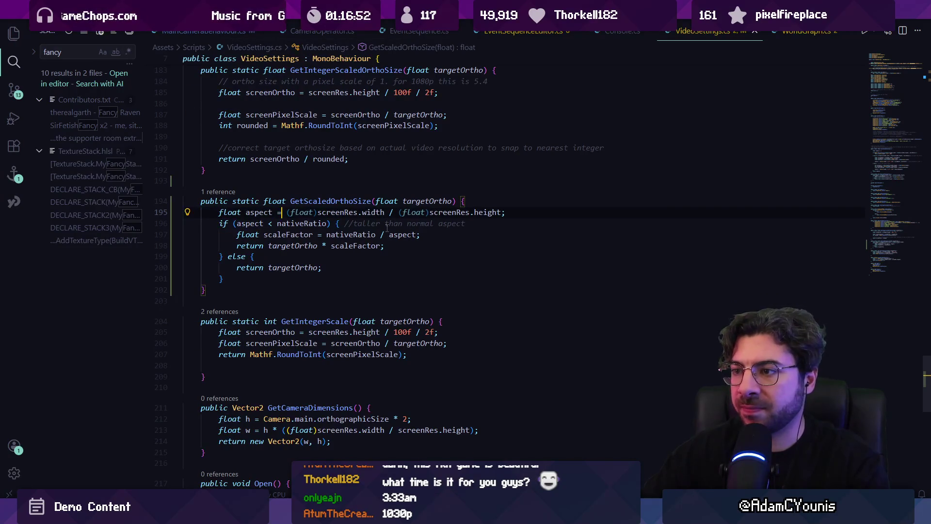
pyautogui.press('Right')
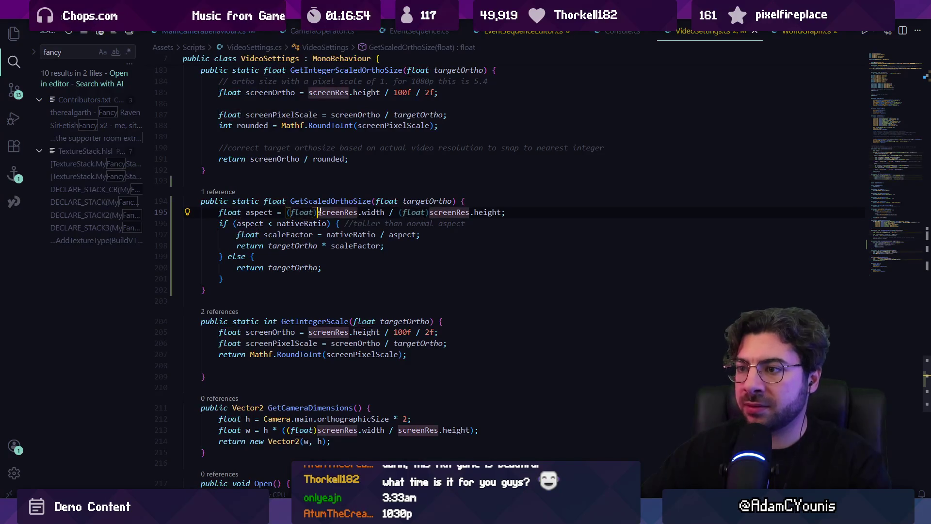
pyautogui.moveTo(401, 213)
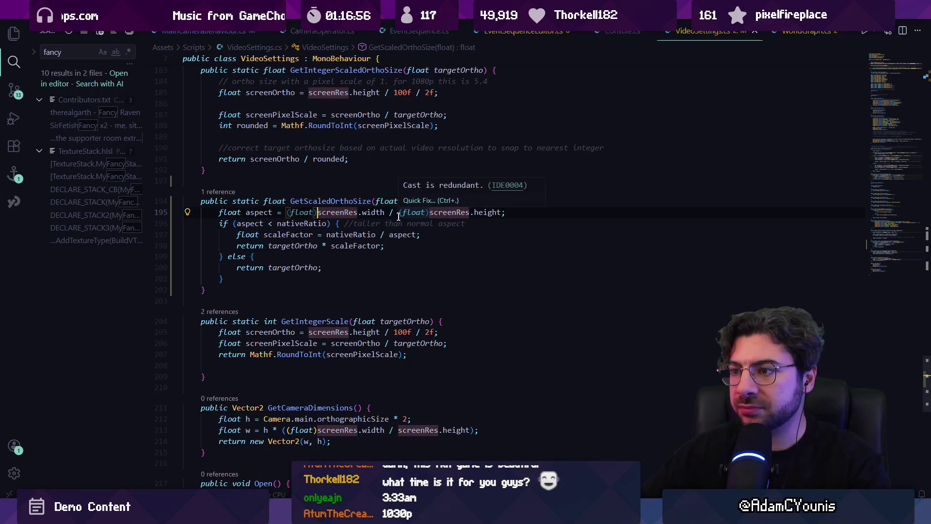
pyautogui.press('Down')
pyautogui.press('Down')
pyautogui.press('Down')
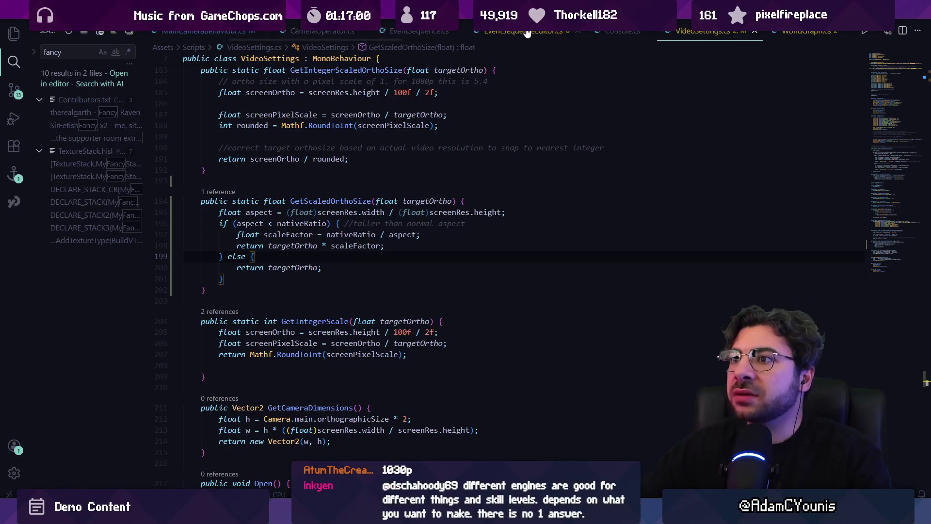
# - Glance at Unity, then open Quick Open in the code editor to find a file
pyautogui.hotkey('alt', 'Tab')
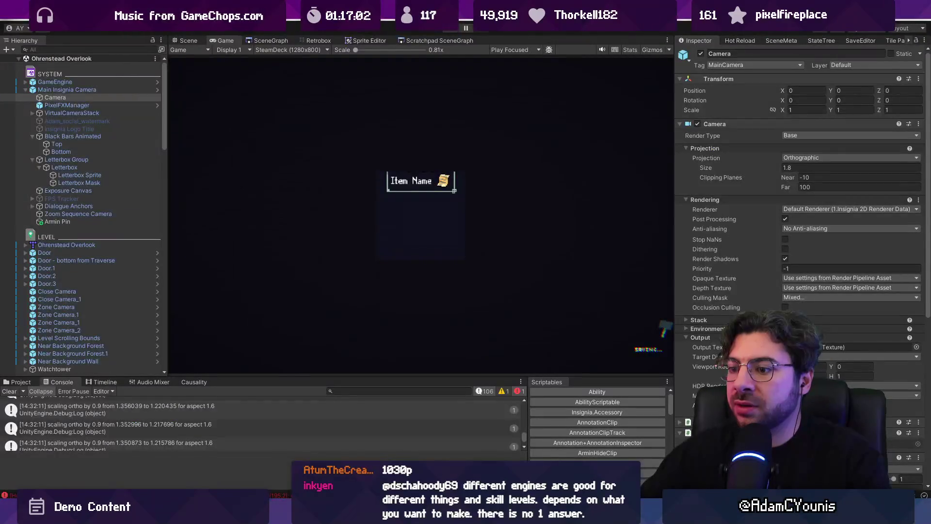
pyautogui.hotkey('alt', 'Tab')
pyautogui.click(371, 311)
pyautogui.hotkey('ctrl', 'p')
# - Open RenderCameraControl.cs via Quick Open and search it for 'le'
pyautogui.write('rendercam')
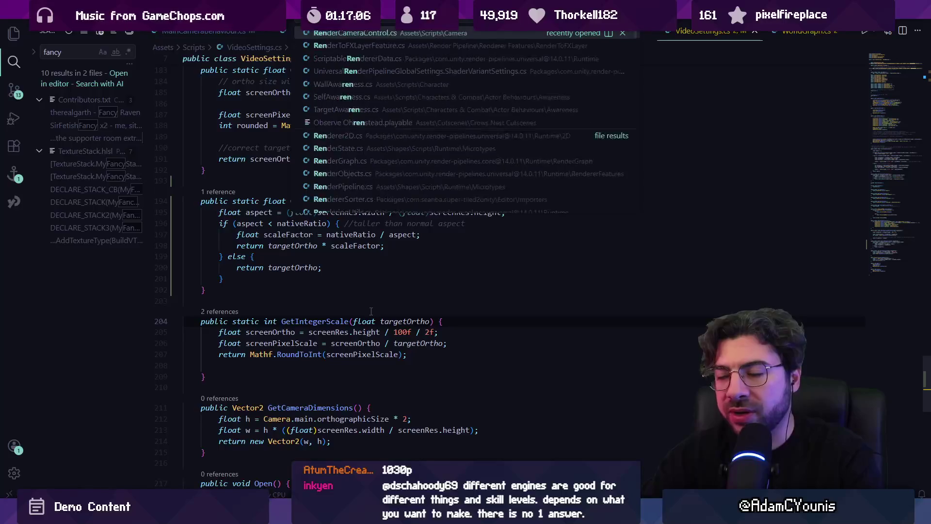
pyautogui.press('Return')
pyautogui.hotkey('ctrl', 'f')
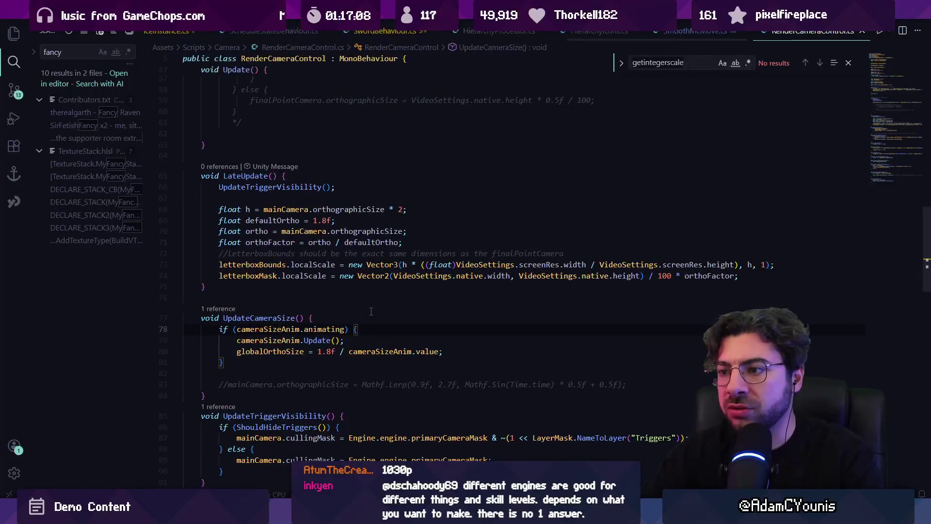
pyautogui.write('le')
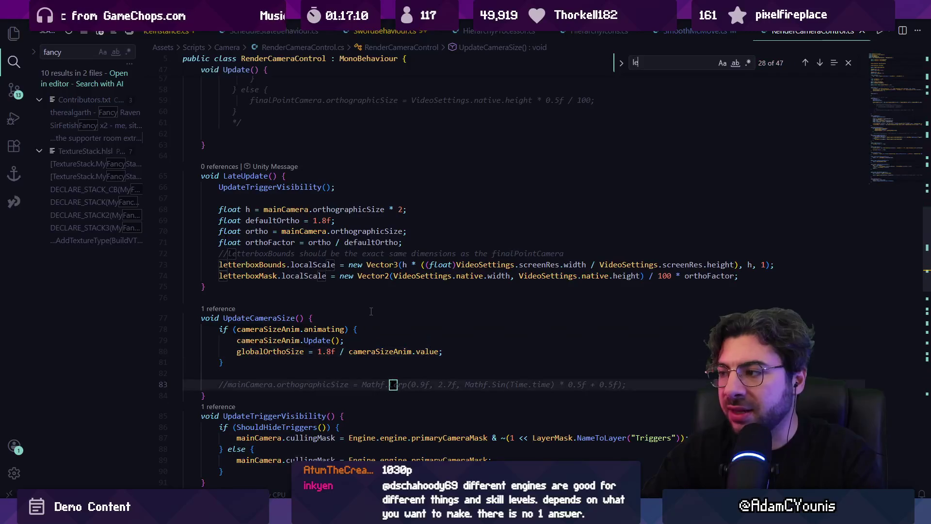
pyautogui.press('Escape')
# - Inspect orthoFactor in LateUpdate and insert a blank line after its calculation
pyautogui.click(588, 275)
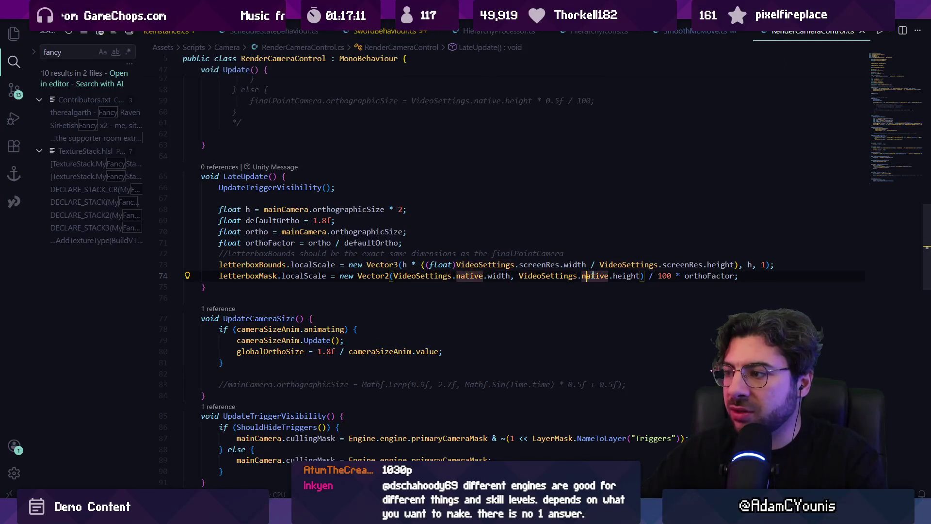
pyautogui.doubleClick(682, 275)
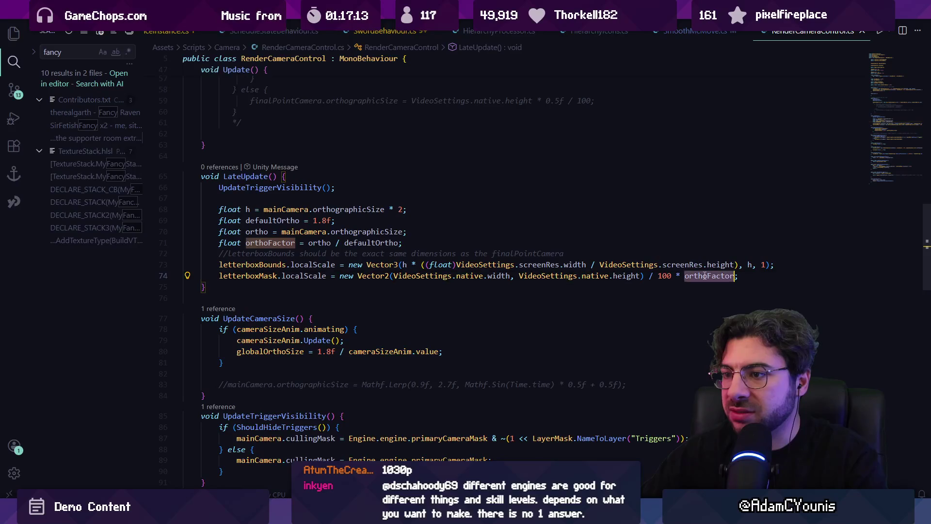
pyautogui.click(401, 242)
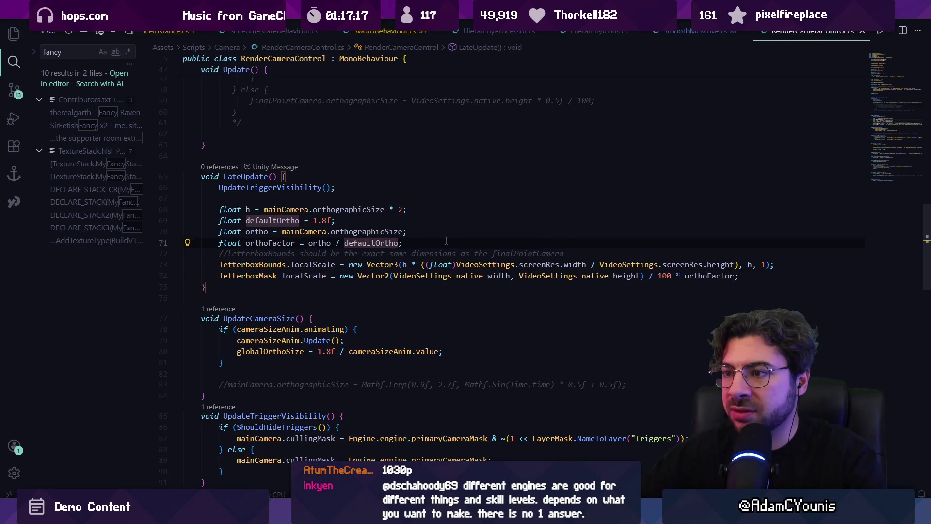
pyautogui.click(447, 241)
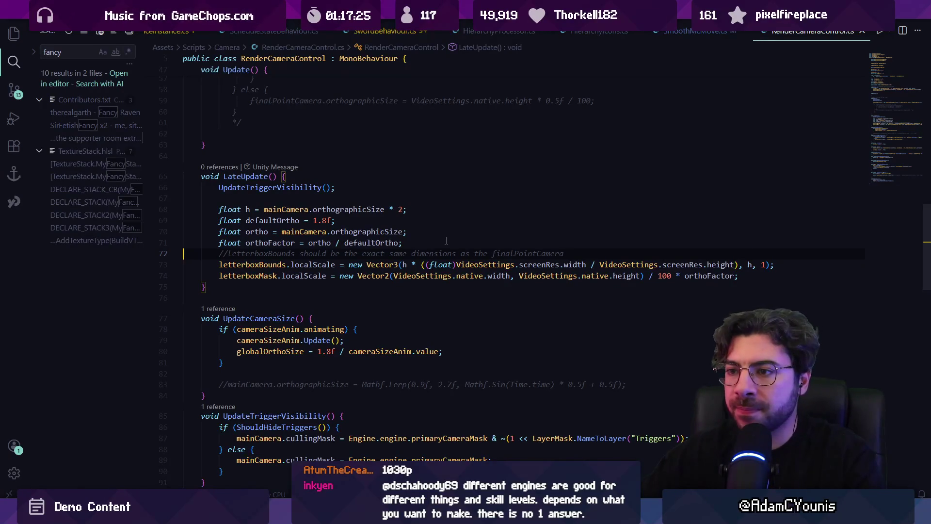
pyautogui.press('Return')
# - Add Debug.Log("ortho " + ortho + " ortho factor " + orthoFactor), save, and check Unity's console
pyautogui.write('Debug.')
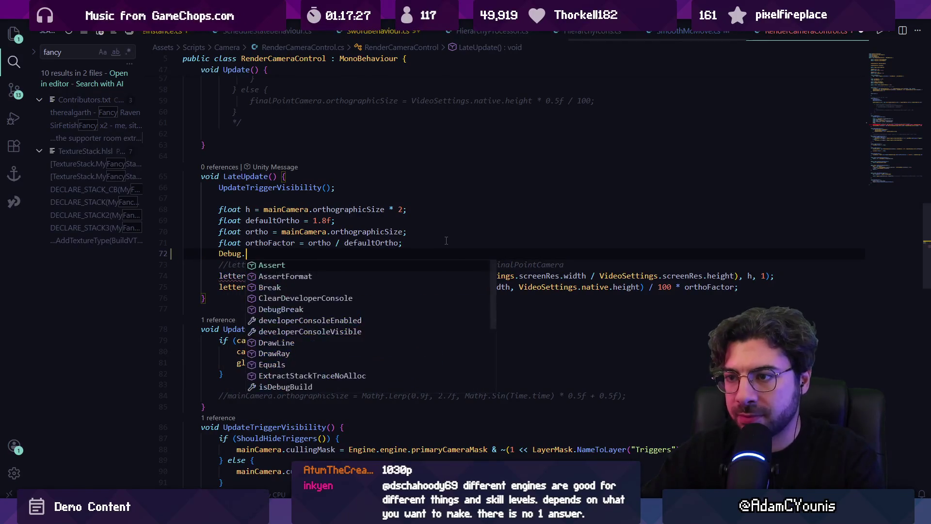
pyautogui.write('Log(o')
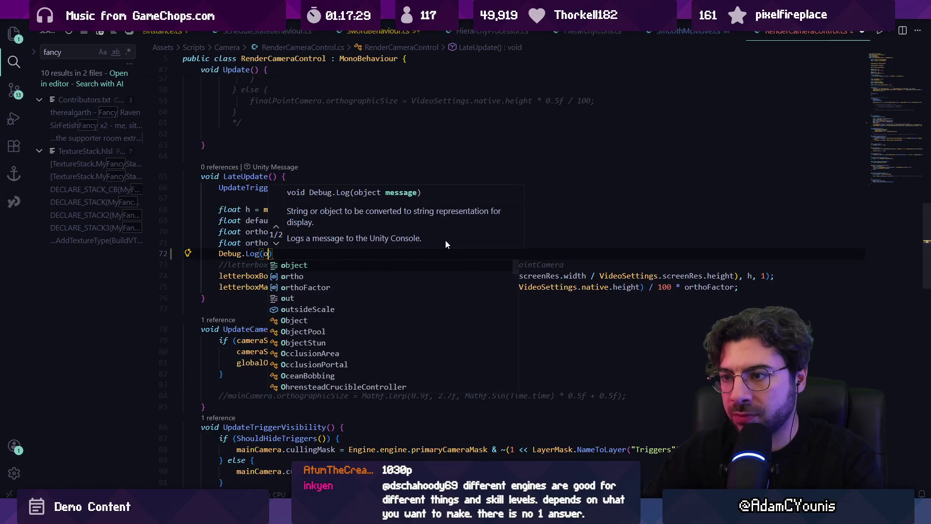
pyautogui.press('Tab')
pyautogui.hotkey('ctrl', 's')
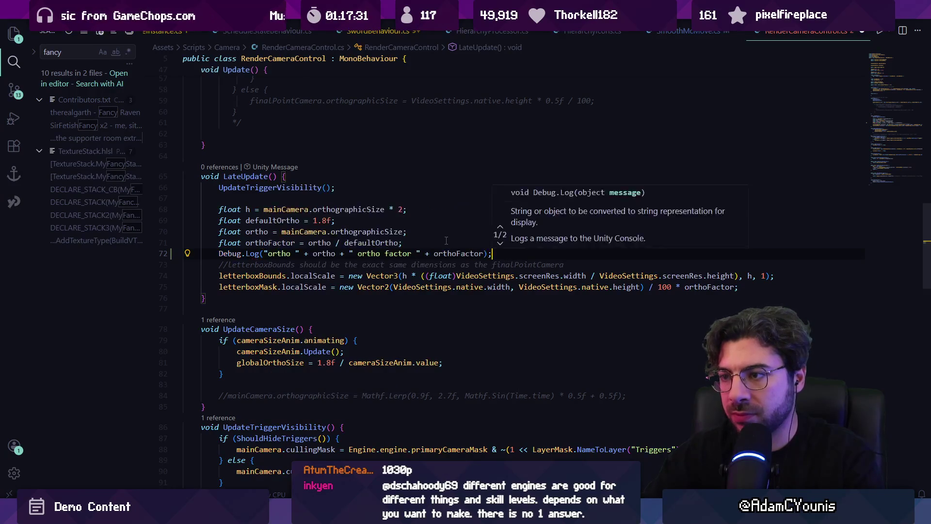
pyautogui.hotkey('alt', 'Tab')
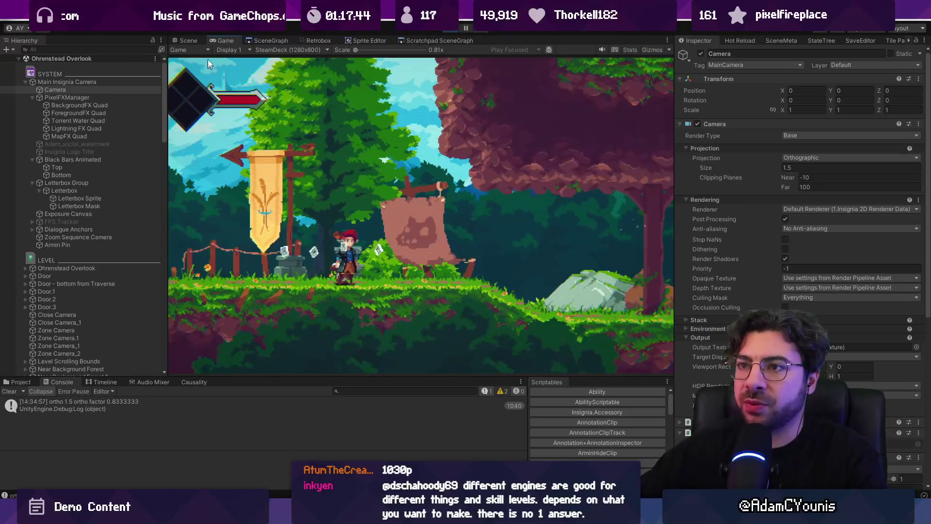
pyautogui.hotkey('alt', 'Tab')
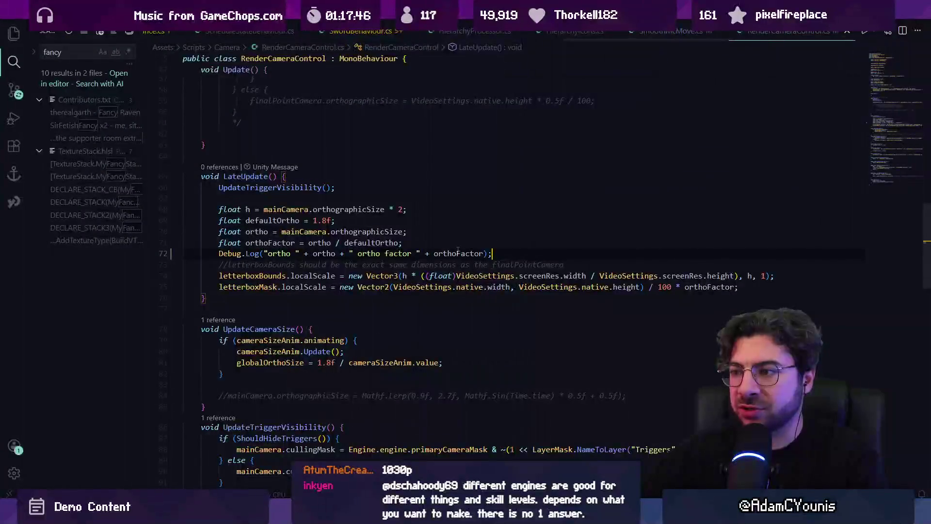
# - Try orthoFactor as defaultOrtho / ortho, check Unity, then revert to ortho / defaultOrtho
pyautogui.hotkey('ctrl', 'Left')
pyautogui.hotkey('ctrl', 'Left')
pyautogui.hotkey('ctrl', 'Left')
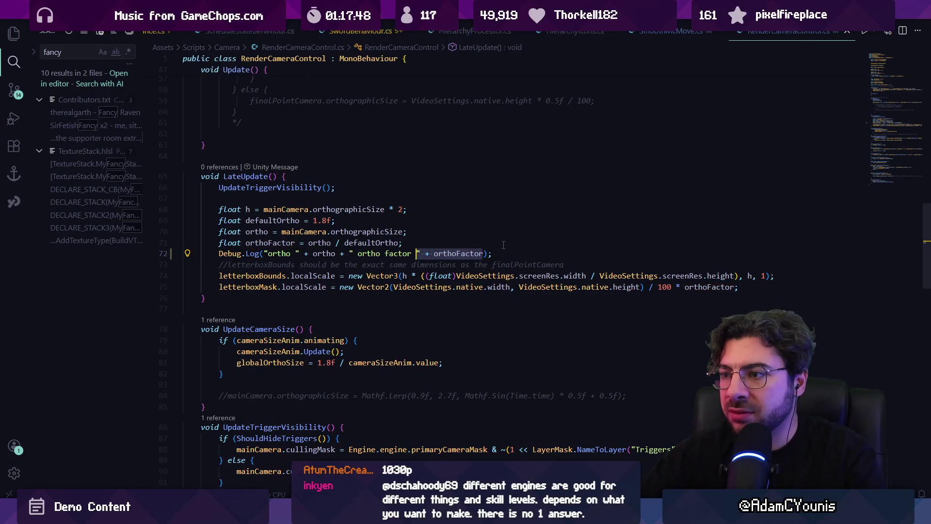
pyautogui.press('Up')
pyautogui.hotkey('ctrl', 'shift', 'Left')
pyautogui.hotkey('ctrl', 'shift', 'Left')
pyautogui.press('BackSpace')
pyautogui.hotkey('ctrl', 'Right')
pyautogui.write('/ ortho /')
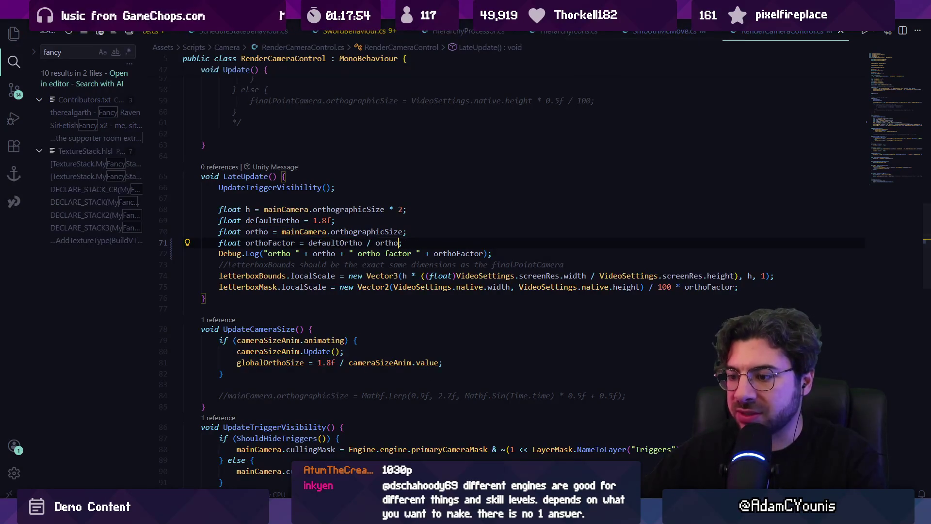
pyautogui.hotkey('alt', 'Tab')
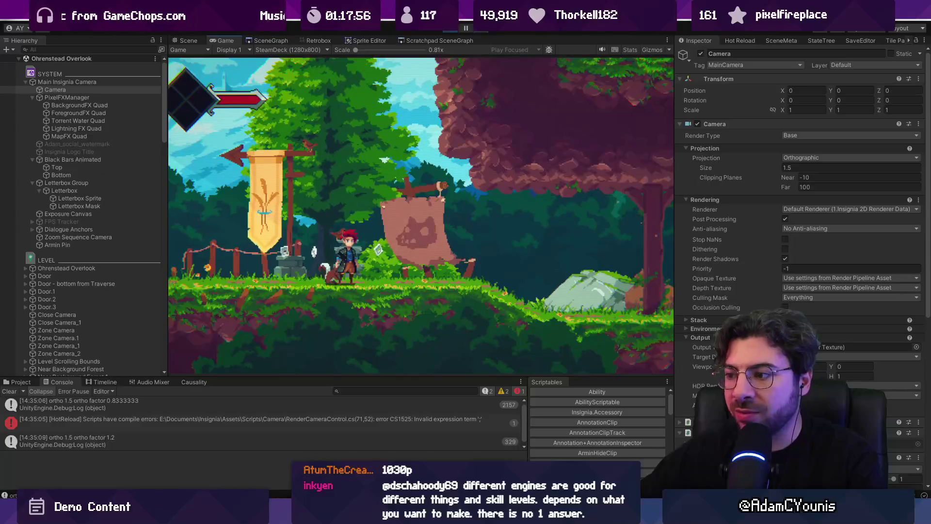
pyautogui.hotkey('alt', 'Tab')
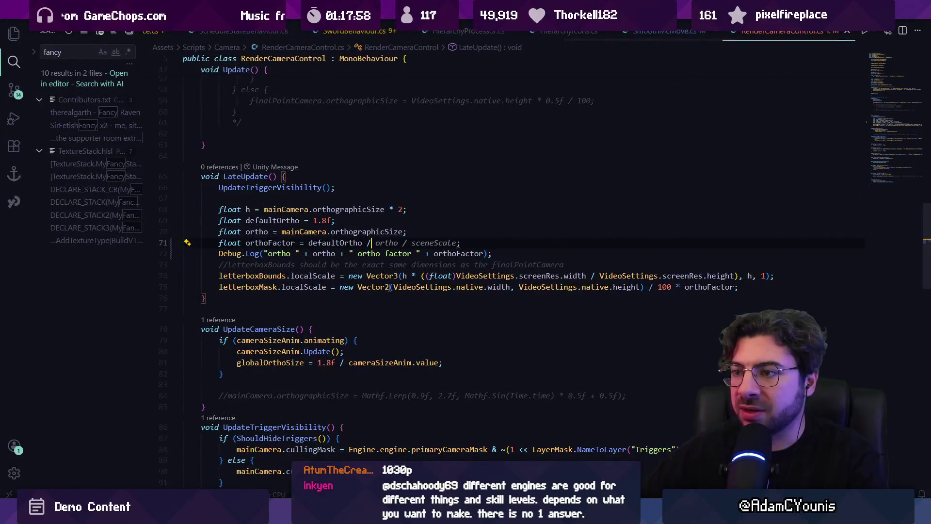
pyautogui.press('Tab')
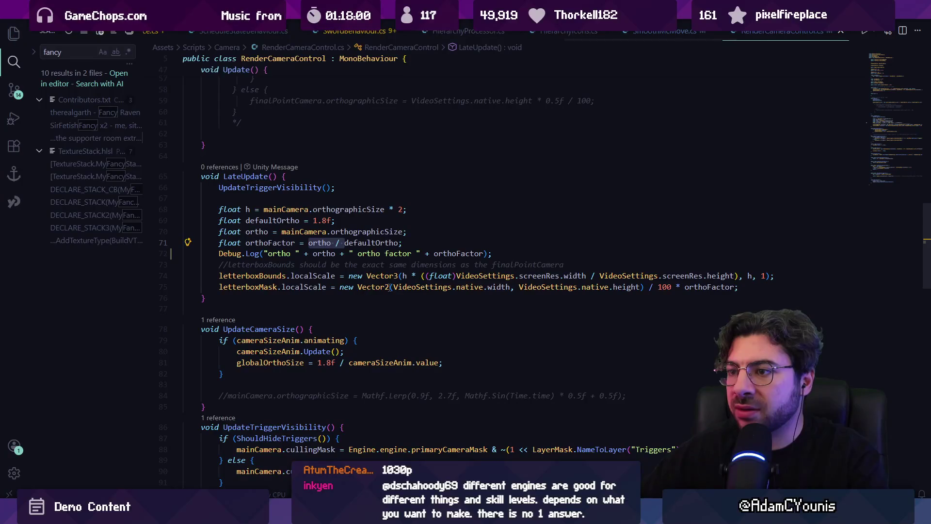
# - Review the ortho lines and delete the Debug.Log line from LateUpdate
pyautogui.click(400, 232)
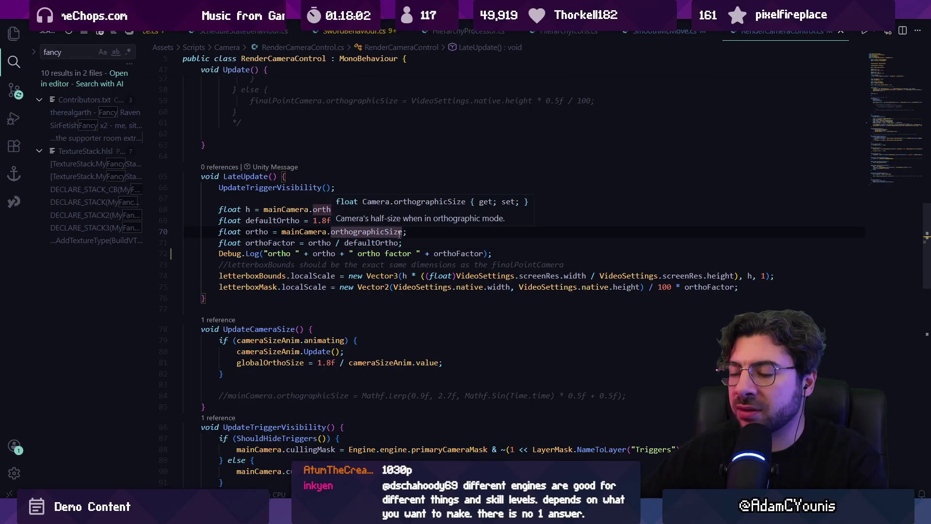
pyautogui.click(313, 221)
pyautogui.click(345, 231)
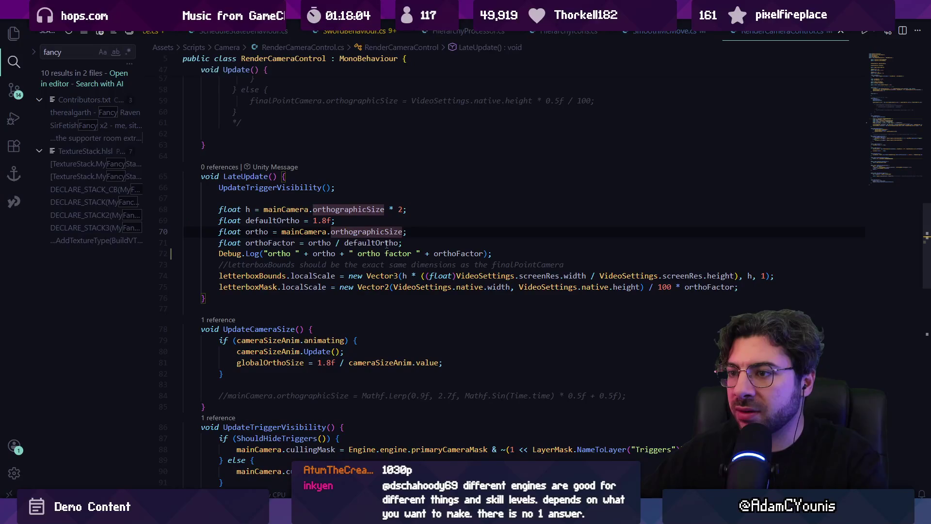
pyautogui.click(404, 243)
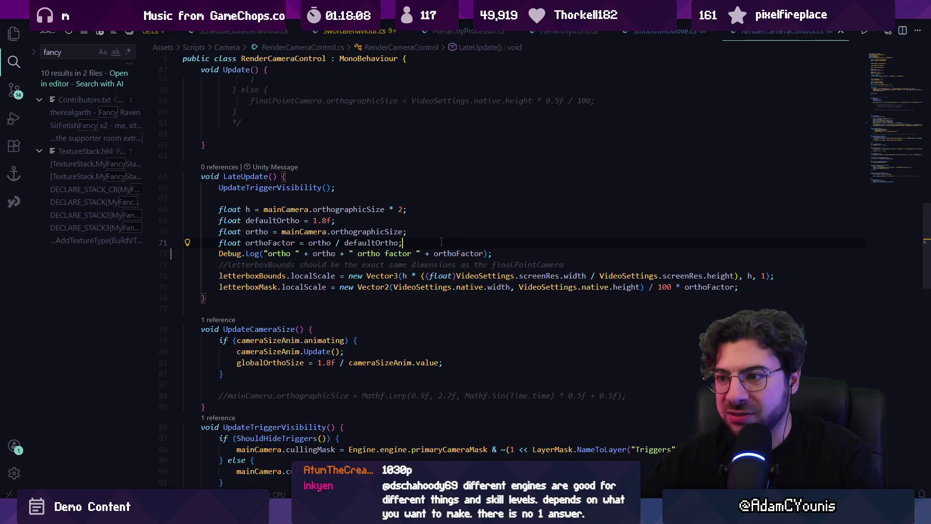
pyautogui.press('Down')
pyautogui.press('Home')
pyautogui.press('Home')
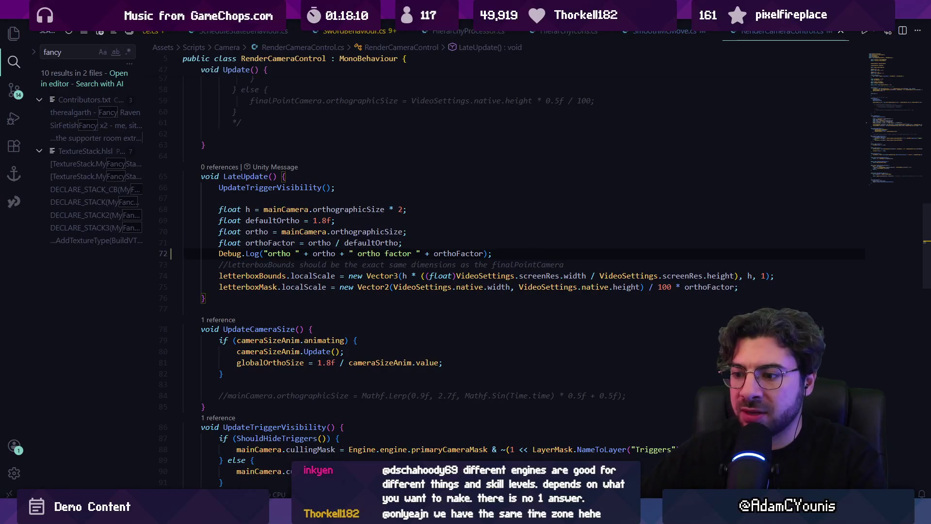
pyautogui.tripleClick(280, 254)
pyautogui.press('Delete')
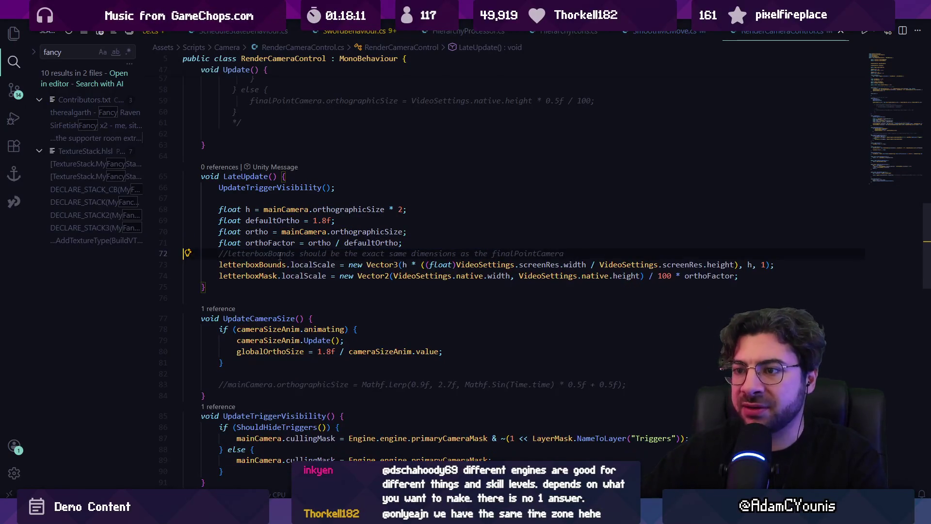
pyautogui.hotkey('alt', 'Tab')
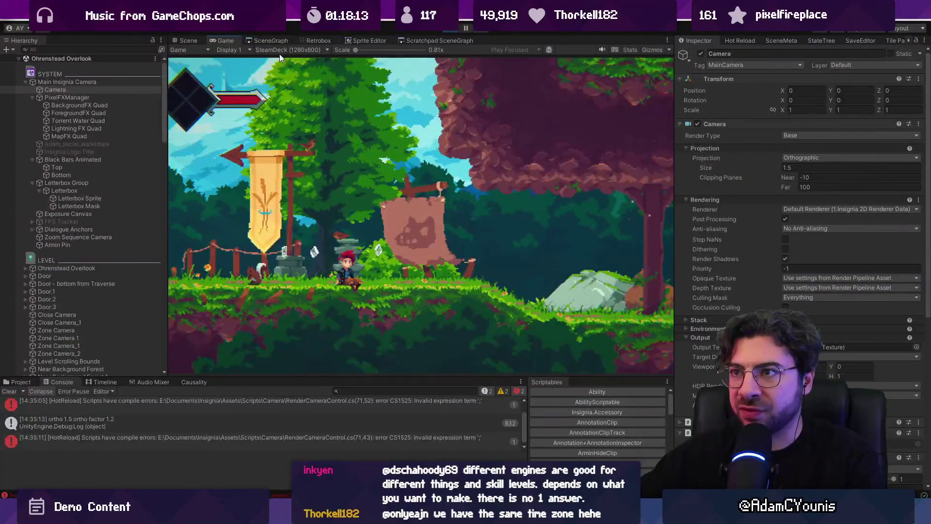
# - Preview the game at 4x1 (4000x1080), then at SteamDeck (1280x800) in maximized view
pyautogui.click(281, 50)
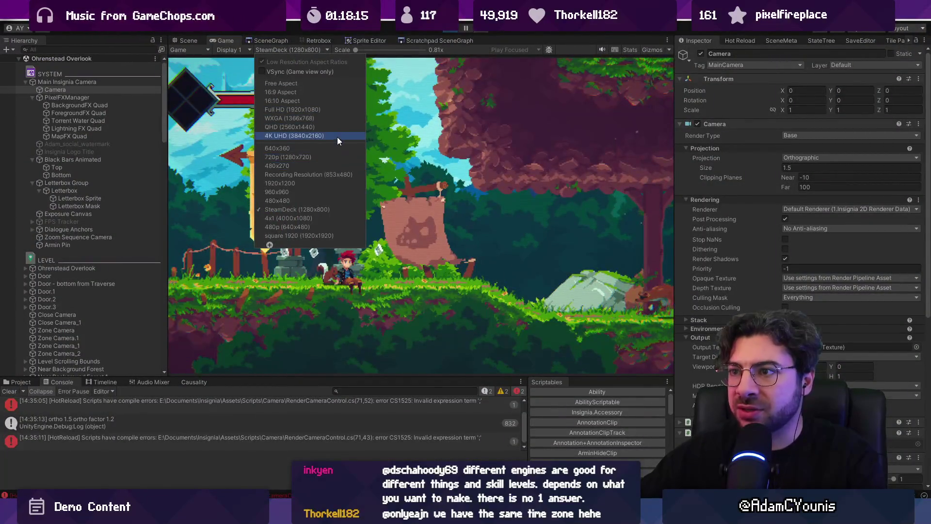
pyautogui.click(327, 219)
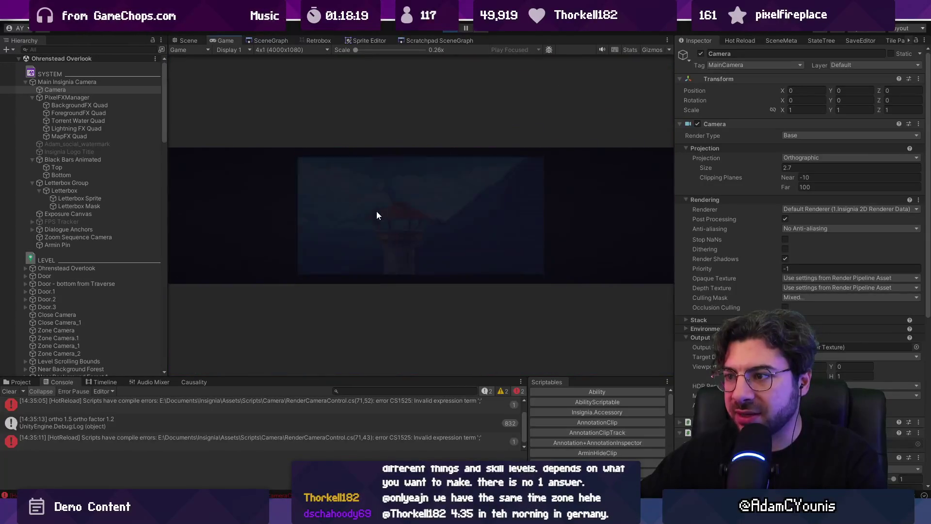
pyautogui.press('Escape')
pyautogui.press('Escape')
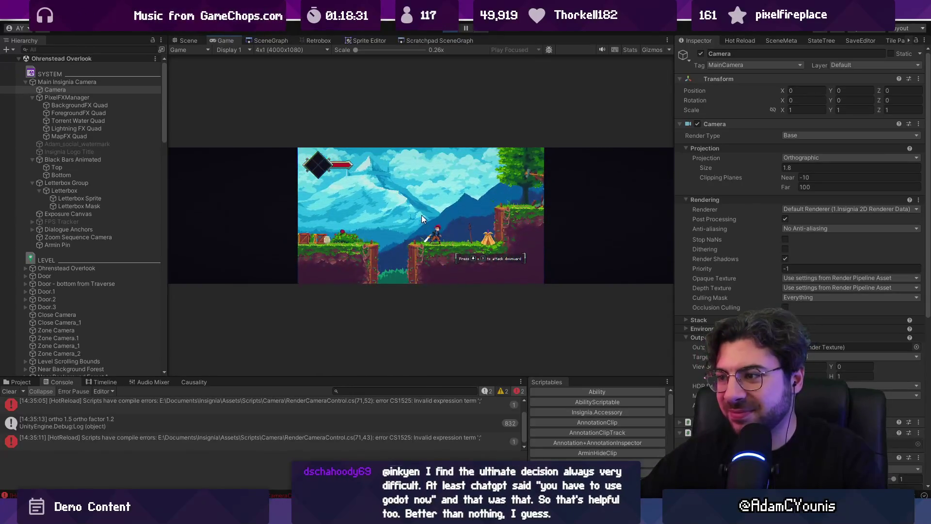
pyautogui.hotkey('shift', 'space')
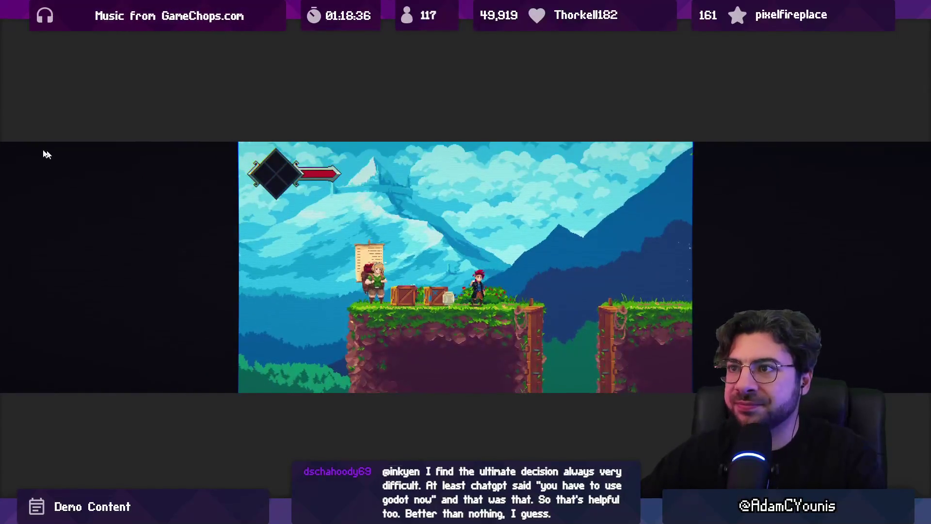
pyautogui.click(112, 24)
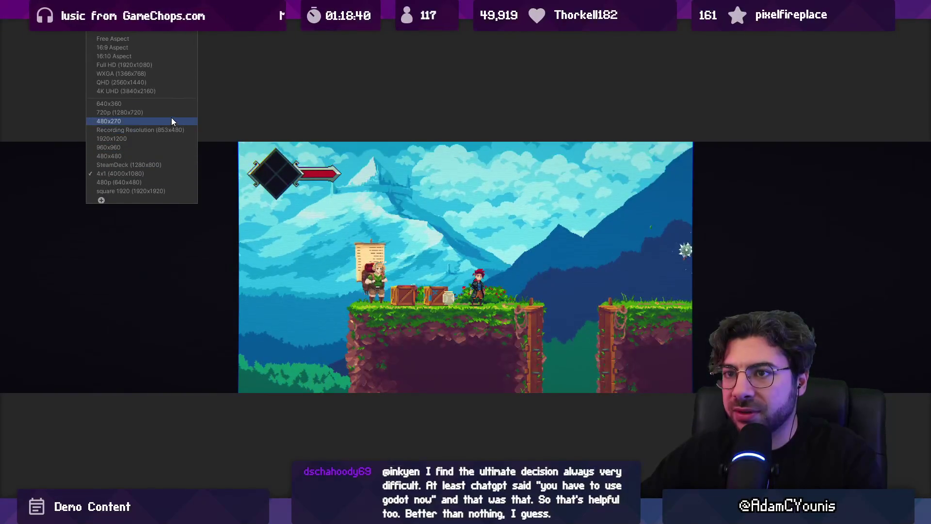
pyautogui.click(178, 165)
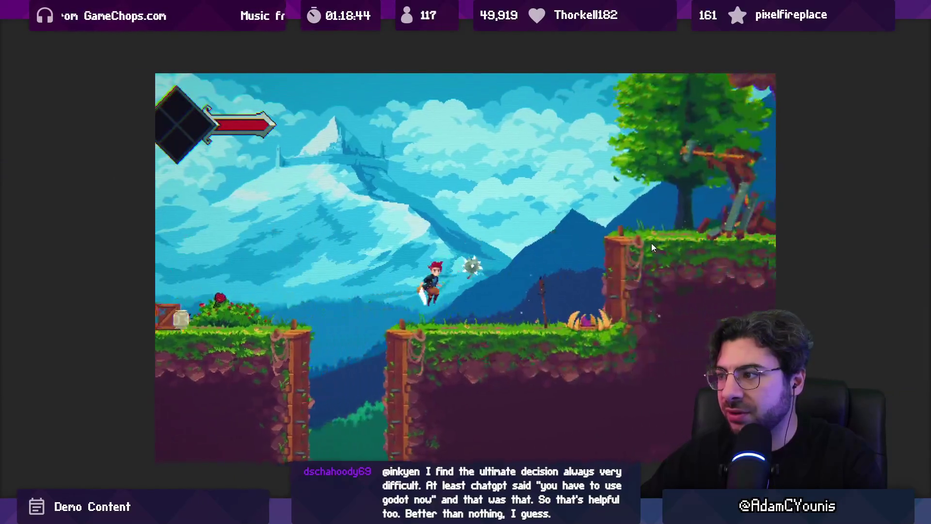
pyautogui.hotkey('shift', 'space')
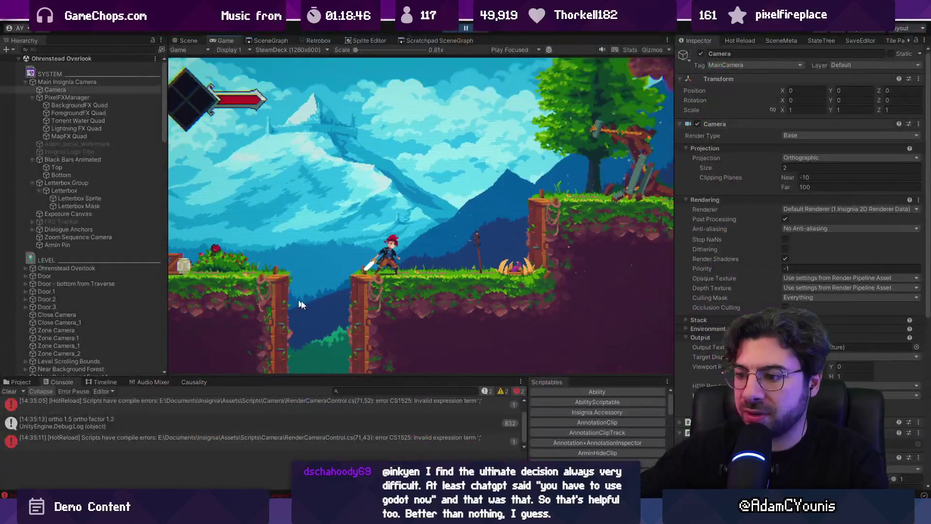
# - Inspect the letterboxBounds and letterboxMask scaling lines in RenderCameraControl.cs
pyautogui.hotkey('alt', 'Tab')
pyautogui.click(297, 275)
pyautogui.click(260, 275)
pyautogui.click(297, 276)
pyautogui.click(273, 265)
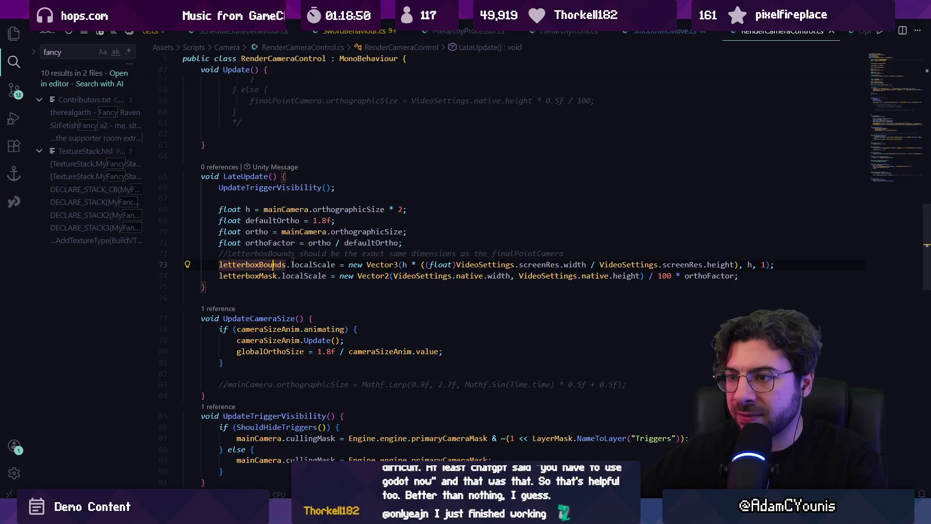
pyautogui.click(247, 275)
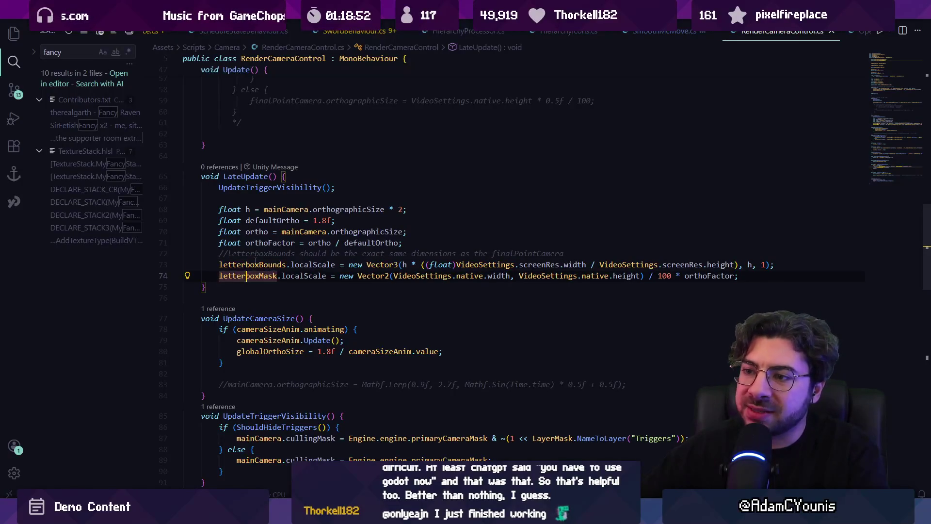
# - Inspect the Letterbox Sprite and Letterbox Mask objects and the letterboxBounds field declaration
pyautogui.hotkey('alt', 'Tab')
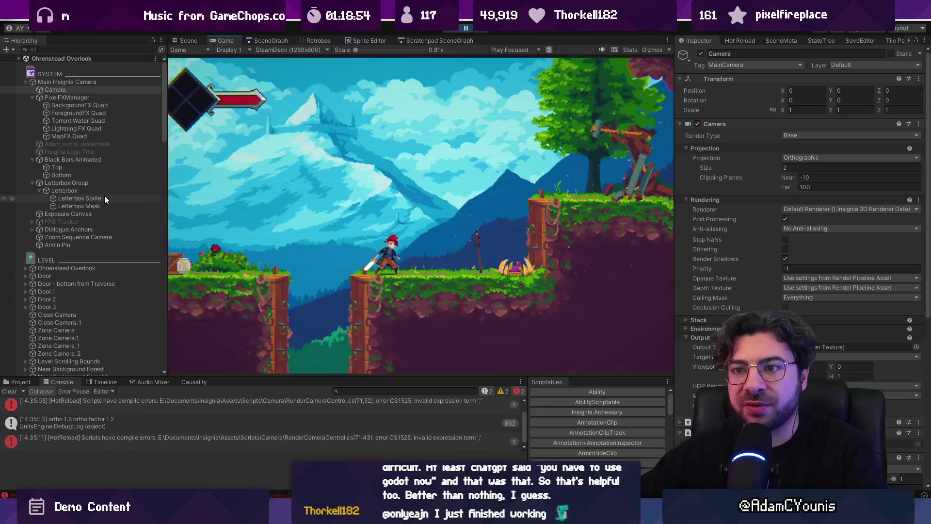
pyautogui.click(104, 198)
pyautogui.click(109, 203)
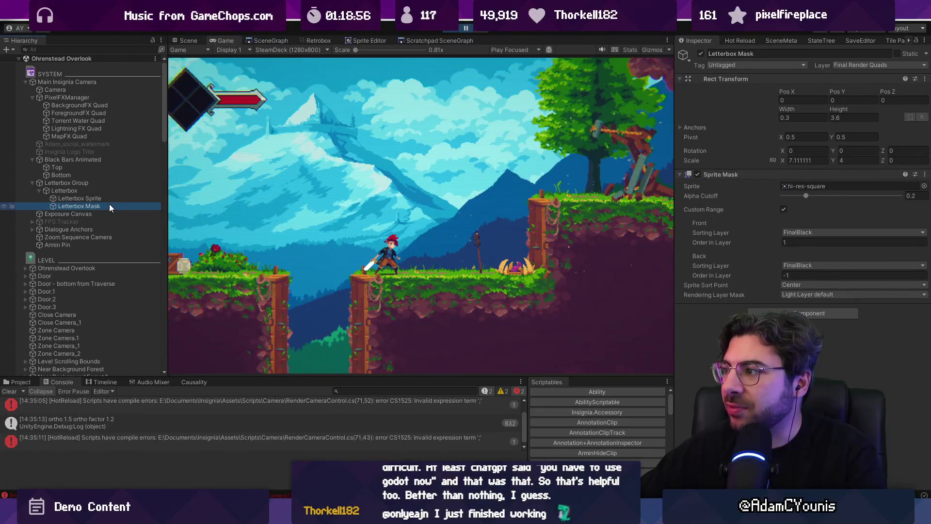
pyautogui.hotkey('alt', 'Tab')
pyautogui.keyDown('ctrl'); pyautogui.click(271, 268); pyautogui.keyUp('ctrl')
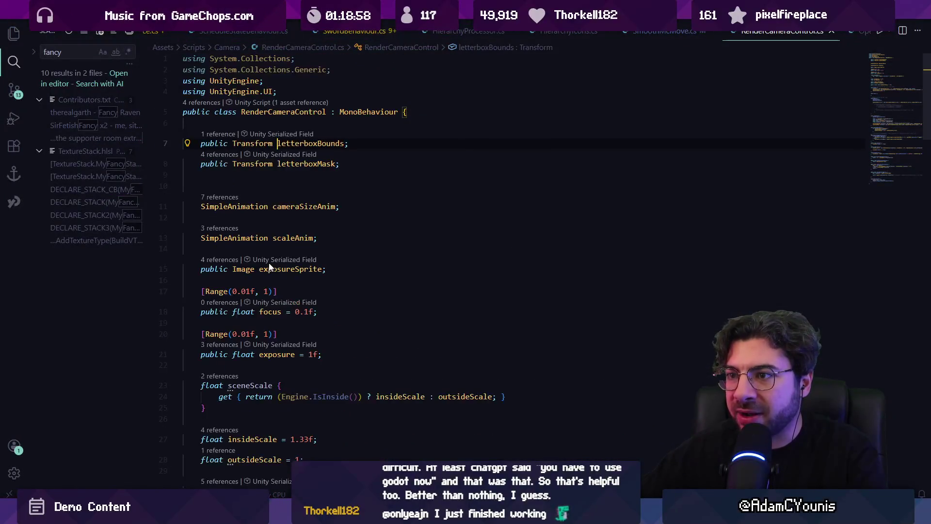
pyautogui.hotkey('alt', 'Tab')
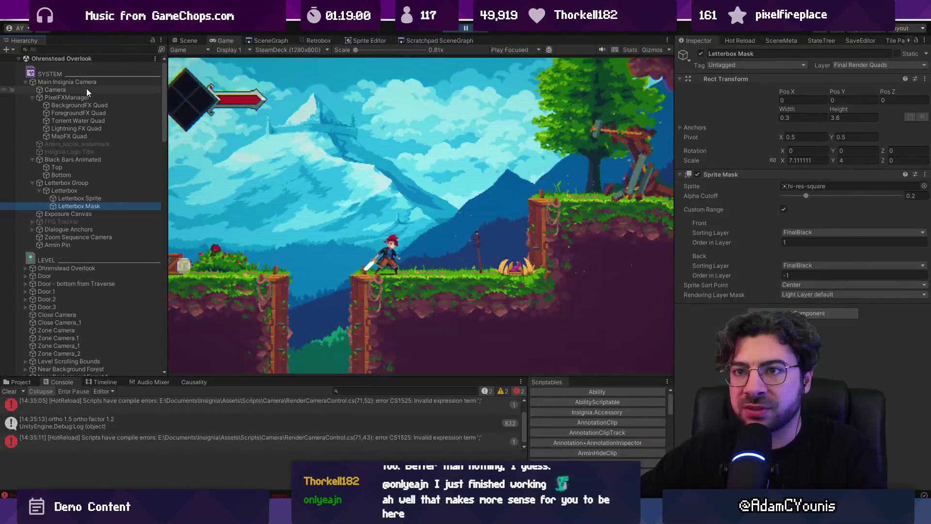
# - Ping Main Insignia Camera's Letterbox Bounds and Mask fields, then frame Letterbox Sprite in Scene view
pyautogui.click(88, 86)
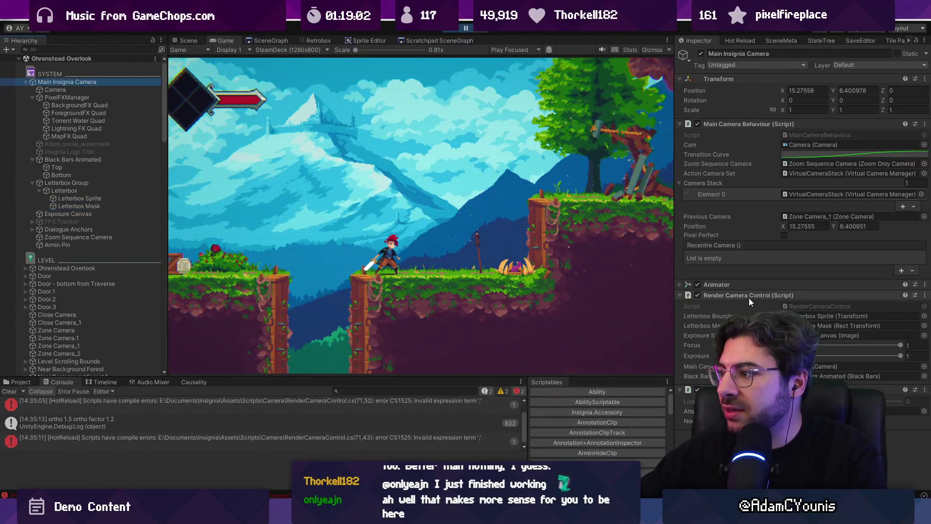
pyautogui.click(805, 316)
pyautogui.click(806, 325)
pyautogui.click(90, 198)
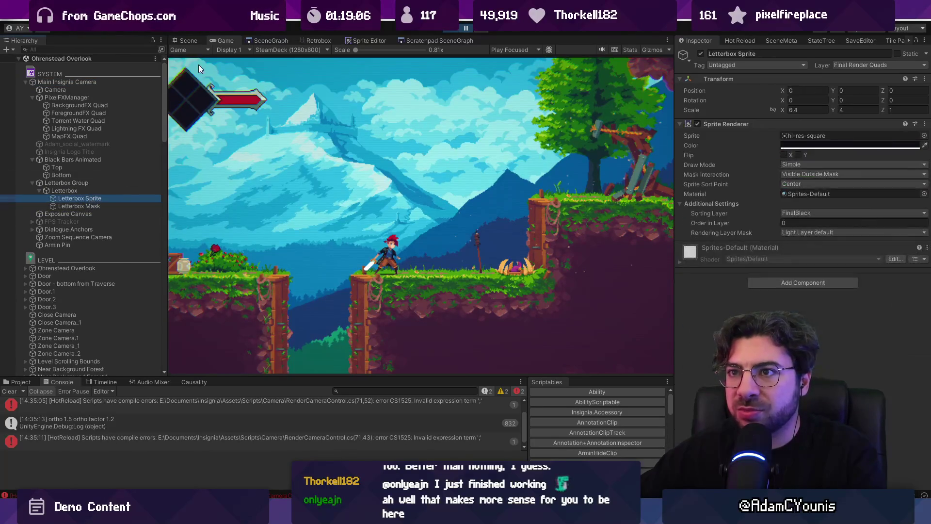
pyautogui.click(189, 40)
pyautogui.doubleClick(97, 200)
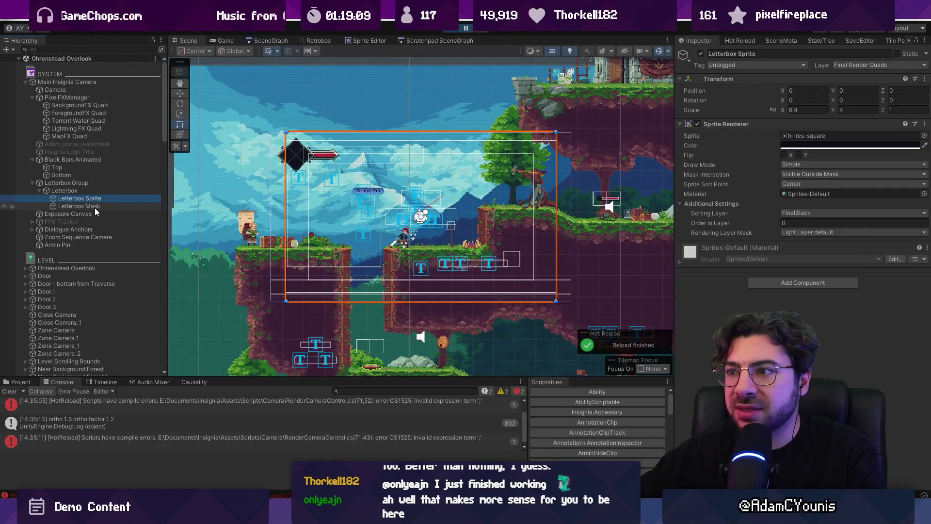
# - Alternate selecting Letterbox Mask and Letterbox Sprite, framing each in the Scene view to compare them
pyautogui.click(95, 208)
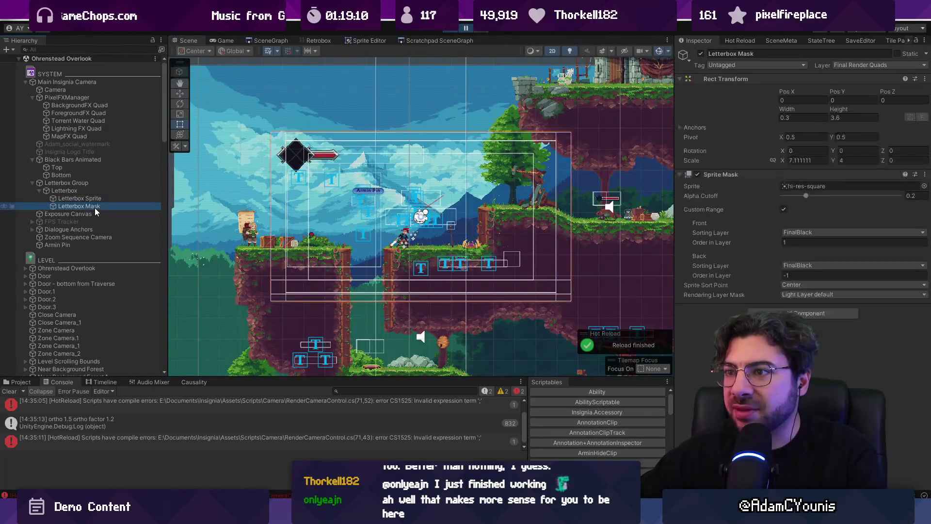
pyautogui.click(95, 200)
pyautogui.click(95, 208)
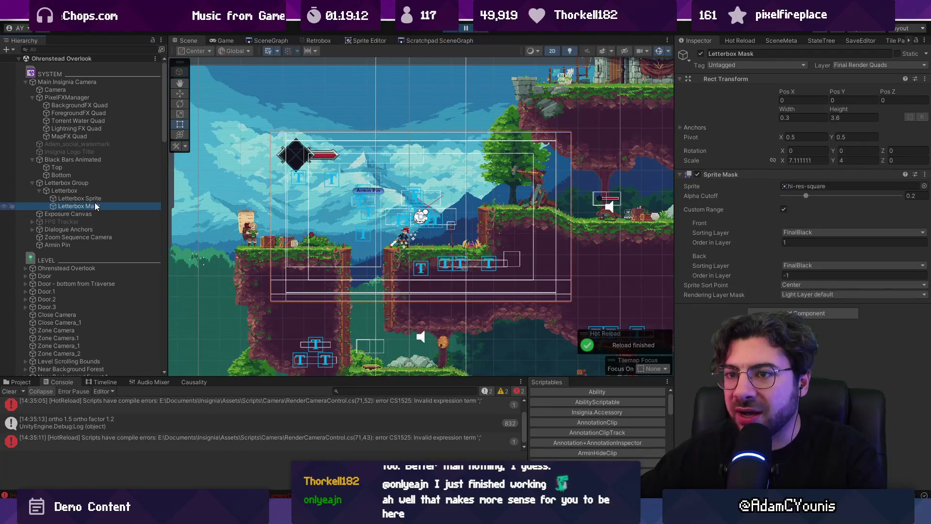
pyautogui.doubleClick(96, 208)
pyautogui.doubleClick(95, 199)
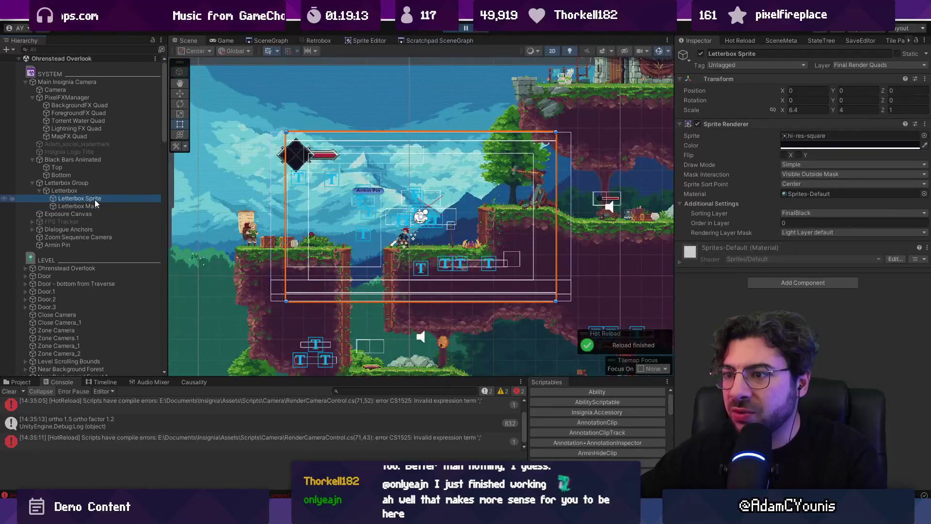
pyautogui.click(96, 207)
pyautogui.click(95, 200)
pyautogui.click(98, 205)
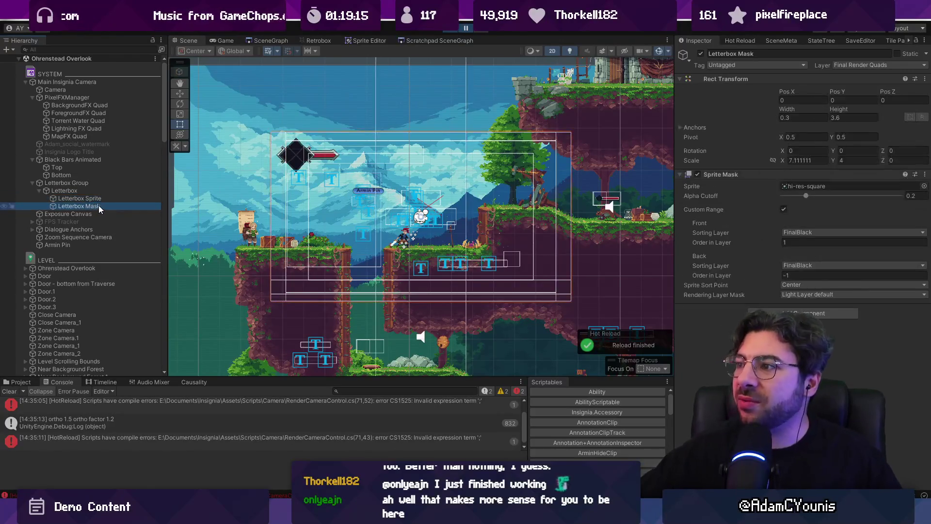
# - Keep toggling between Letterbox Sprite and Letterbox Mask to compare bounds, then return to the Game view
pyautogui.click(95, 199)
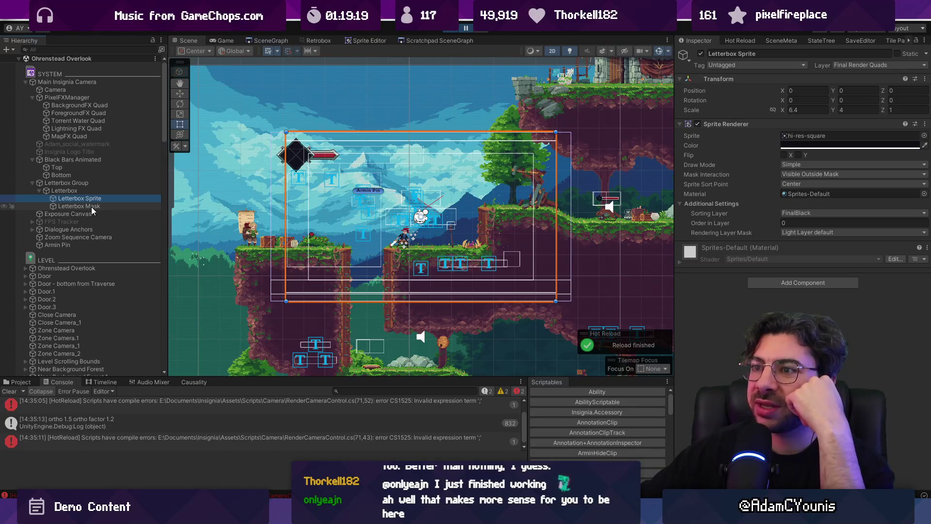
pyautogui.click(92, 206)
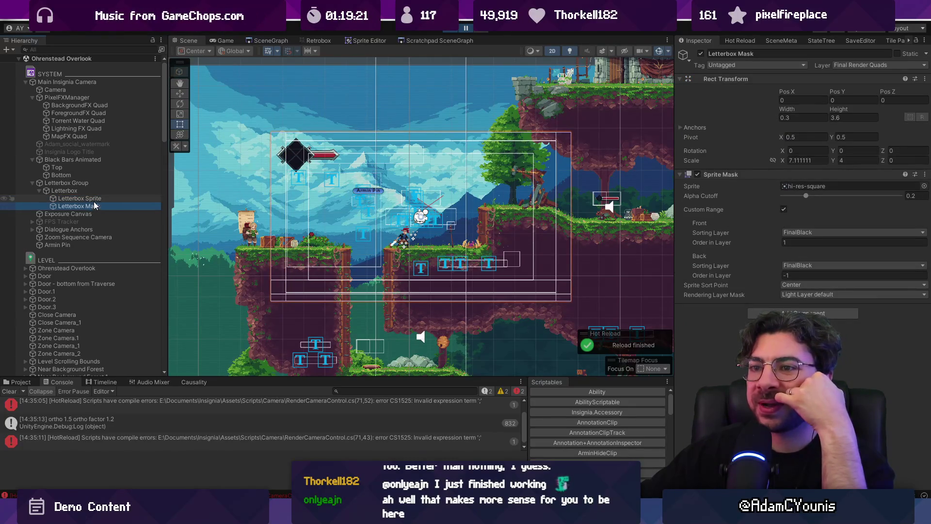
pyautogui.press('Up')
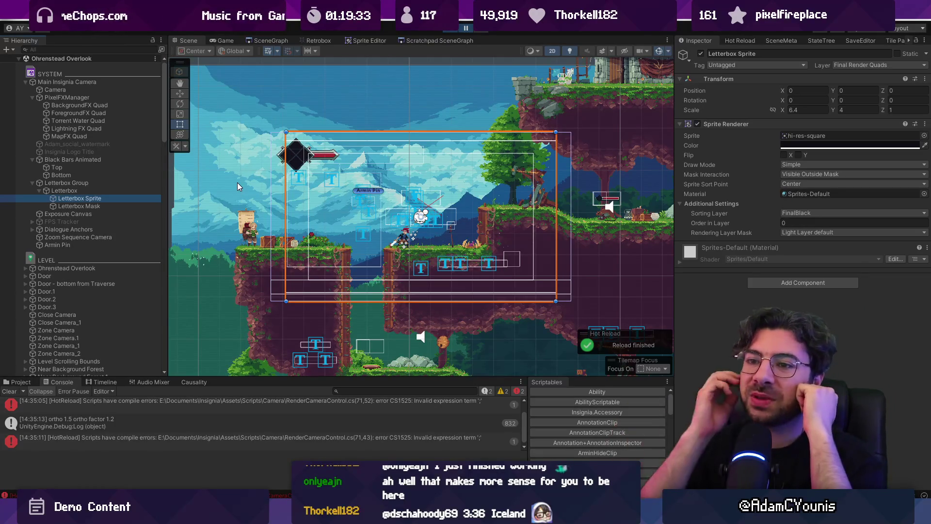
pyautogui.click(124, 204)
pyautogui.press('Up')
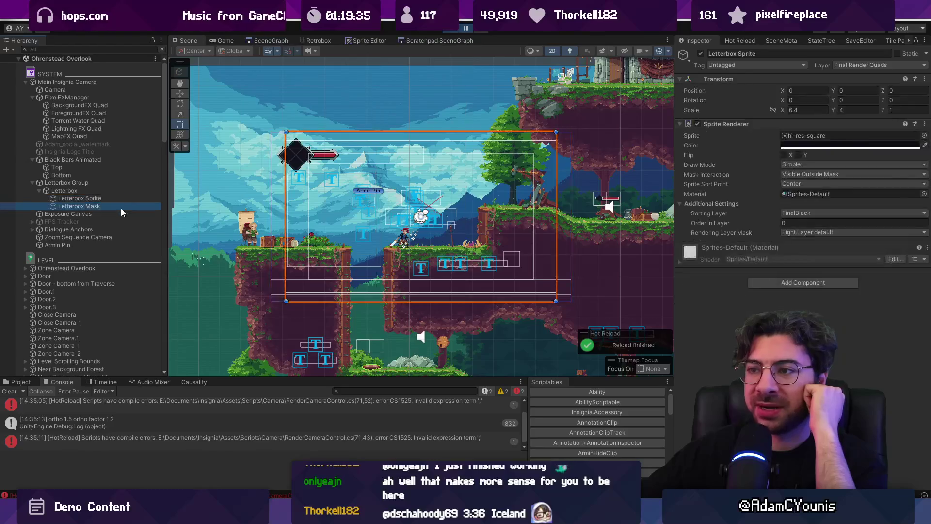
pyautogui.click(122, 208)
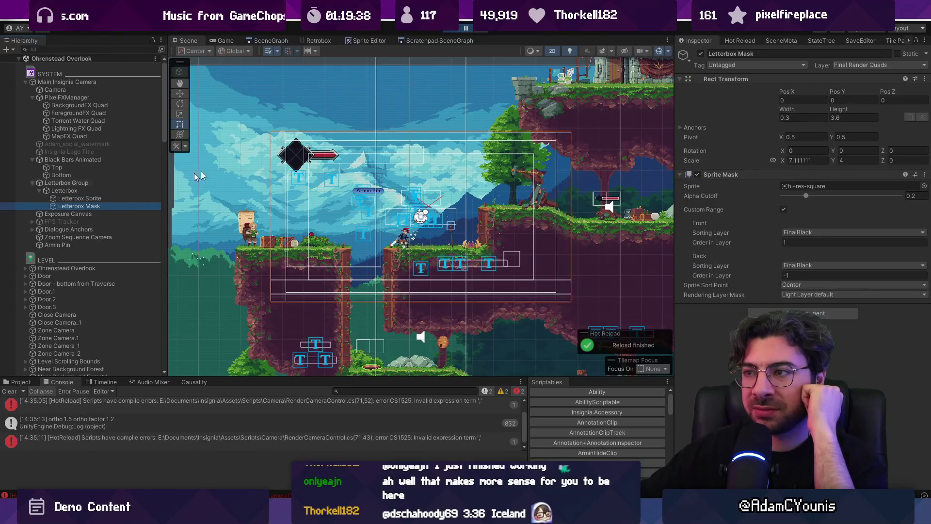
pyautogui.click(133, 200)
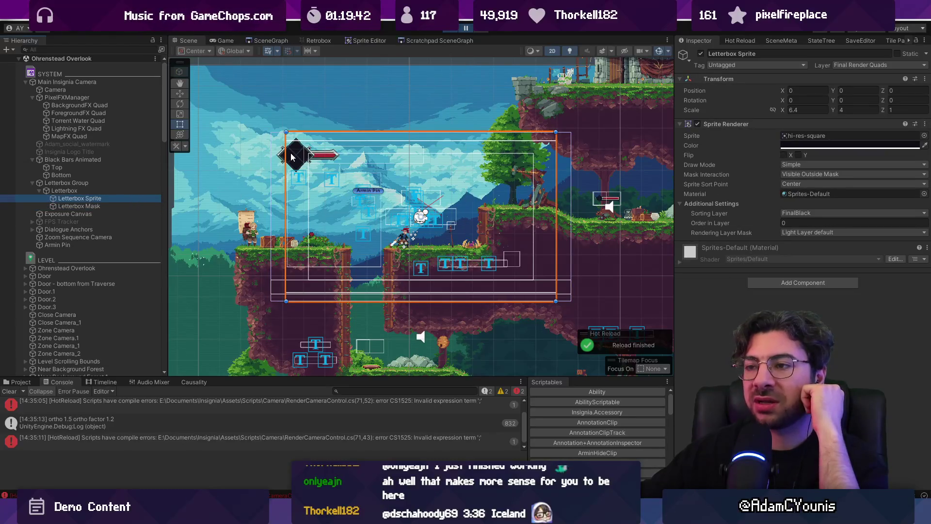
pyautogui.click(224, 41)
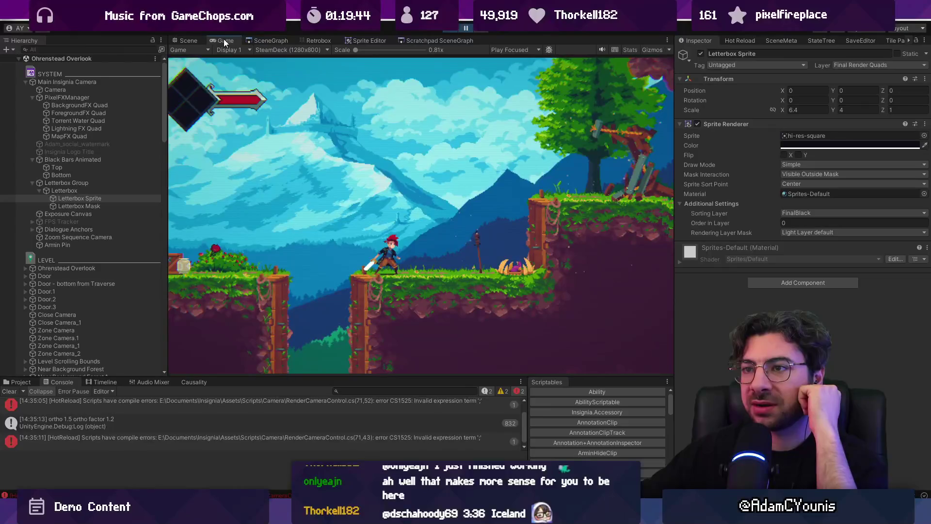
# - Pause the running game and toggle between full-size Game, Scene and full editor layouts
pyautogui.click(465, 27)
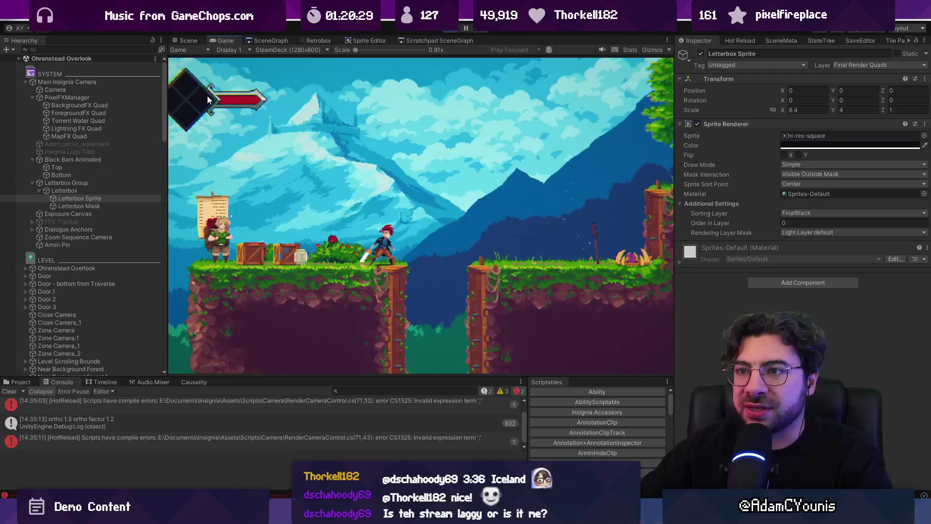
pyautogui.hotkey('shift', 'space')
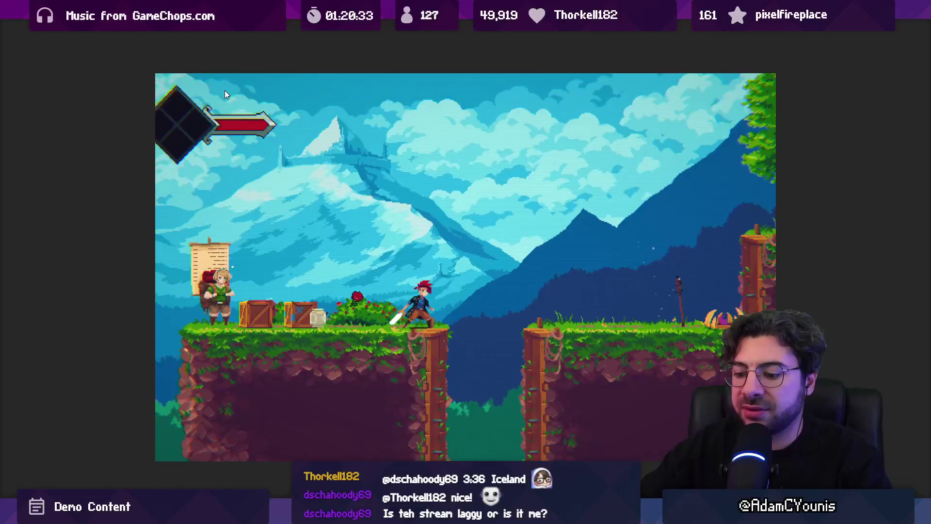
pyautogui.hotkey('ctrl', '1')
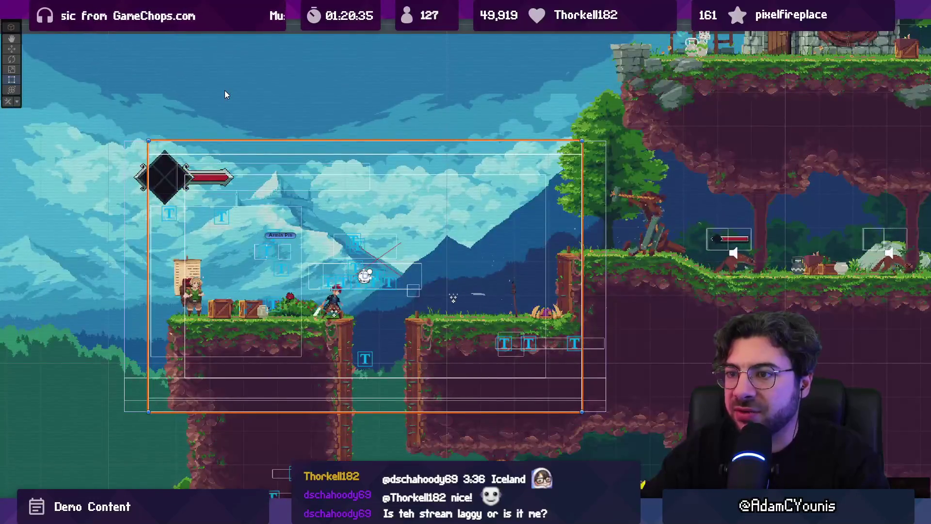
pyautogui.hotkey('ctrl', '2')
pyautogui.hotkey('ctrl', '1')
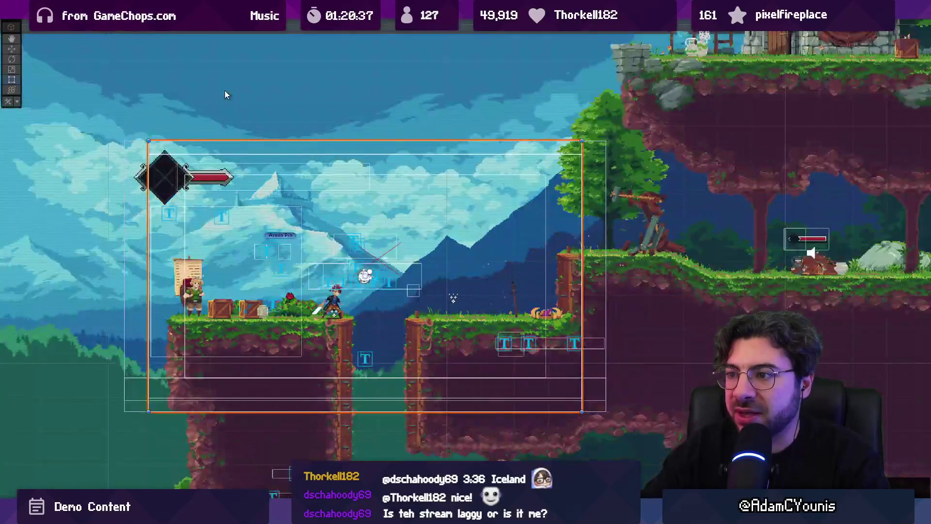
pyautogui.hotkey('ctrl', '2')
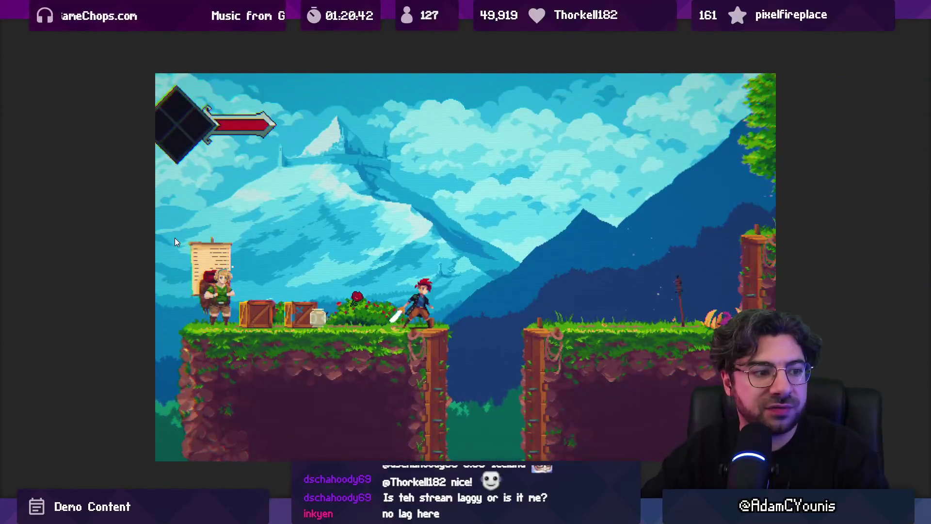
pyautogui.hotkey('shift', 'space')
# - Frame the Letterbox Sprite in the Scene view, check the Letterbox Mask, then bring up RenderCameraControl.cs
pyautogui.click(185, 41)
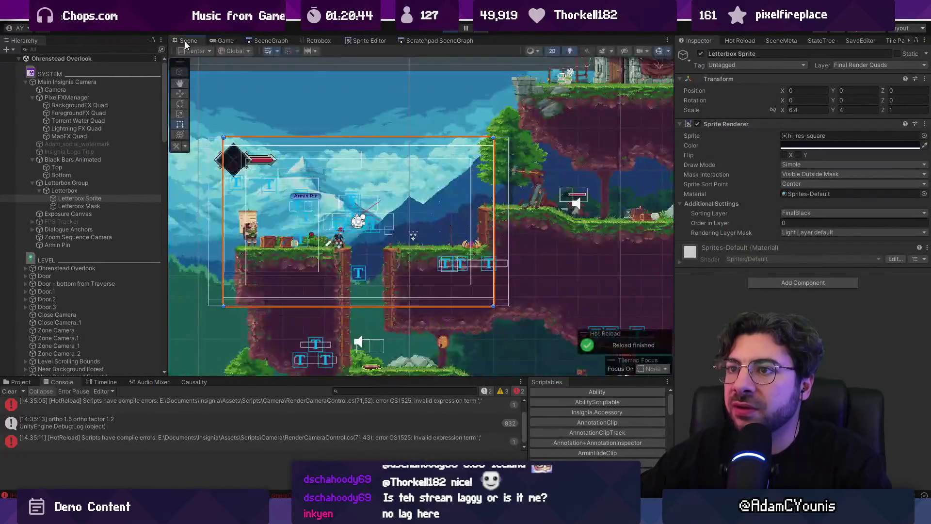
pyautogui.press('f')
pyautogui.click(112, 199)
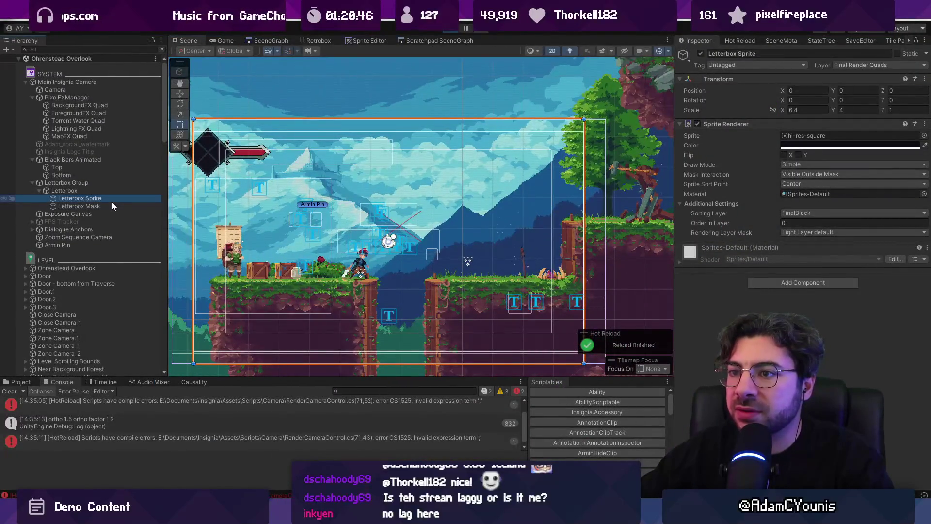
pyautogui.click(109, 208)
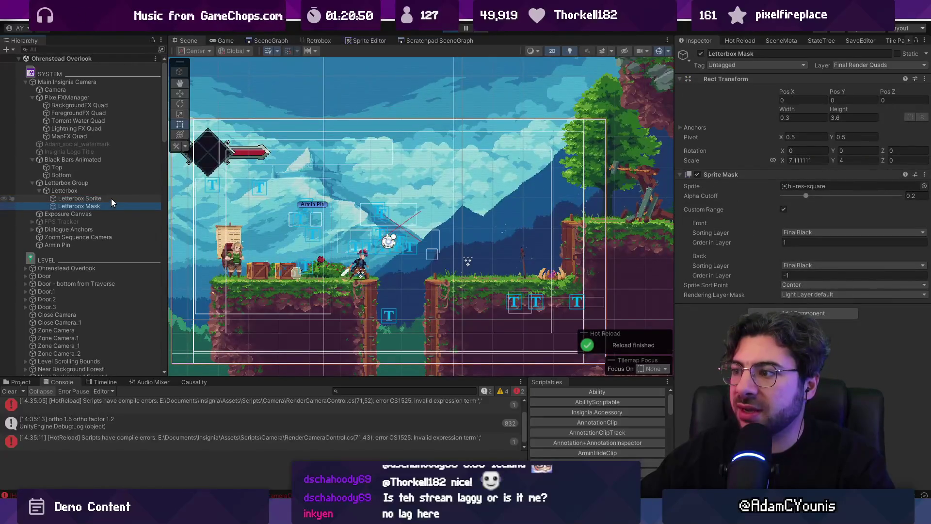
pyautogui.click(328, 515)
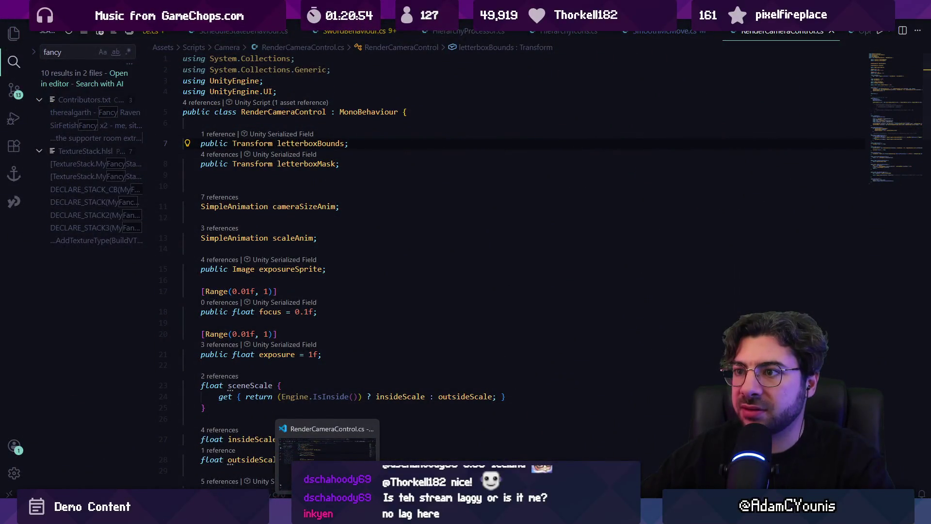
# - Use F2 on the letterboxBounds field to rename it letterboxSprite, then return to Unity
pyautogui.doubleClick(311, 144)
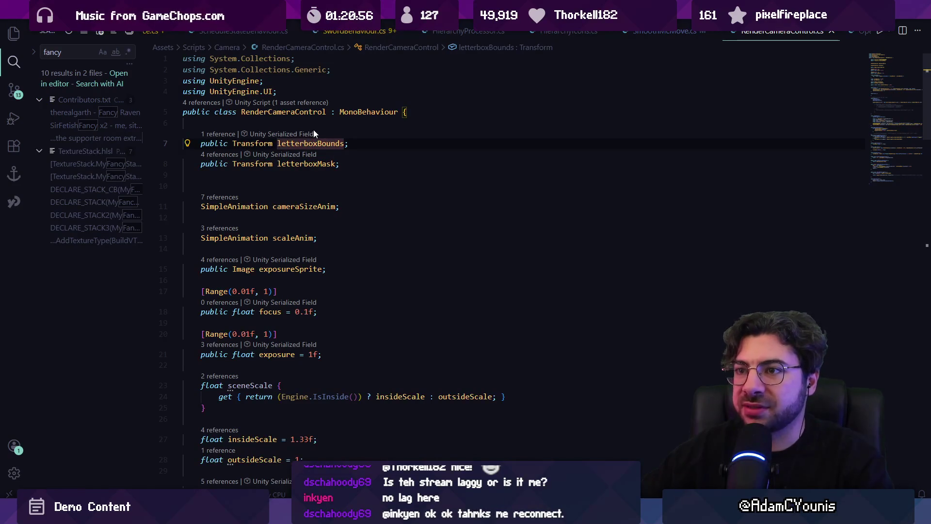
pyautogui.hotkey('alt', 'Tab')
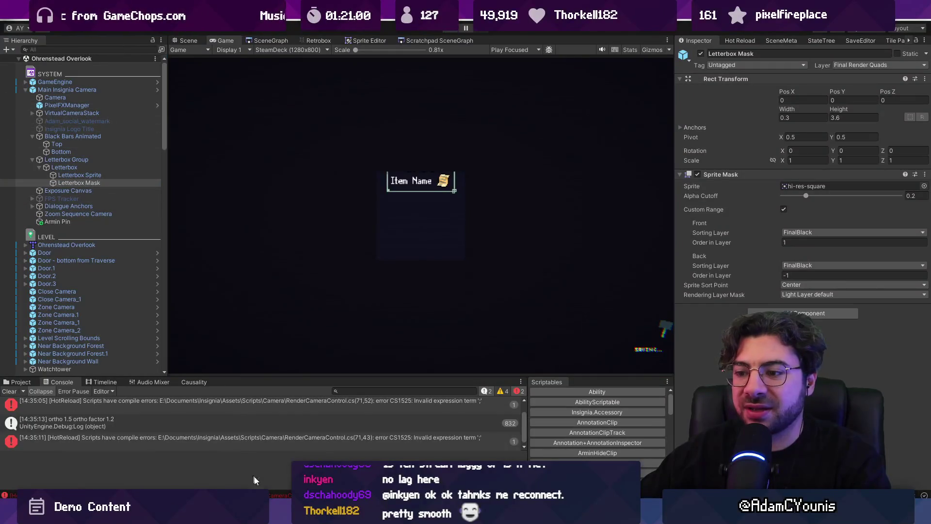
pyautogui.hotkey('alt', 'Tab')
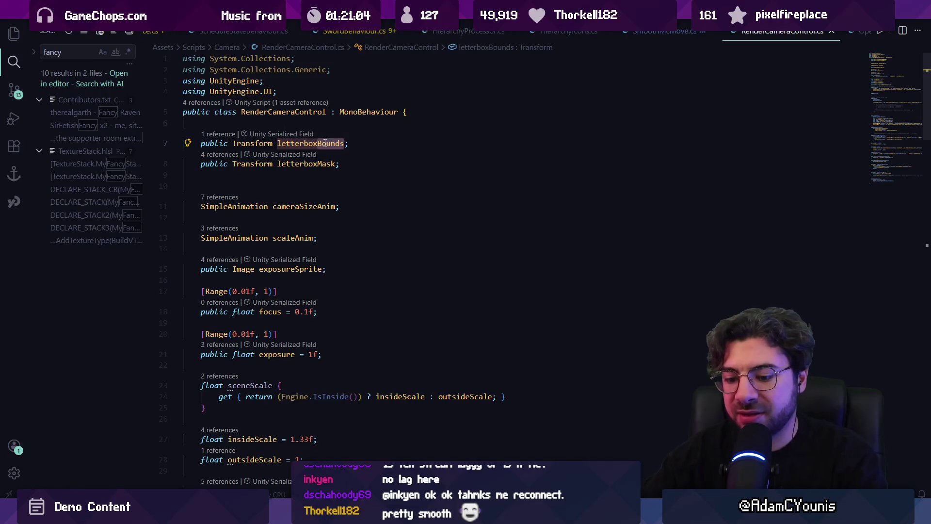
pyautogui.hotkey('ctrl', 'shift', 'p')
pyautogui.press('Escape')
pyautogui.press('F2')
pyautogui.write('letterboxSprite')
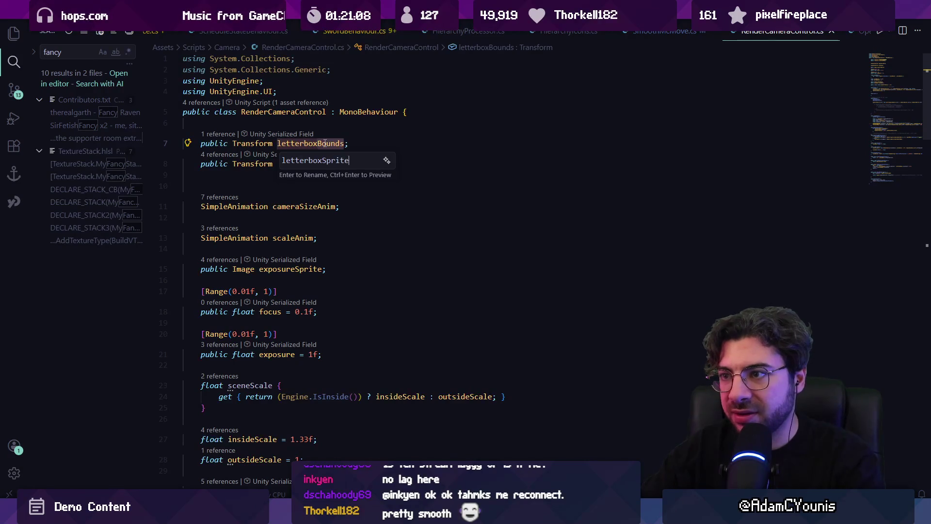
pyautogui.press('Escape')
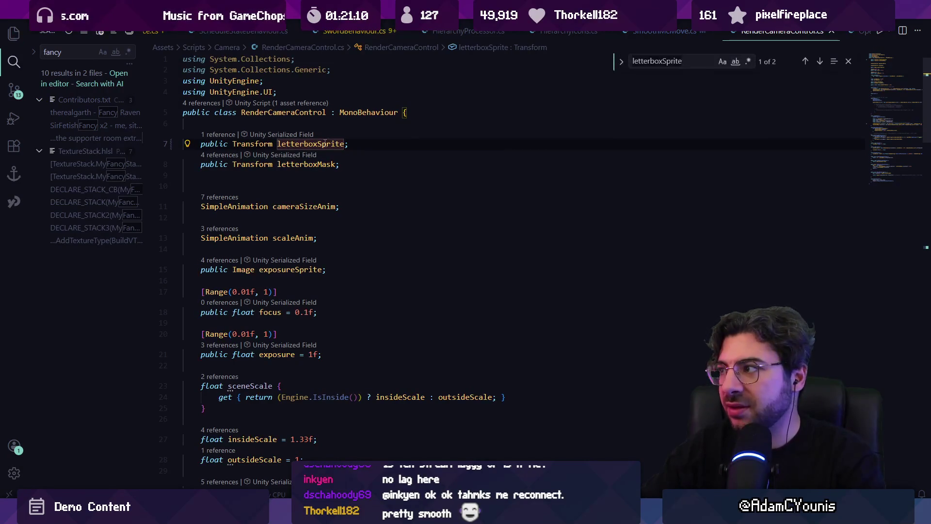
pyautogui.hotkey('alt', 'Tab')
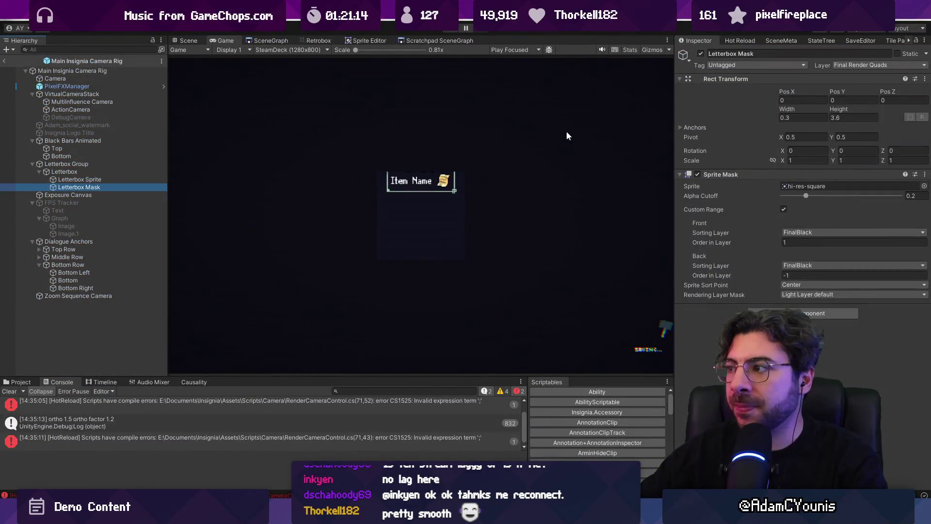
# - Assign Letterbox Sprite to the Render Camera Control's Letterbox Sprite field, then exit to Ohrenstead Overlook
pyautogui.click(73, 70)
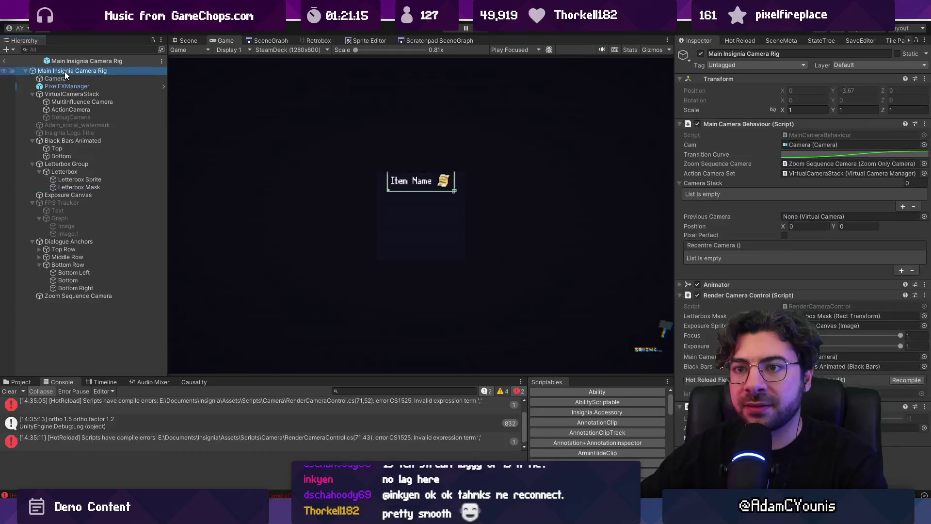
pyautogui.moveTo(80, 188); pyautogui.dragTo(743, 230)
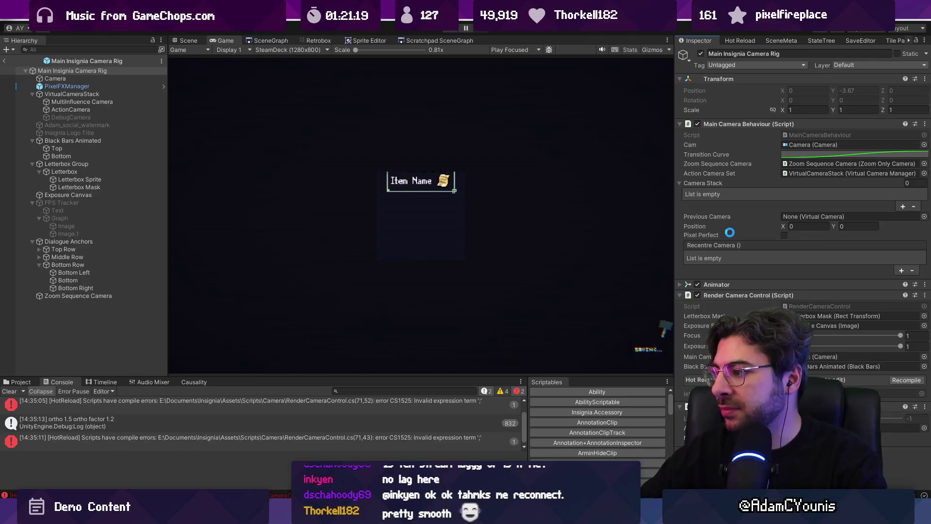
pyautogui.moveTo(730, 233); pyautogui.dragTo(730, 233)
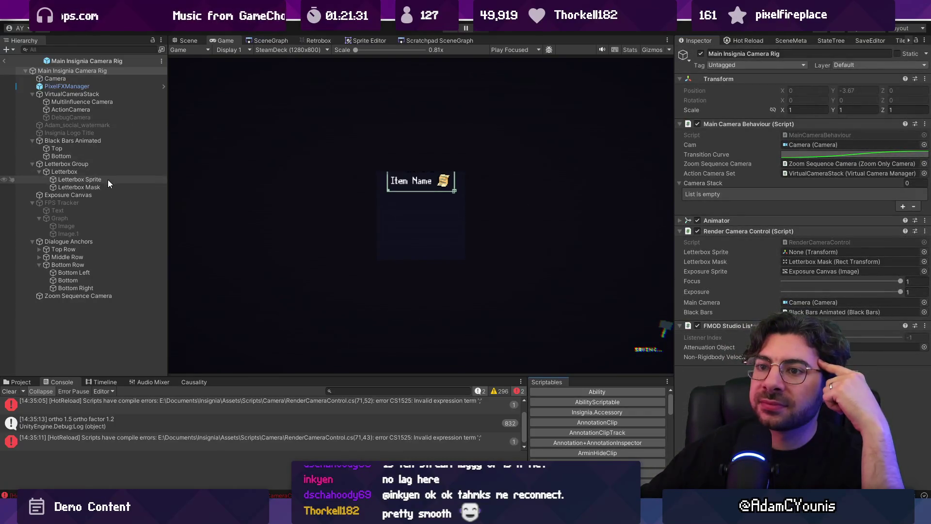
pyautogui.moveTo(868, 298)
pyautogui.mouseDown()
pyautogui.moveTo(776, 334)
pyautogui.moveTo(825, 272)
pyautogui.moveTo(843, 270)
pyautogui.mouseUp()
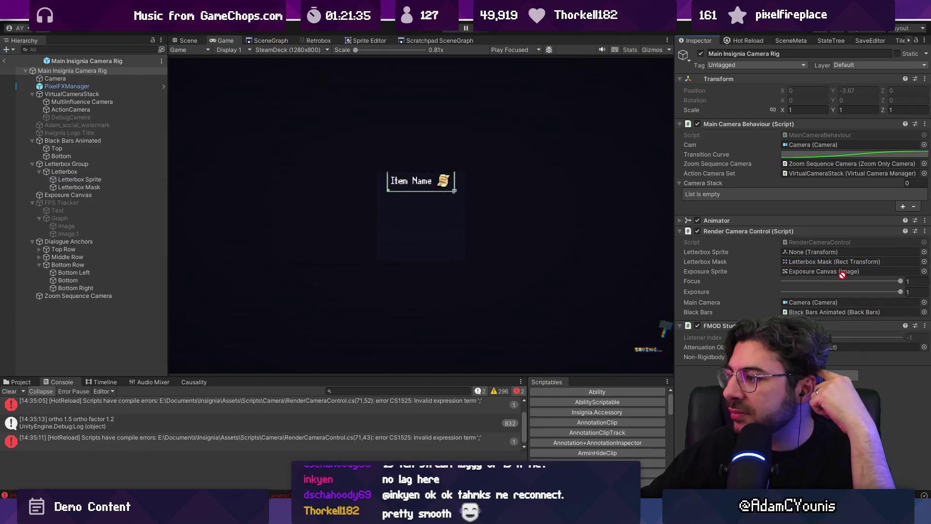
pyautogui.moveTo(745, 271); pyautogui.dragTo(796, 252)
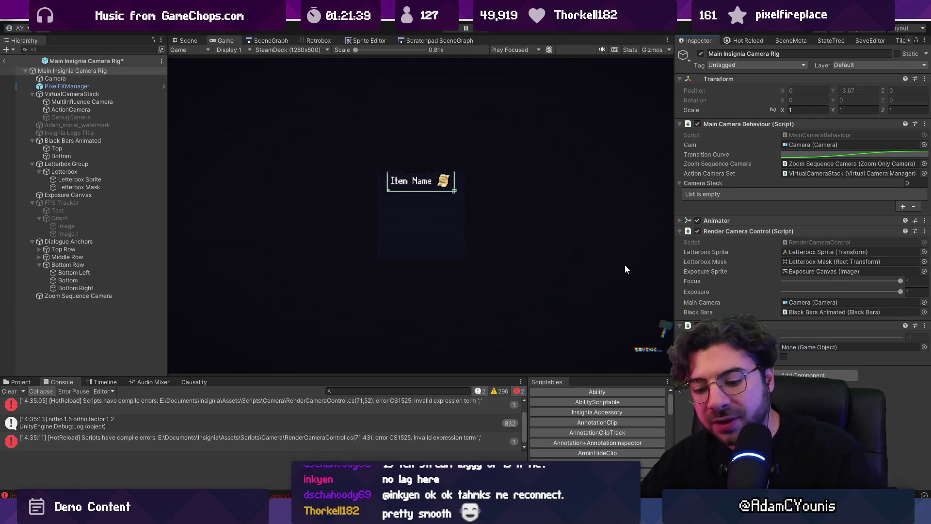
pyautogui.click(5, 62)
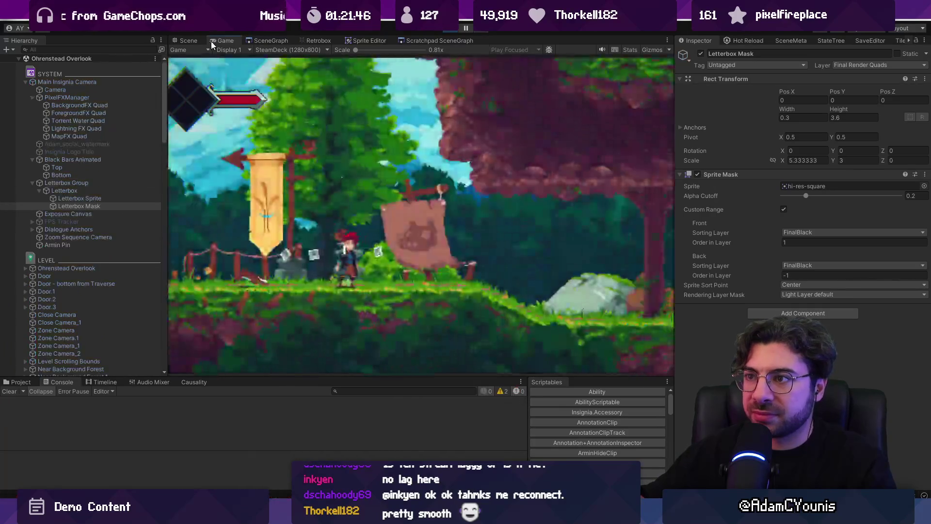
# - Frame the Main Insignia Camera in the Scene view and select the Letterbox Mask
pyautogui.click(103, 82)
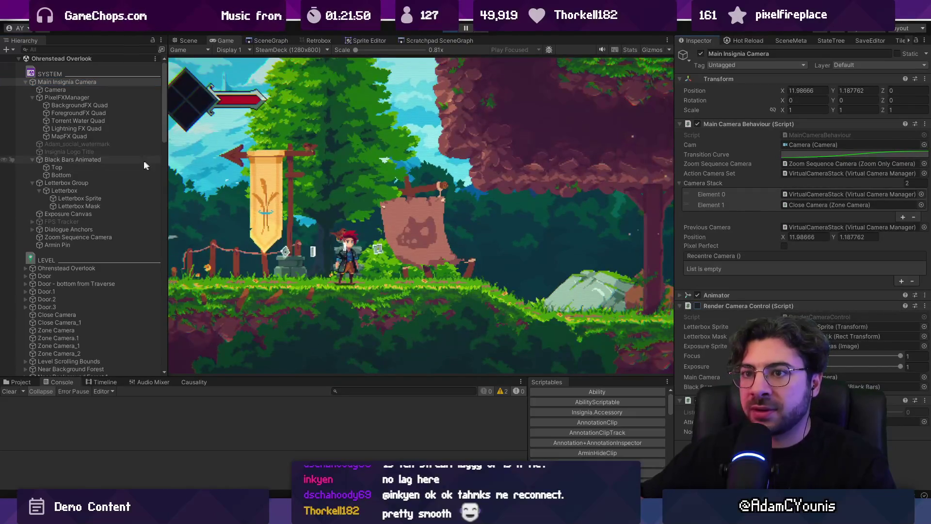
pyautogui.click(184, 45)
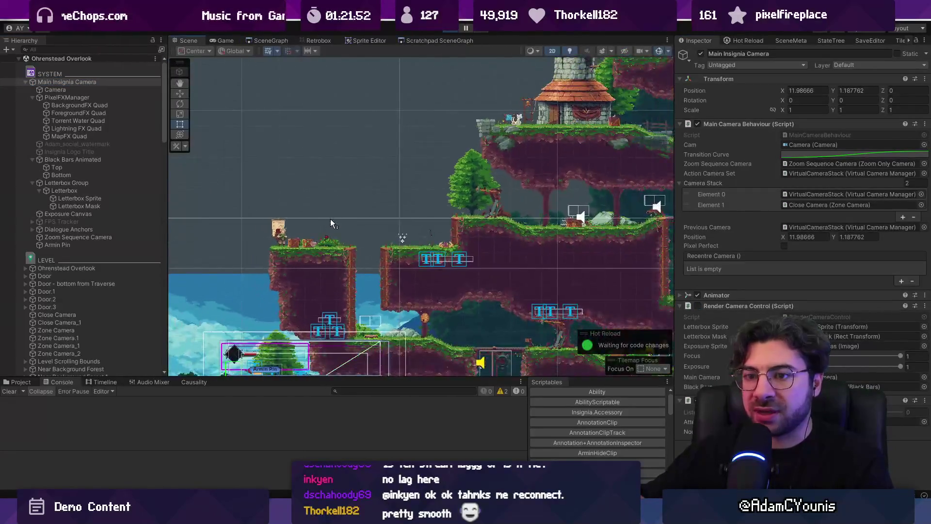
pyautogui.press('f')
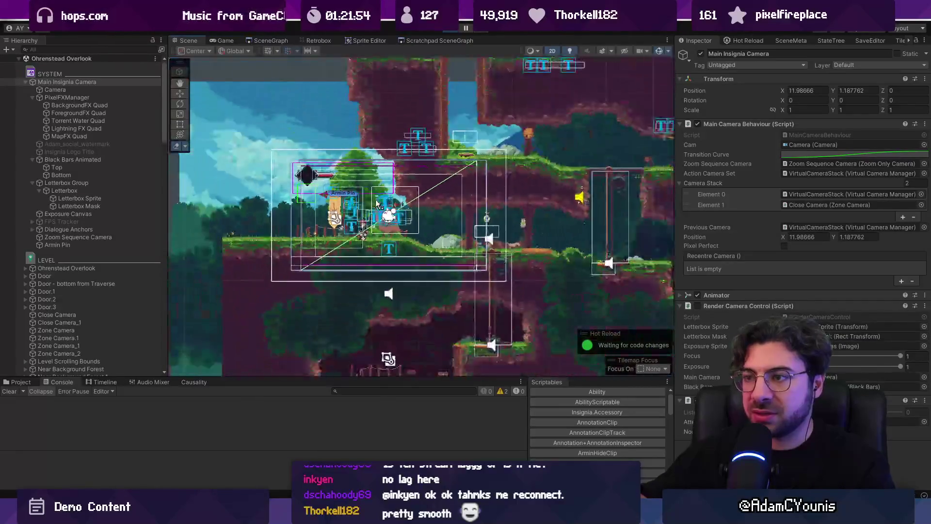
pyautogui.click(79, 205)
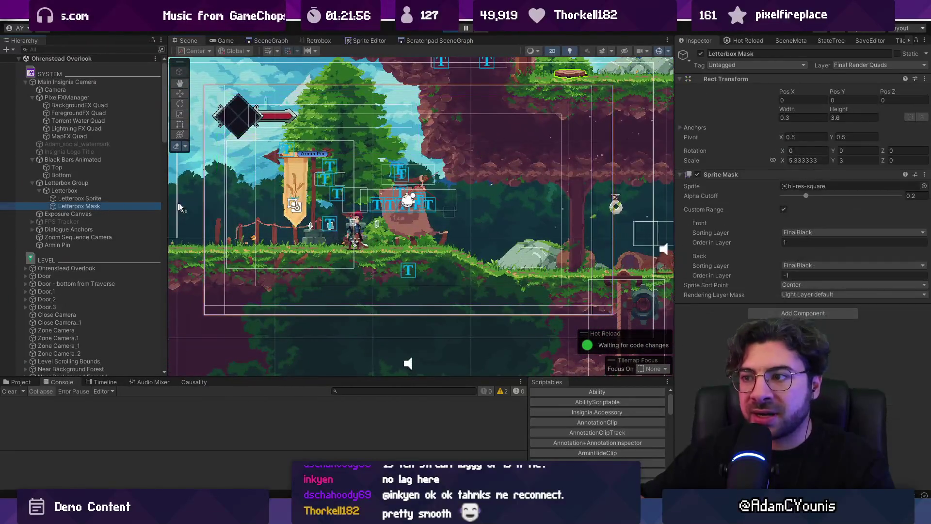
# - Scrub the Letterbox Mask's Scale Y down to 1.82, then back to about 3
pyautogui.press('w')
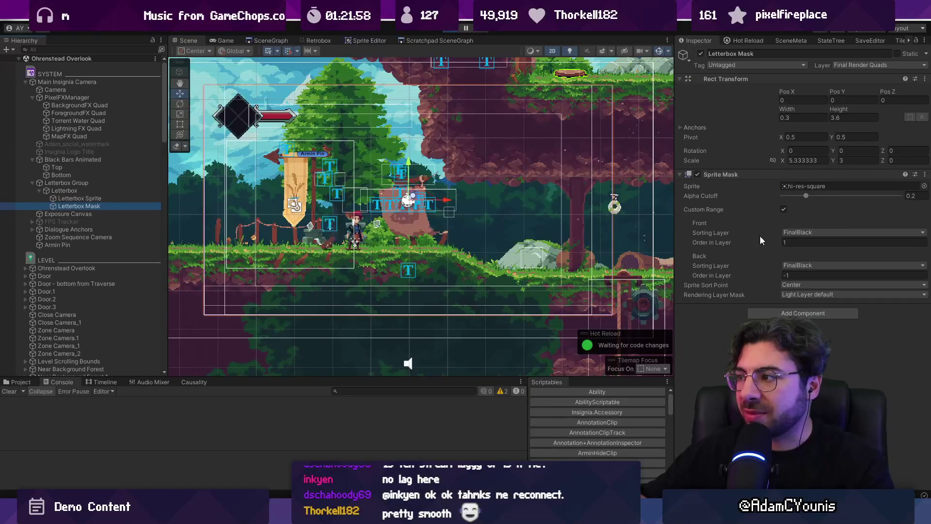
pyautogui.moveTo(837, 158)
pyautogui.mouseDown()
pyautogui.moveTo(808, 153)
pyautogui.moveTo(829, 155)
pyautogui.mouseUp()
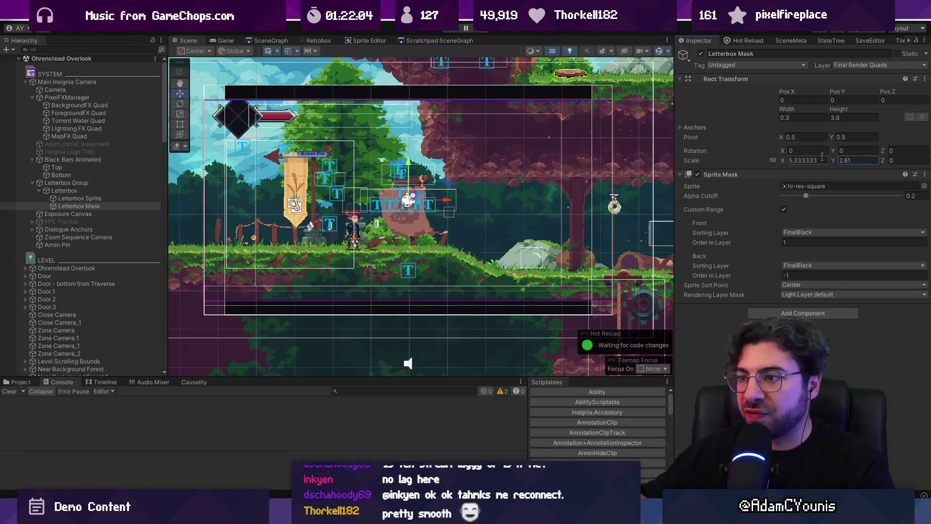
pyautogui.click(121, 198)
pyautogui.moveTo(835, 112); pyautogui.dragTo(833, 111)
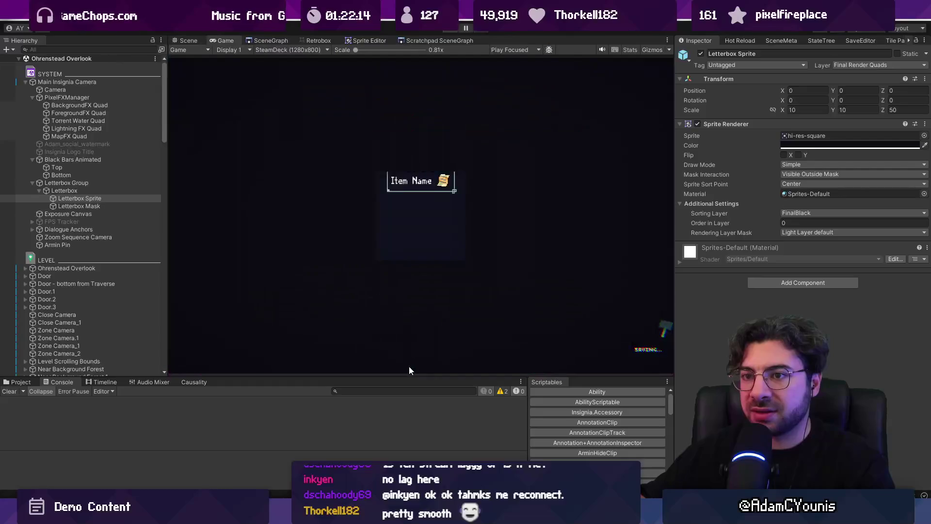
# - Find the localScale line and change the line 72 comment's letterboxBounds wording to letterboxSprite
pyautogui.hotkey('alt', 'Tab')
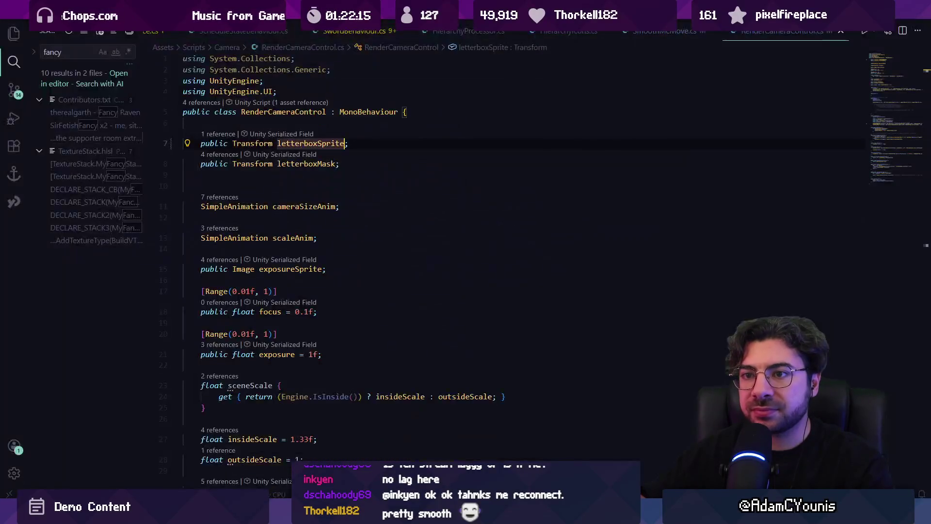
pyautogui.hotkey('ctrl', 'f')
pyautogui.write('letterbo')
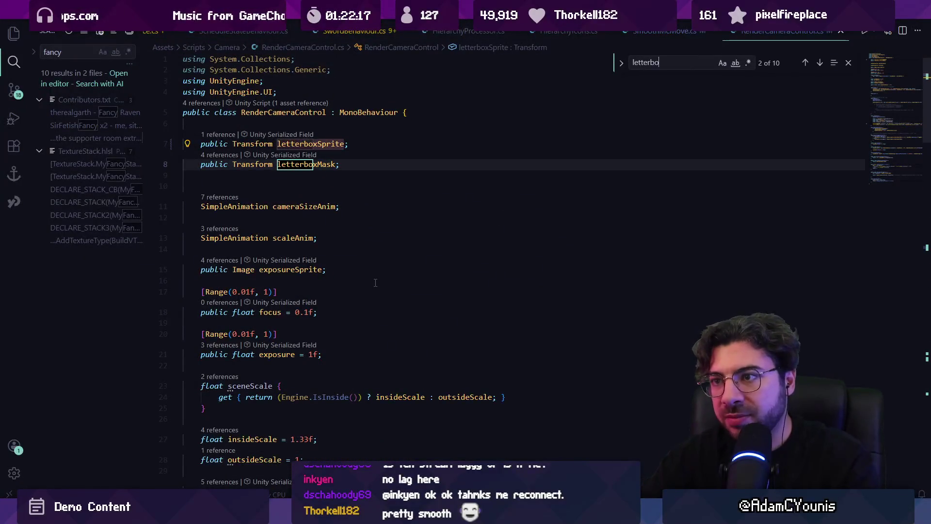
pyautogui.write('xs')
pyautogui.write('prite.locl')
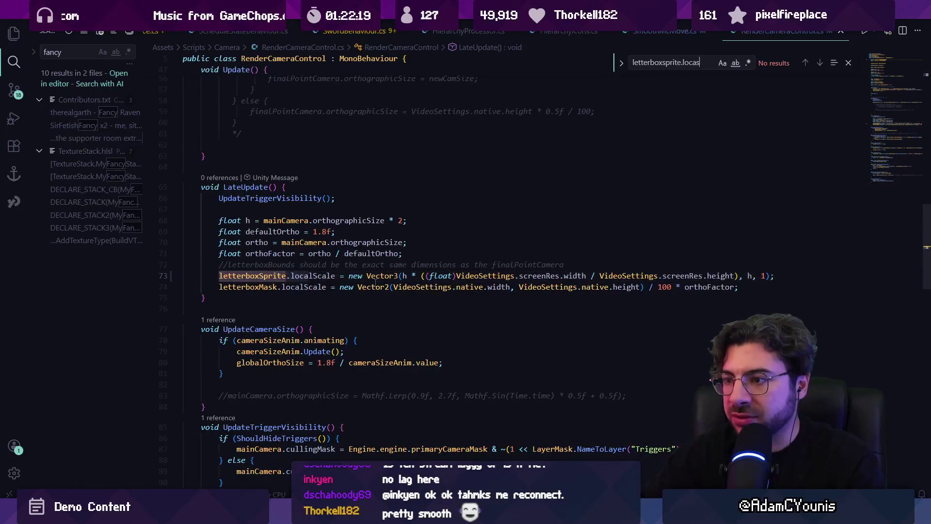
pyautogui.press('Escape')
pyautogui.press('Right')
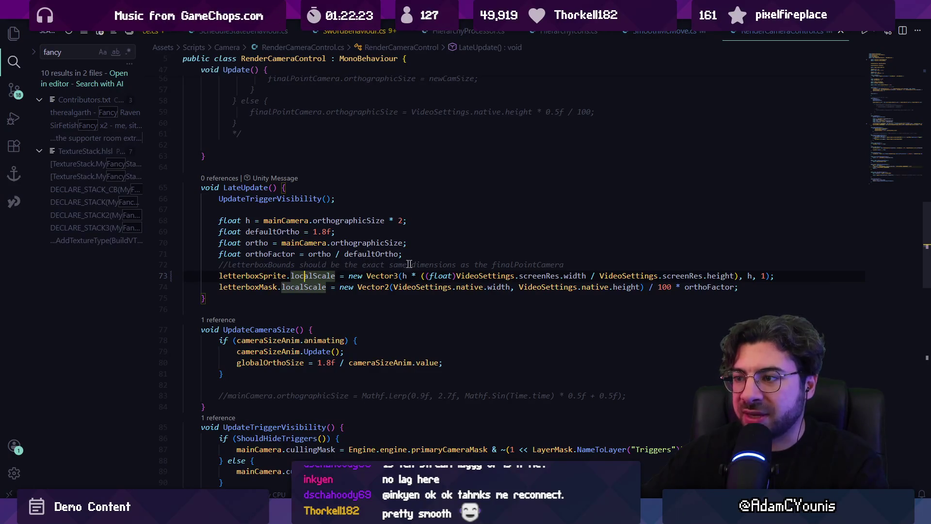
pyautogui.click(274, 264)
pyautogui.hotkey('ctrl', 'Delete')
pyautogui.write('Sprite')
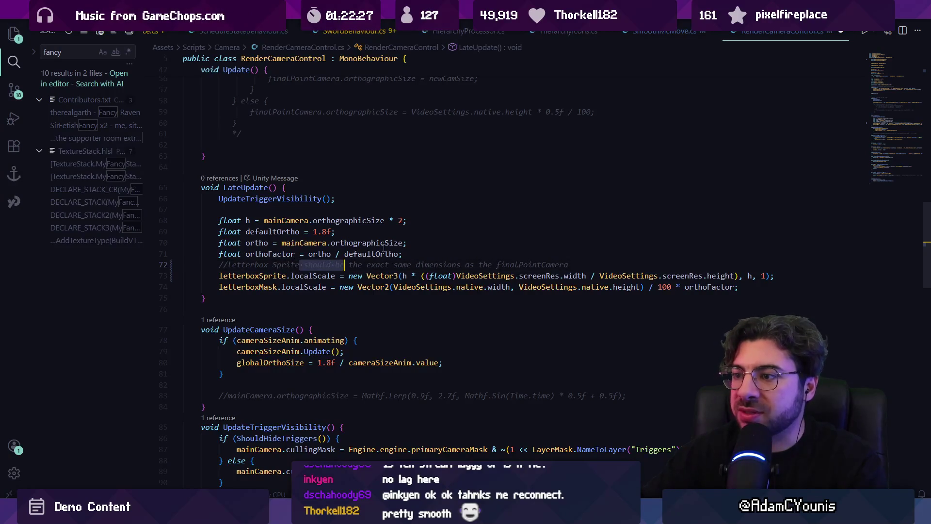
pyautogui.hotkey('ctrl', 'Left')
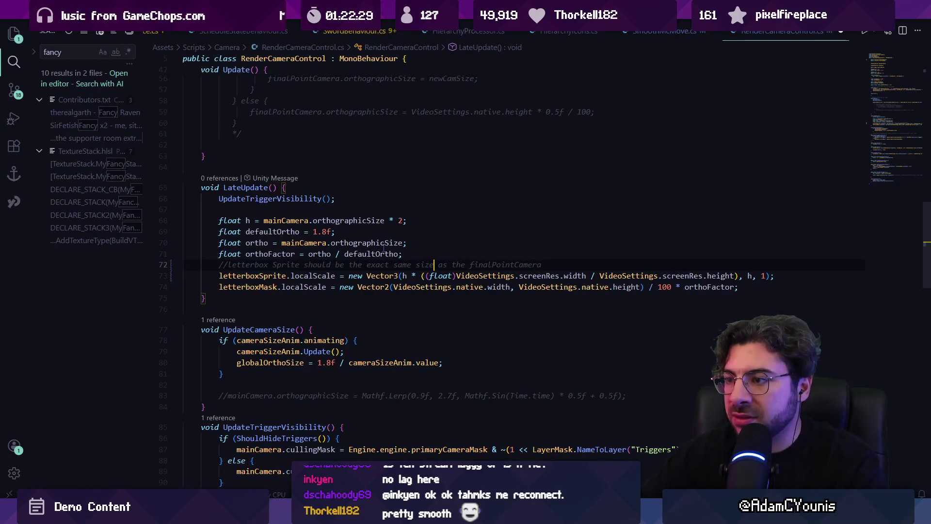
# - Add a comment above the letterboxMask line explaining the mask scales with ortho size
pyautogui.press('Down')
pyautogui.press('Down')
pyautogui.press('Home')
pyautogui.press('Home')
pyautogui.press('Return')
pyautogui.press('Return')
pyautogui.press('Up')
pyautogui.press('Up')
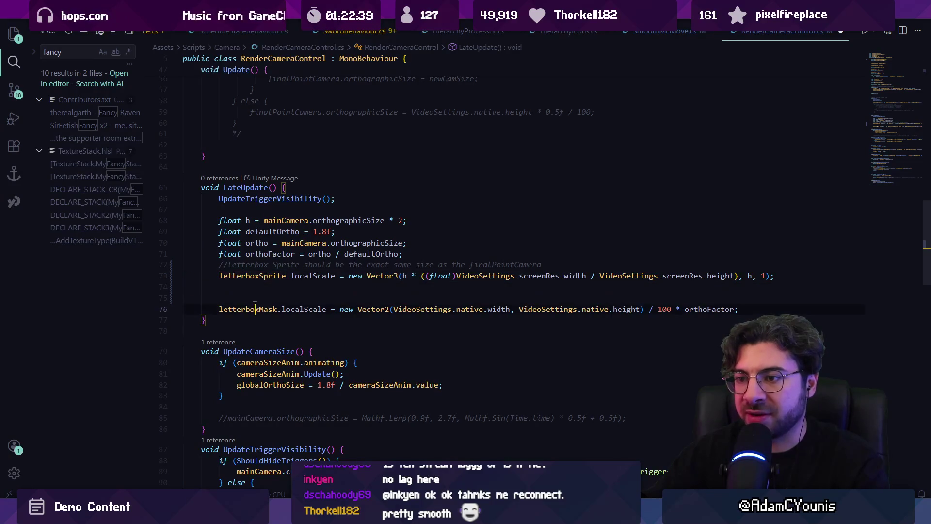
pyautogui.press('Up')
pyautogui.write('//le')
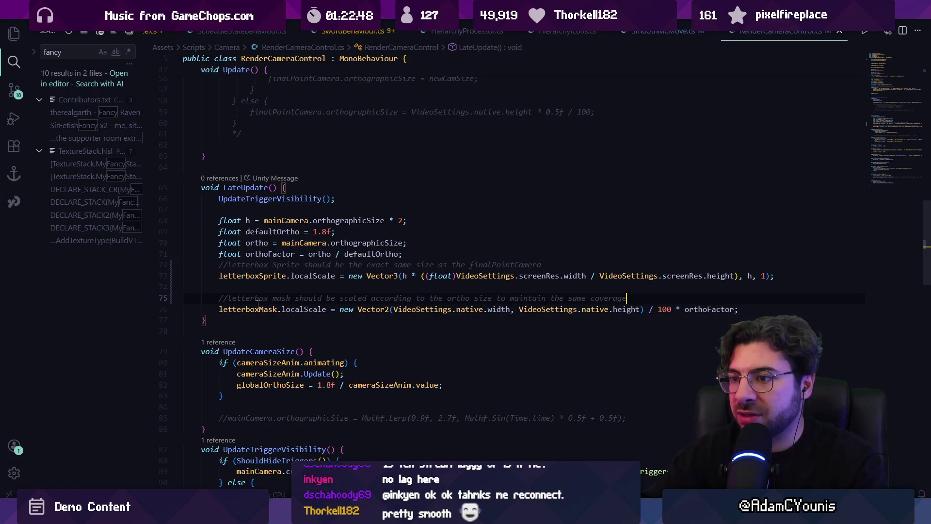
pyautogui.press('Return')
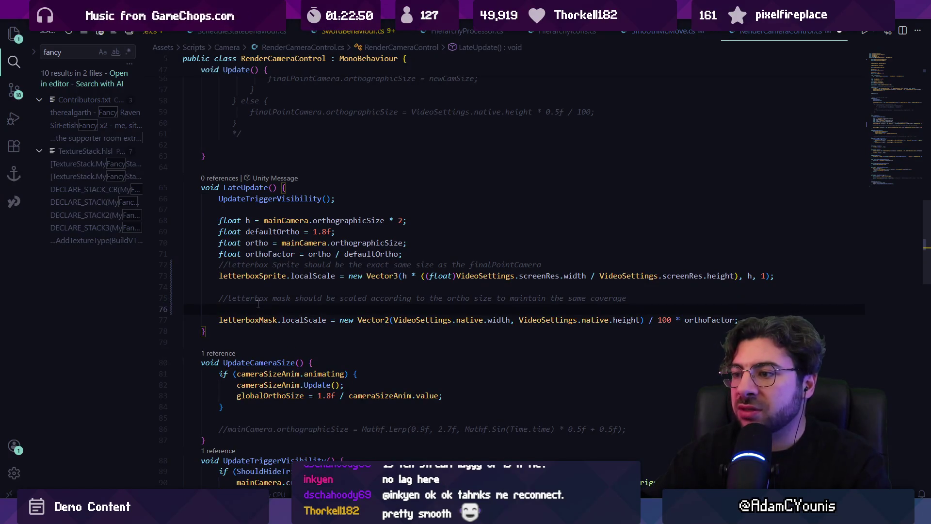
pyautogui.press('BackSpace')
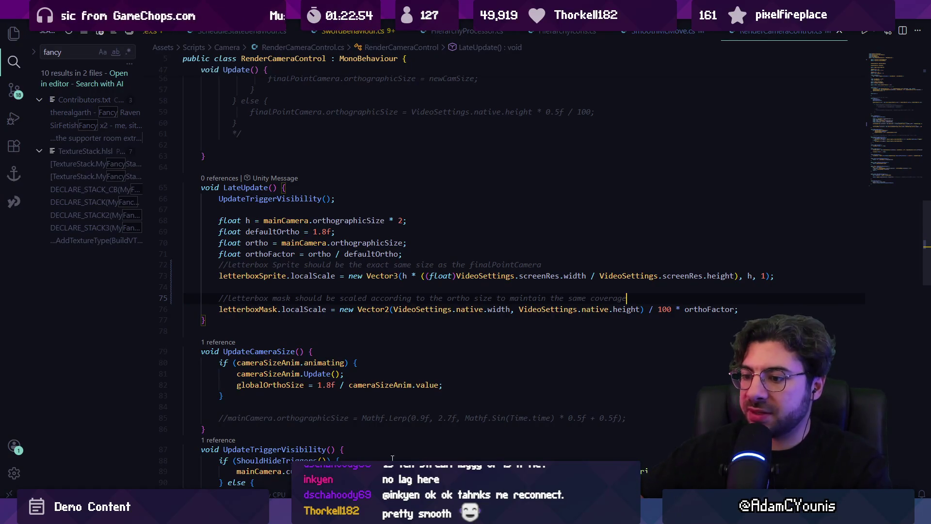
pyautogui.hotkey('alt', 'Tab')
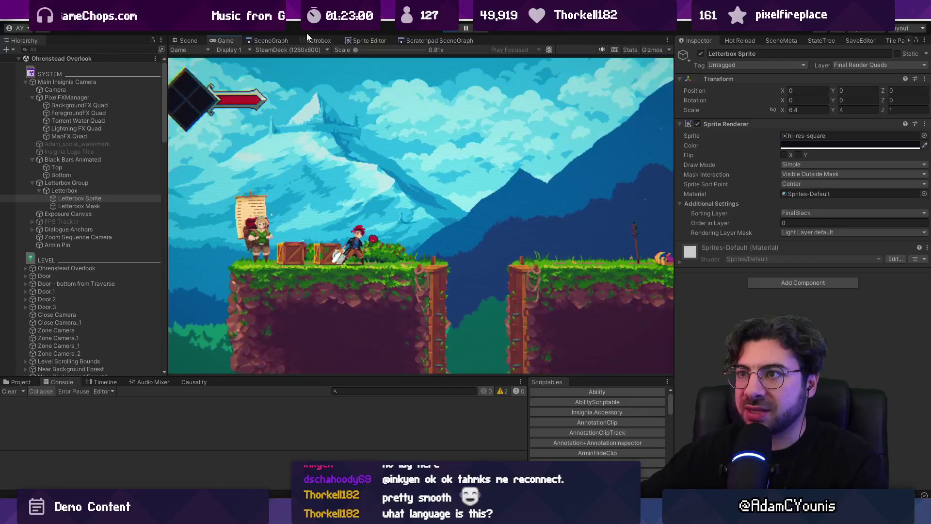
# - Check the camera objects, then scrub the Letterbox Mask's Scale Y down to 3.5
pyautogui.click(92, 88)
pyautogui.click(98, 81)
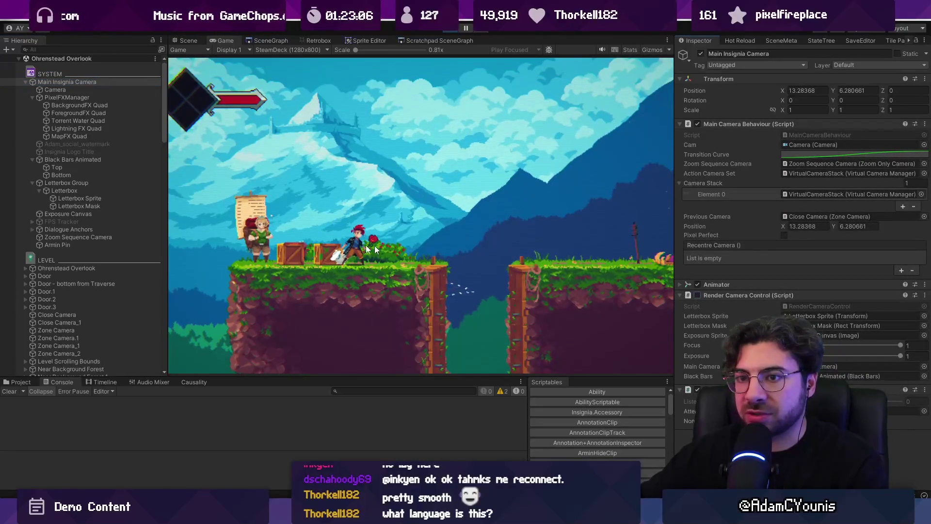
pyautogui.click(111, 206)
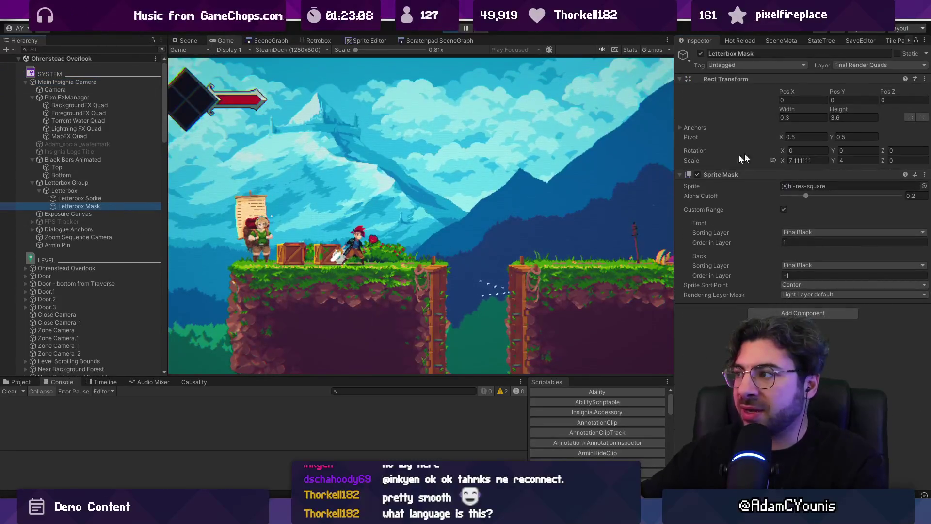
pyautogui.click(834, 160)
pyautogui.moveTo(834, 161); pyautogui.dragTo(827, 161)
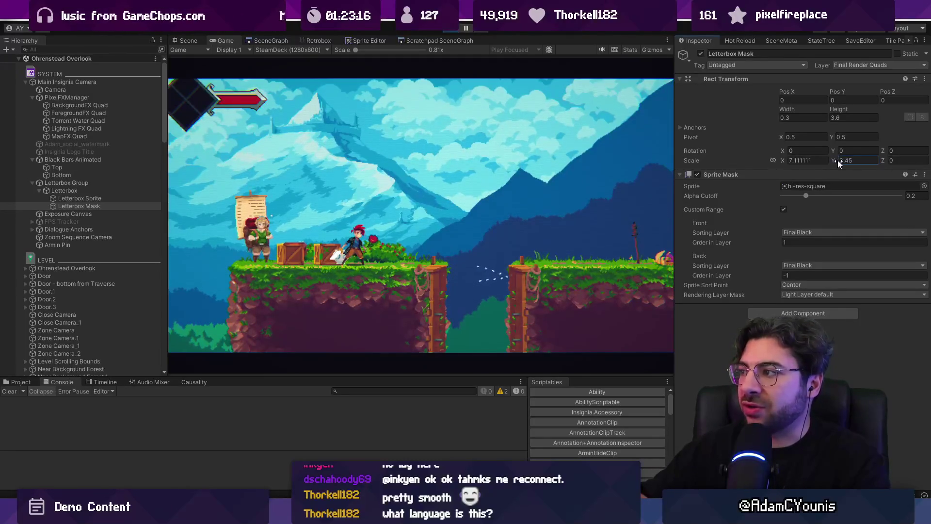
# - Pause the game and enable Render Camera Control on the Main Insignia Camera
pyautogui.click(466, 30)
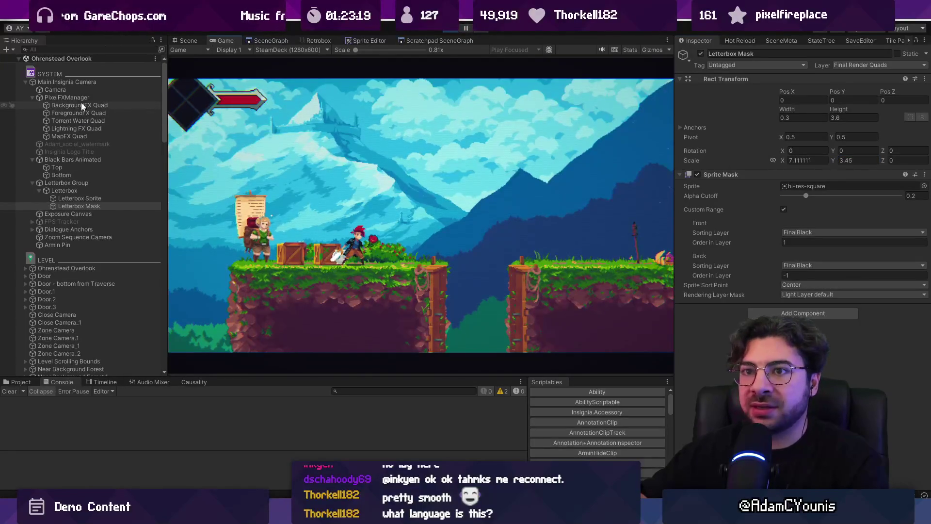
pyautogui.click(67, 82)
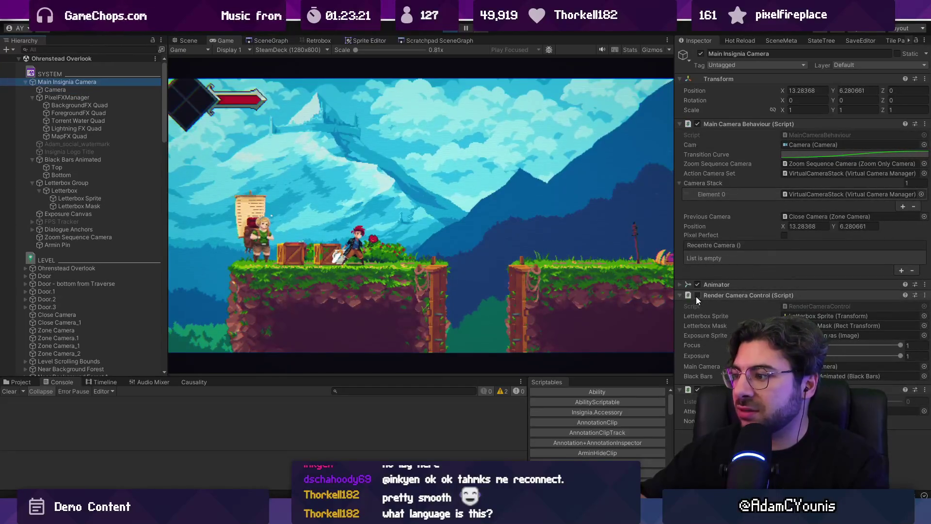
pyautogui.click(697, 295)
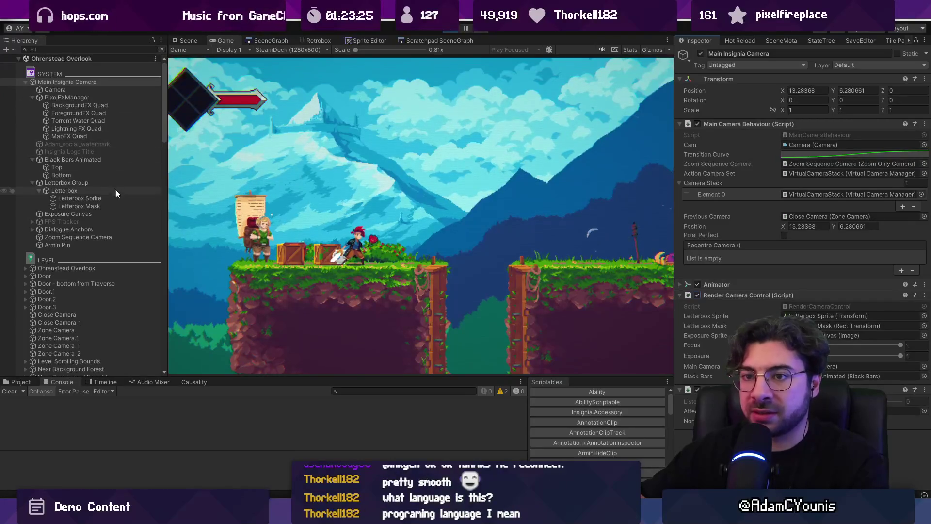
pyautogui.click(116, 205)
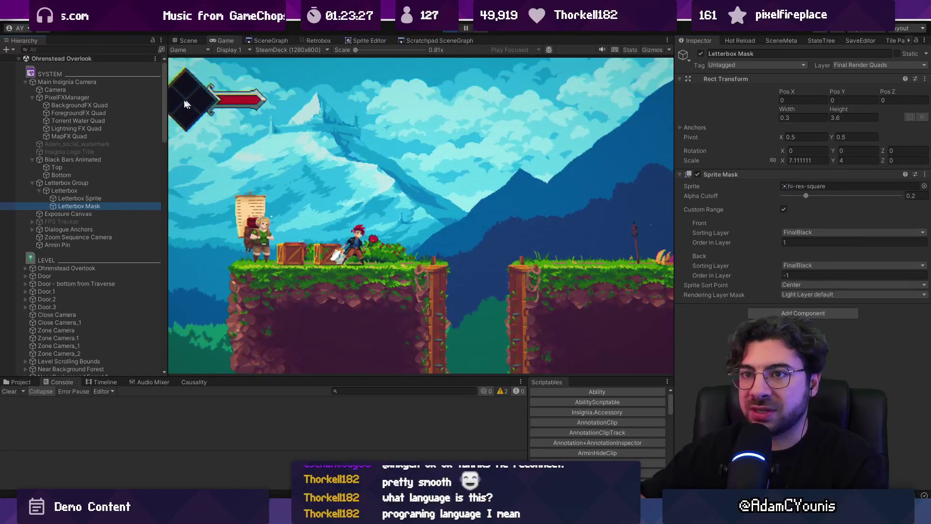
pyautogui.click(117, 83)
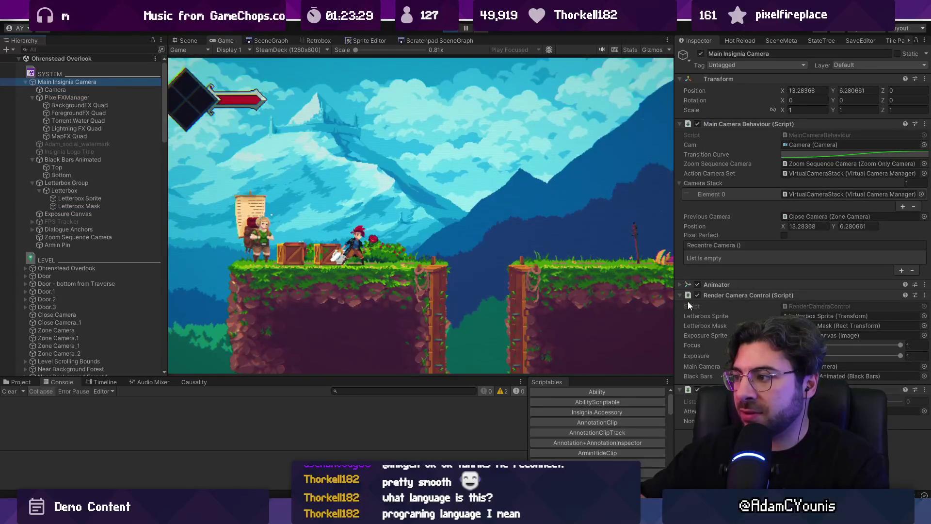
pyautogui.click(88, 206)
# - Lower the Letterbox Mask's Height and bring its Scale Y down to about 3.7
pyautogui.moveTo(830, 109); pyautogui.dragTo(801, 108)
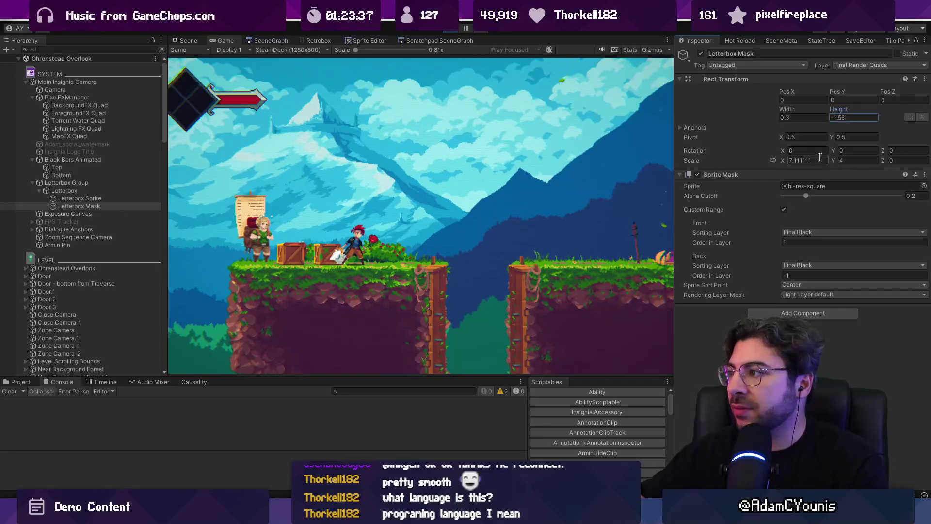
pyautogui.moveTo(834, 160); pyautogui.dragTo(823, 158)
pyautogui.write('4')
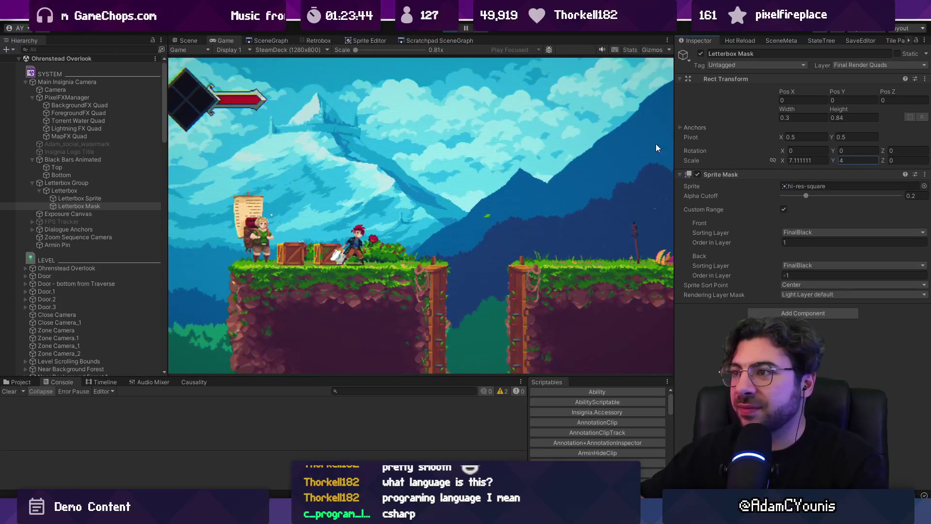
pyautogui.moveTo(833, 160); pyautogui.dragTo(828, 161)
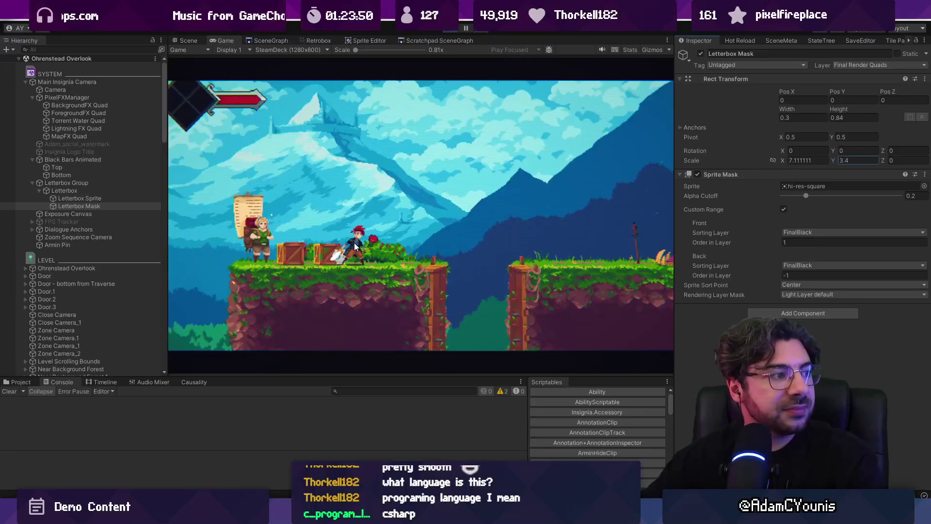
pyautogui.hotkey('alt', 'Tab')
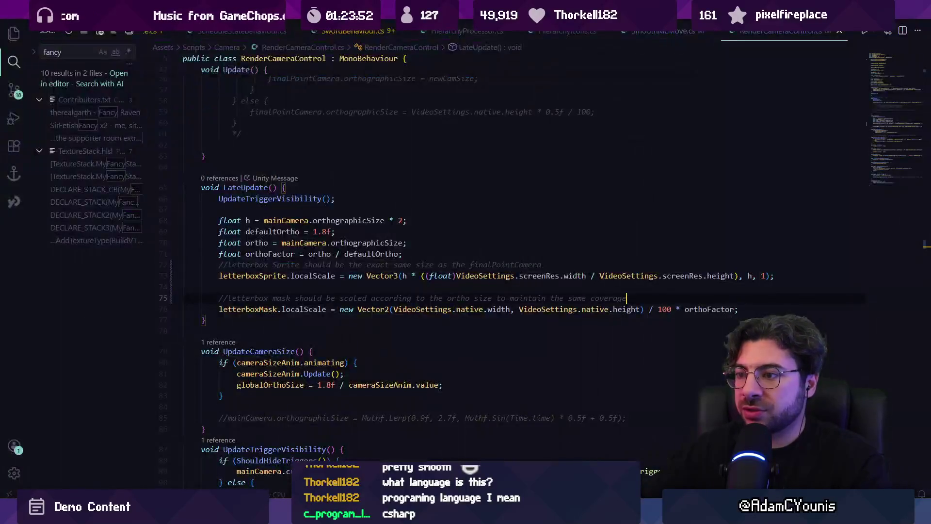
pyautogui.hotkey('alt', 'Tab')
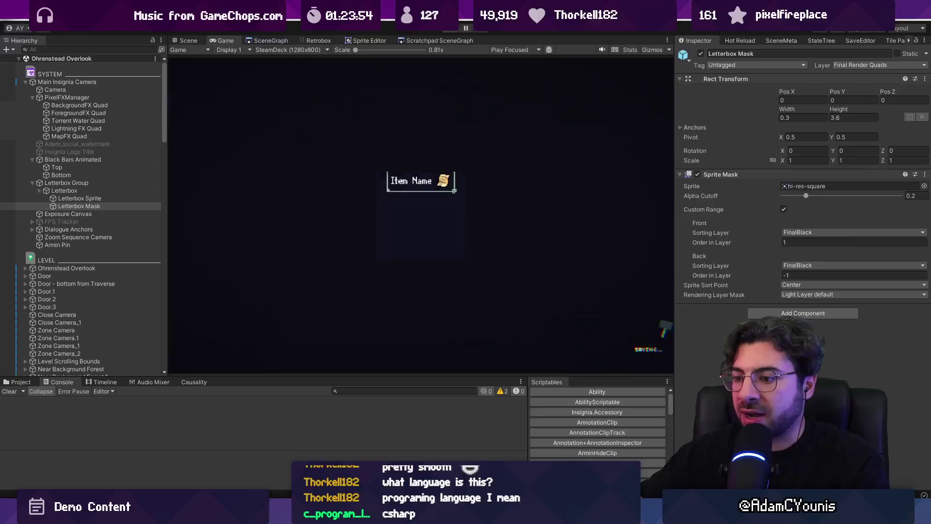
pyautogui.hotkey('alt', 'Tab')
pyautogui.click(684, 309)
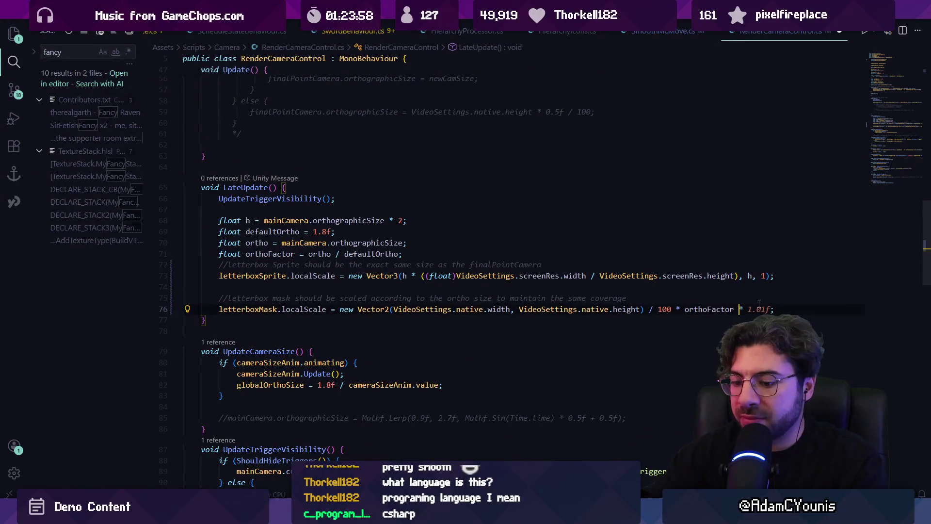
pyautogui.write('video')
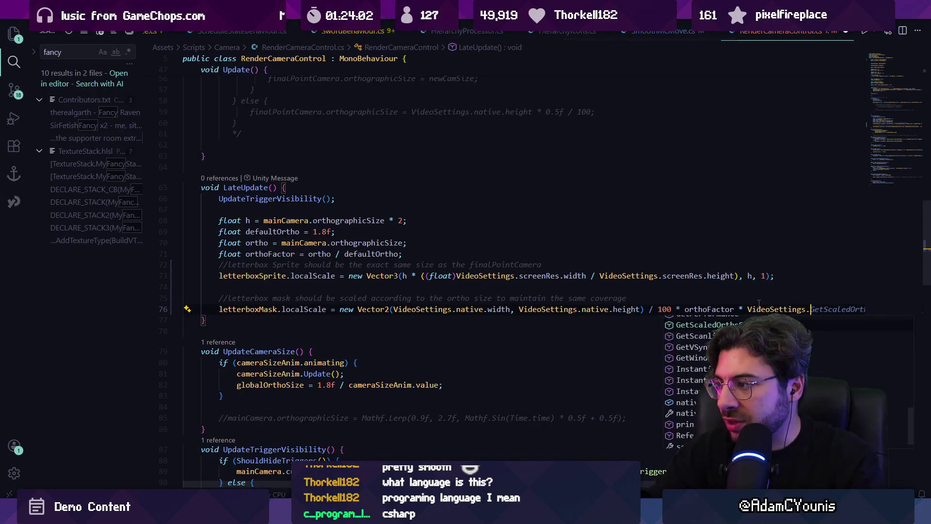
pyautogui.press('Tab')
pyautogui.write('.8f) / 1.8f;')
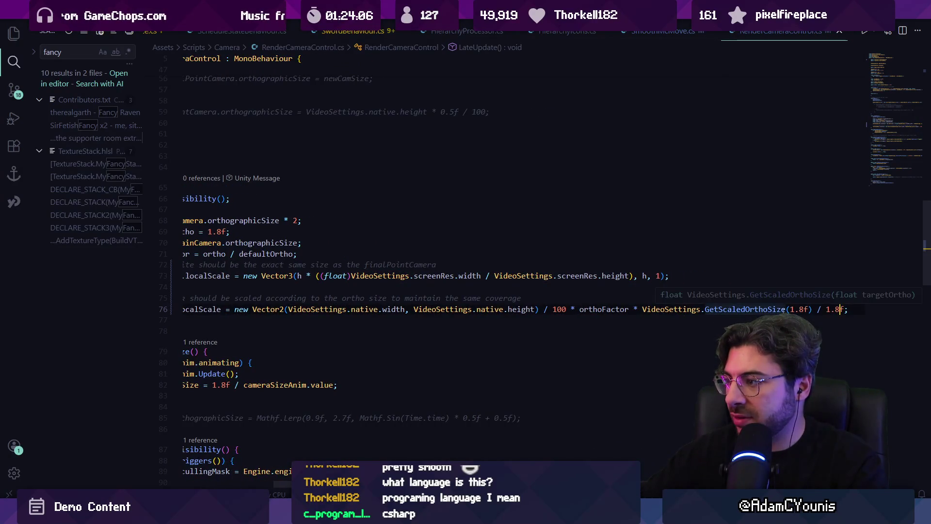
pyautogui.hotkey('alt', 'Tab')
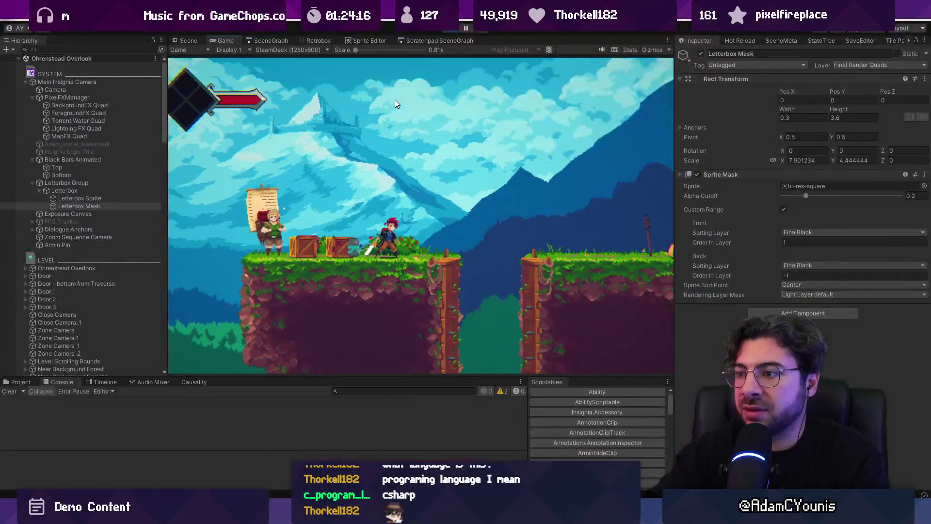
pyautogui.hotkey('alt', 'Tab')
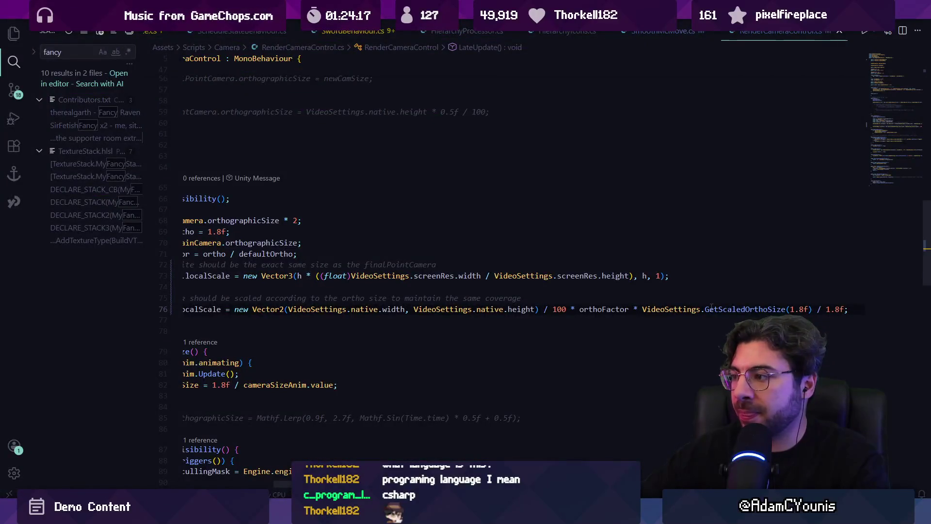
pyautogui.moveTo(642, 309); pyautogui.dragTo(840, 309)
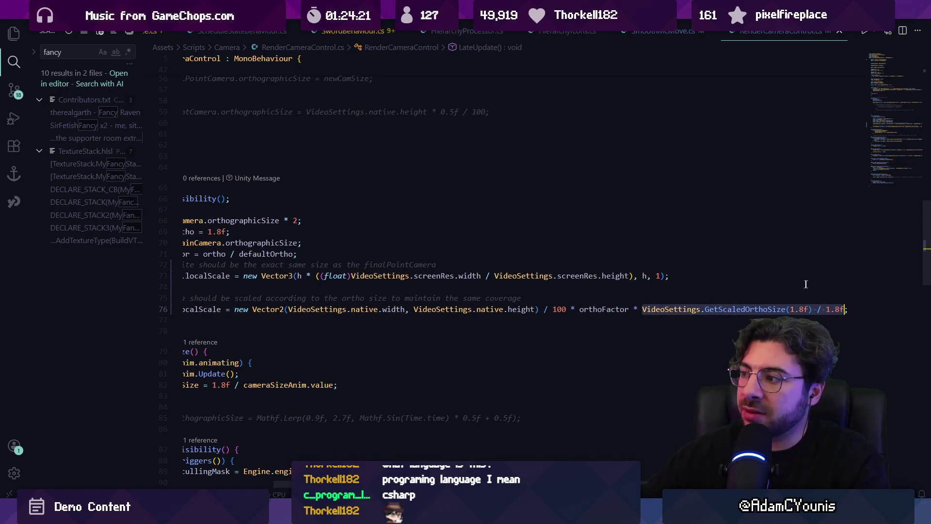
pyautogui.press('BackSpace')
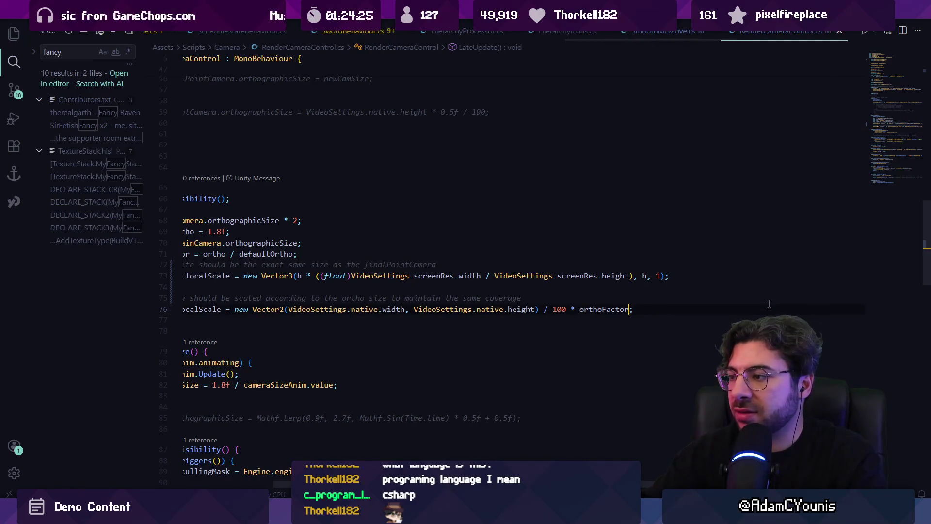
pyautogui.click(429, 309)
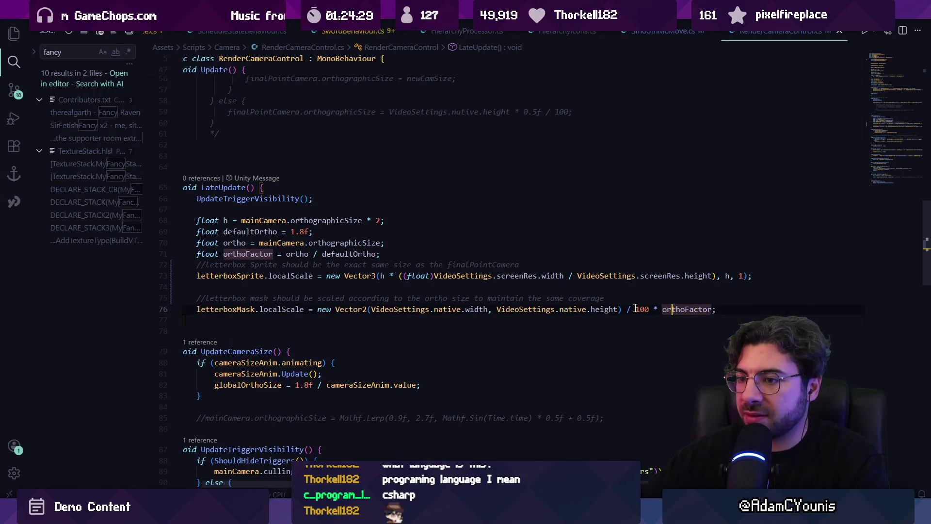
pyautogui.click(372, 287)
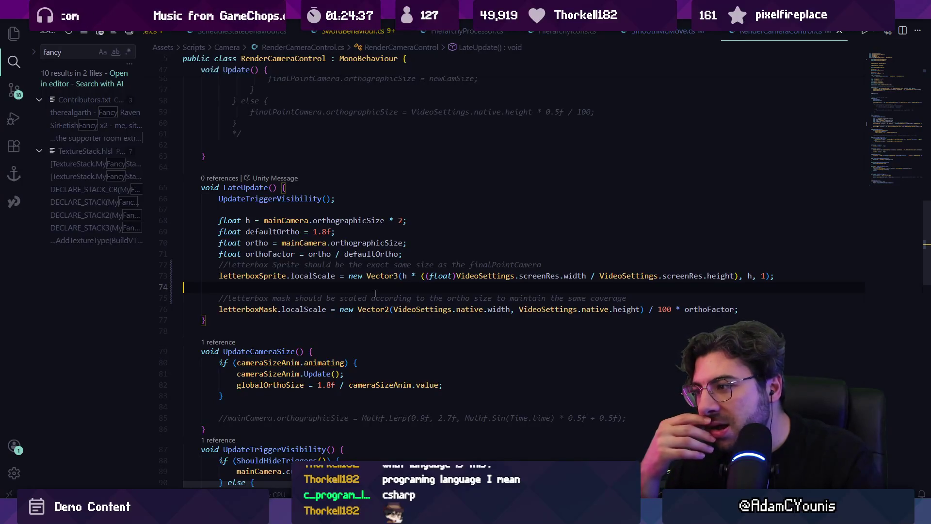
pyautogui.doubleClick(247, 309)
pyautogui.doubleClick(304, 309)
# - Back in Unity, set the Game view preview resolution to 4x1 (4000x1080)
pyautogui.hotkey('alt', 'Tab')
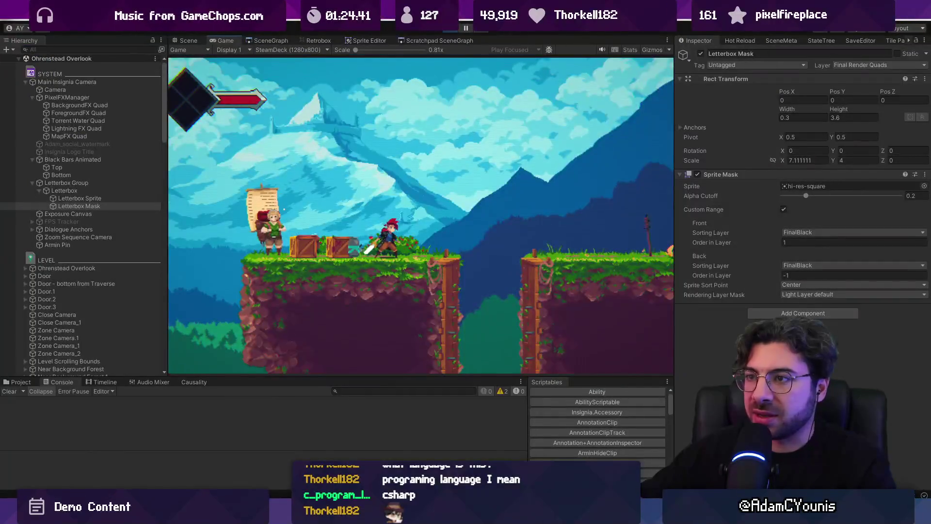
pyautogui.click(284, 50)
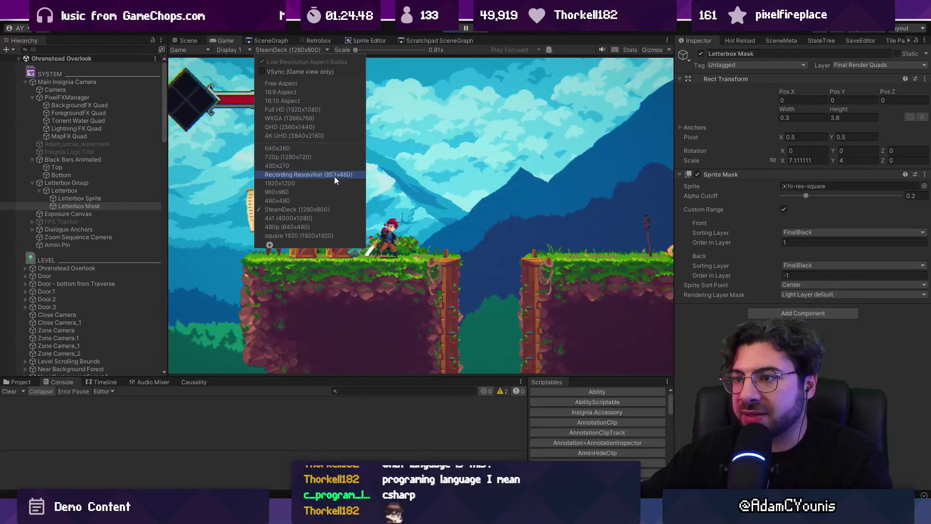
pyautogui.click(331, 221)
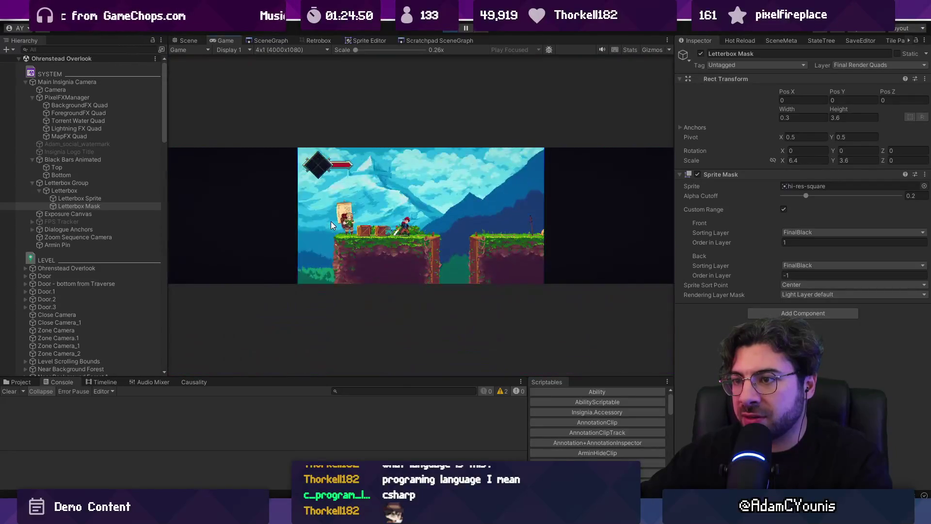